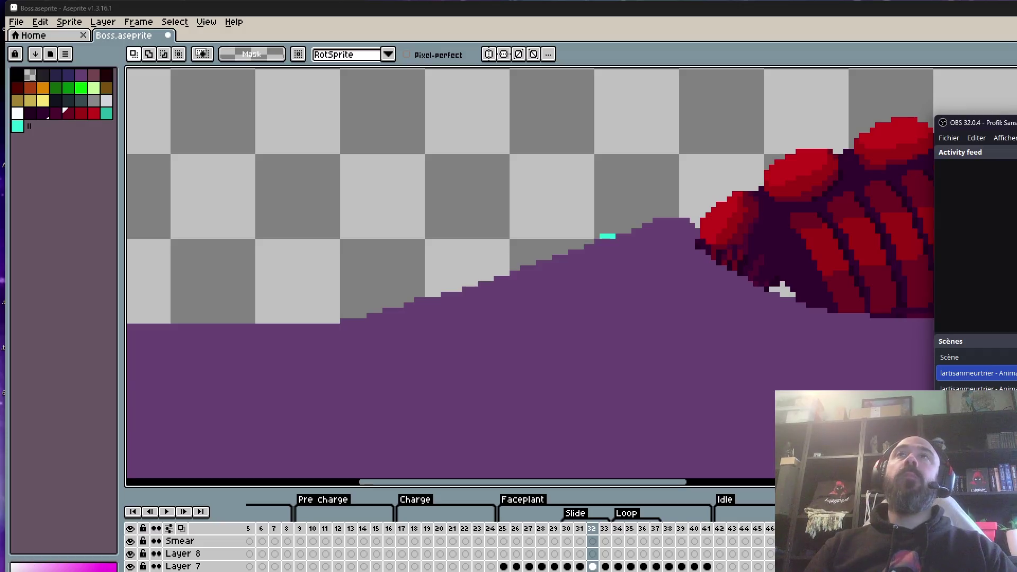
Step from frame 29 through frame 33 to review the worm's tail poses.
{"action": "scroll", "coordinate": [572, 276], "scroll_direction": "down", "scroll_amount": 4}
{"action": "scroll", "coordinate": [572, 275], "scroll_direction": "up", "scroll_amount": 3}
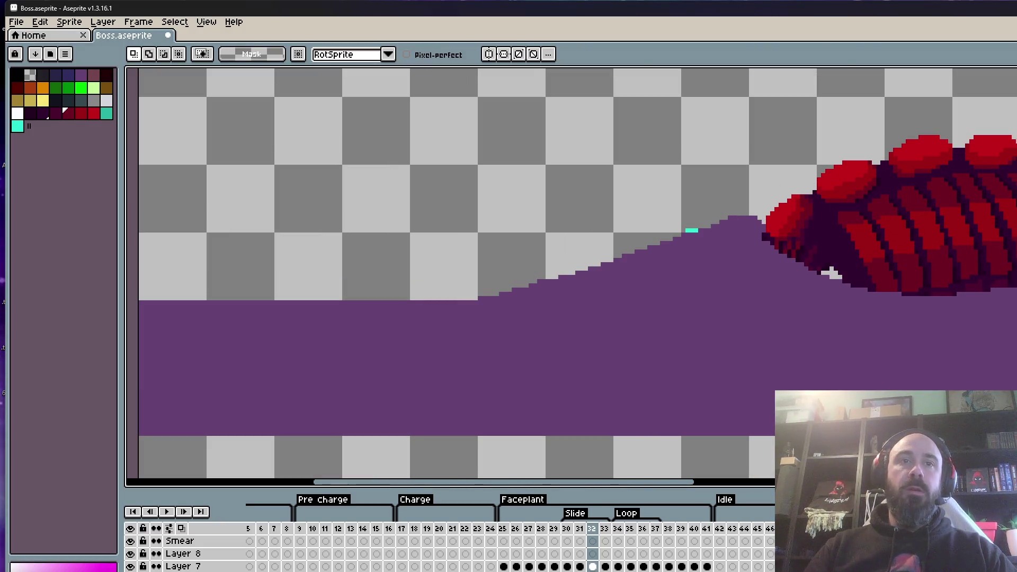
{"action": "scroll", "coordinate": [508, 550], "scroll_direction": "right", "scroll_amount": 3}
{"action": "scroll", "coordinate": [583, 264], "scroll_direction": "down", "scroll_amount": 2}
{"action": "left_click_drag", "start_coordinate": [754, 340], "coordinate": [738, 308]}
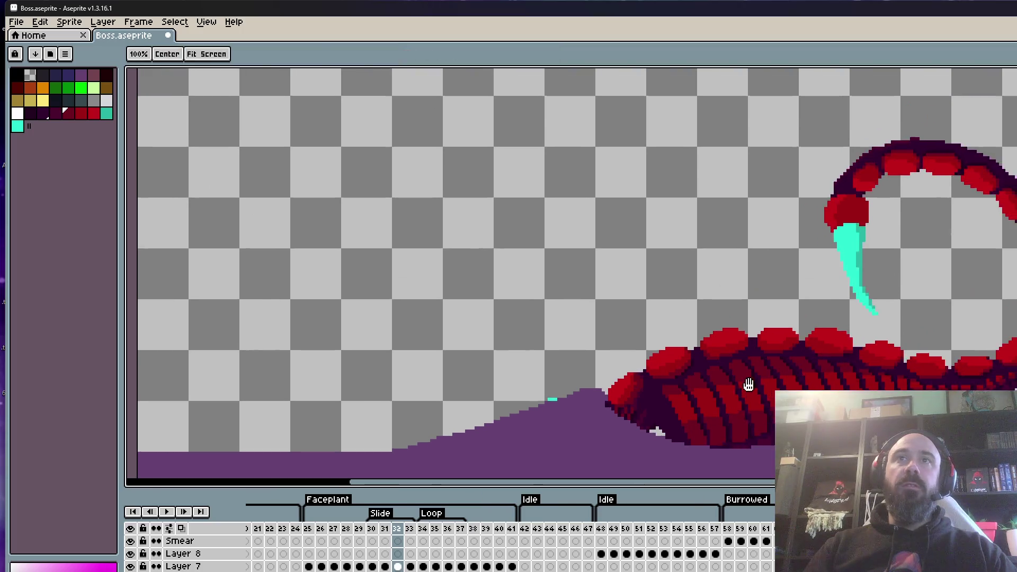
{"action": "scroll", "coordinate": [768, 286], "scroll_direction": "up", "scroll_amount": 1}
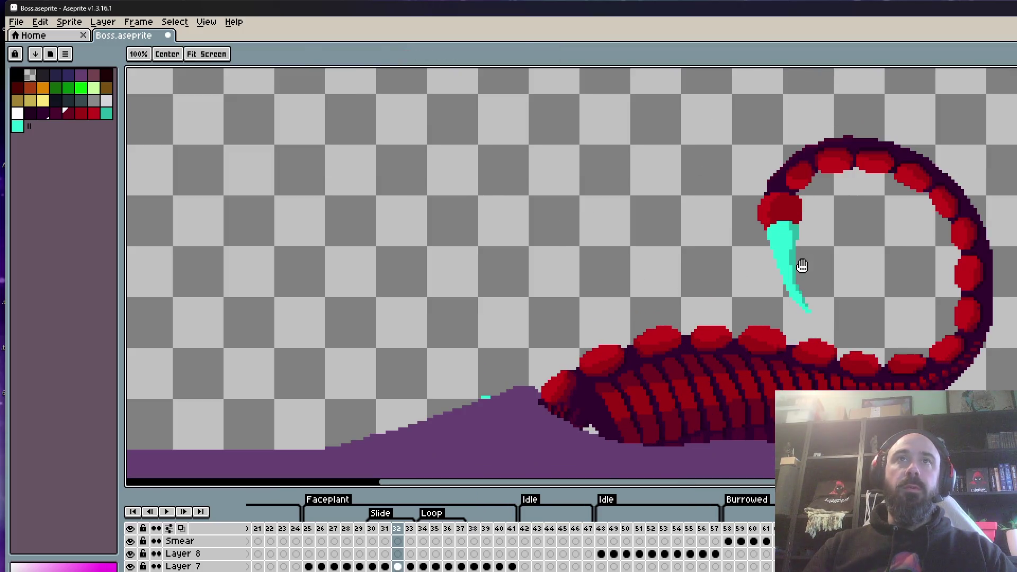
{"action": "left_click", "coordinate": [359, 529]}
{"action": "key", "text": "Right"}
{"action": "key", "text": "Right"}
{"action": "key", "text": "Right"}
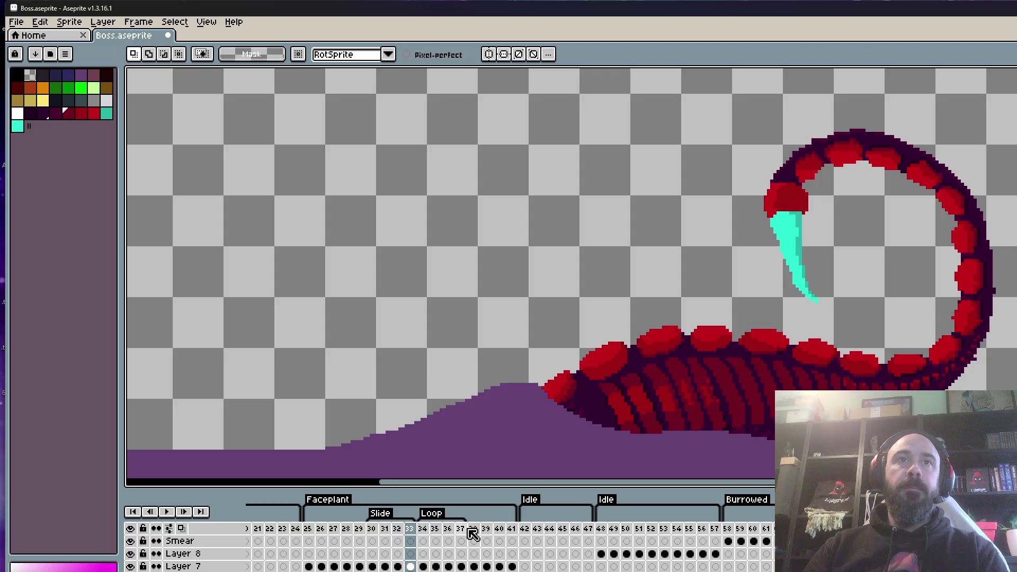
{"action": "key", "text": "Right"}
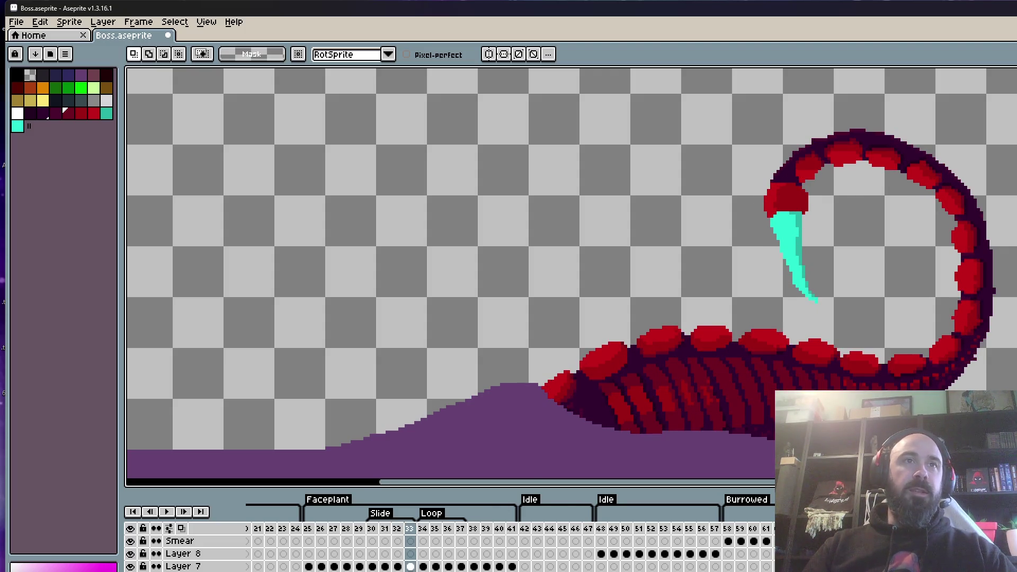
Hide the purple ground layer and cut the lassoed worm out of frame 33.
{"action": "left_click", "coordinate": [130, 566]}
{"action": "scroll", "coordinate": [491, 263], "scroll_direction": "down", "scroll_amount": 2}
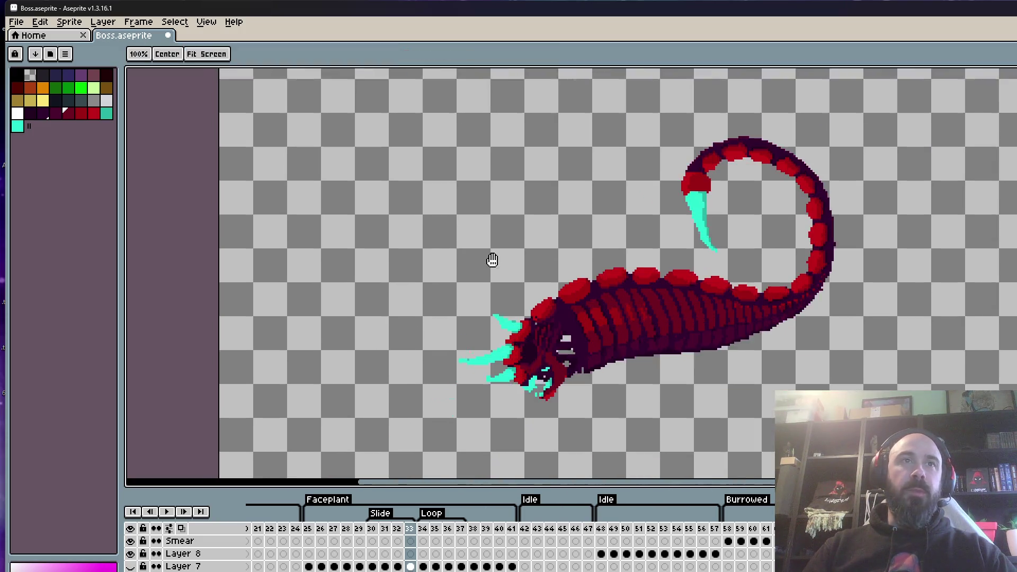
{"action": "scroll", "coordinate": [519, 286], "scroll_direction": "up", "scroll_amount": 2}
{"action": "scroll", "coordinate": [522, 285], "scroll_direction": "up", "scroll_amount": 2}
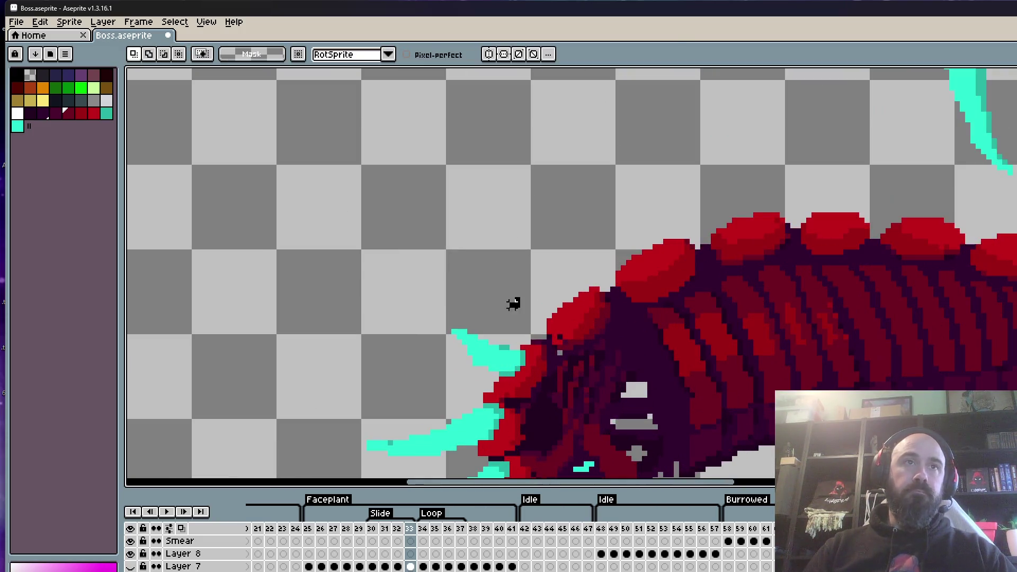
{"action": "scroll", "coordinate": [469, 339], "scroll_direction": "down", "scroll_amount": 4}
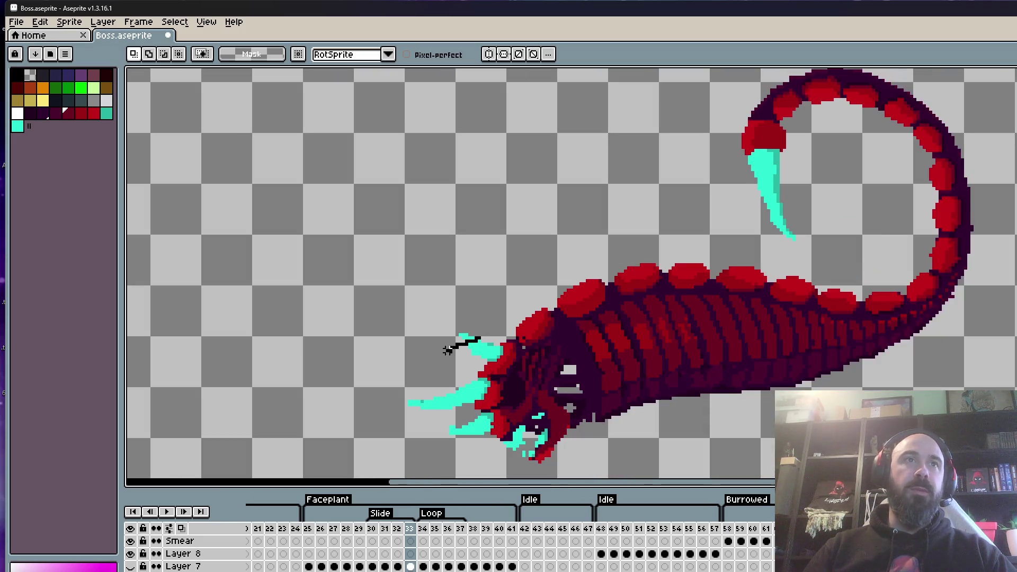
{"action": "mouse_move", "coordinate": [477, 336]}
{"action": "left_mouse_down"}
{"action": "mouse_move", "coordinate": [627, 475]}
{"action": "mouse_move", "coordinate": [879, 69]}
{"action": "mouse_move", "coordinate": [508, 419]}
{"action": "left_mouse_up"}
{"action": "key", "text": "ctrl+x"}
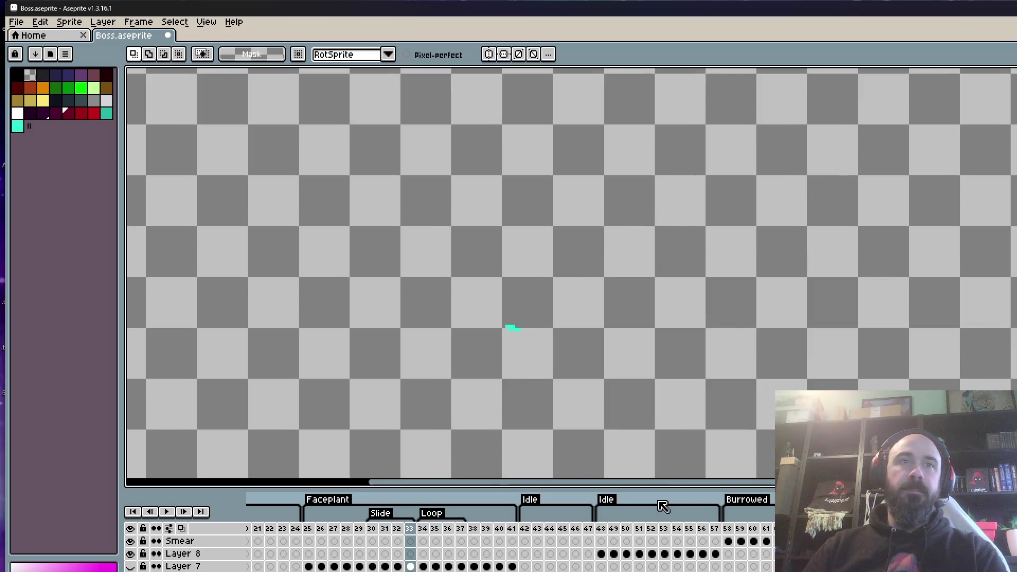
Advance to frame 34 and start a lasso around the worm's head.
{"action": "key", "text": "Right"}
{"action": "scroll", "coordinate": [538, 326], "scroll_direction": "up", "scroll_amount": 1}
{"action": "mouse_move", "coordinate": [529, 318]}
{"action": "left_mouse_down"}
{"action": "mouse_move", "coordinate": [431, 375]}
{"action": "mouse_move", "coordinate": [420, 466]}
{"action": "mouse_move", "coordinate": [702, 145]}
{"action": "mouse_move", "coordinate": [545, 431]}
{"action": "left_mouse_up"}
{"action": "scroll", "coordinate": [431, 374], "scroll_direction": "down", "scroll_amount": 2}
{"action": "scroll", "coordinate": [420, 466], "scroll_direction": "up", "scroll_amount": 2}
{"action": "scroll", "coordinate": [586, 332], "scroll_direction": "down", "scroll_amount": 3}
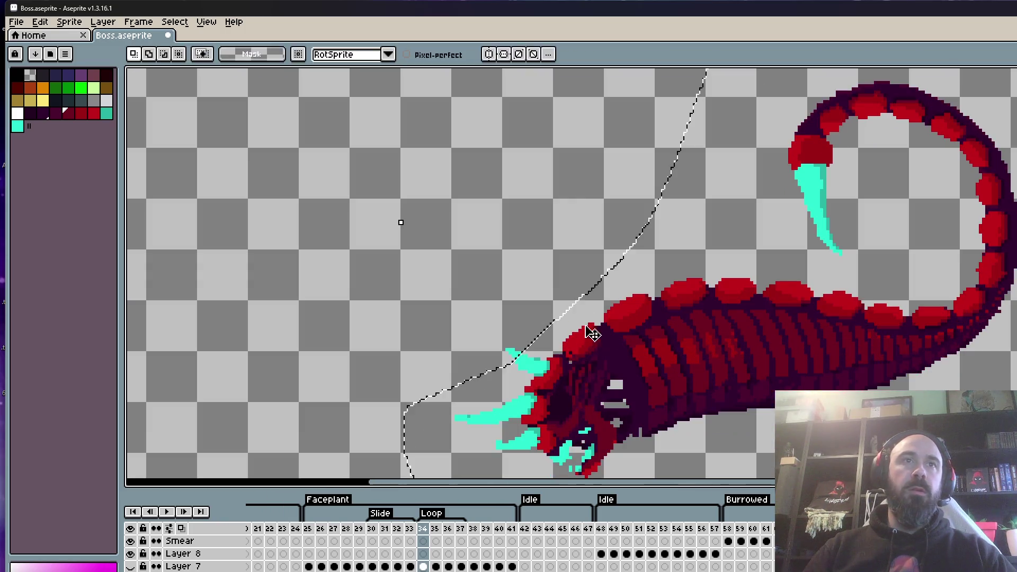
{"action": "scroll", "coordinate": [586, 331], "scroll_direction": "up", "scroll_amount": 5}
On frame 35, lasso the whole creature and delete it.
{"action": "key", "text": "Right"}
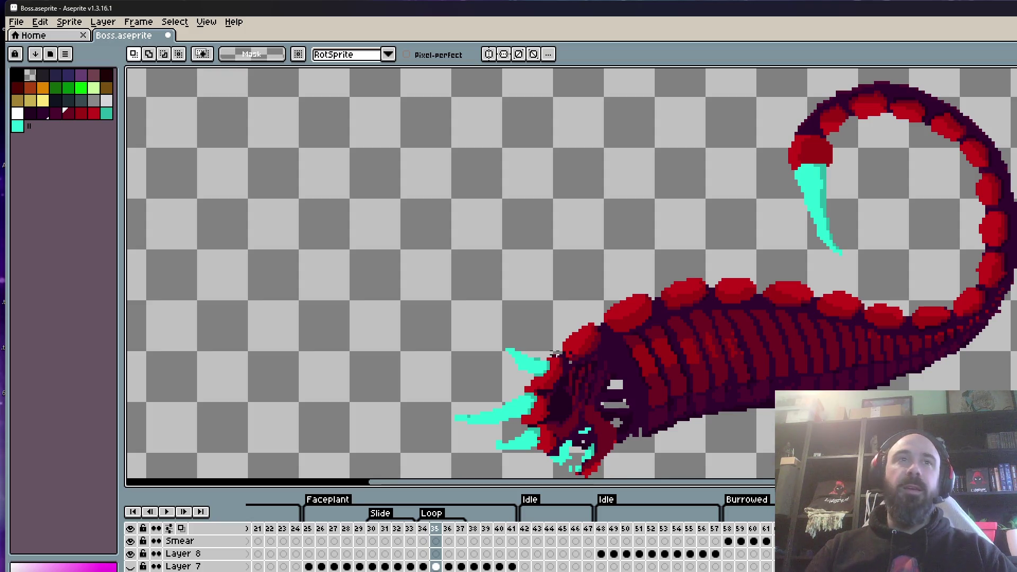
{"action": "scroll", "coordinate": [536, 349], "scroll_direction": "up", "scroll_amount": 2}
{"action": "scroll", "coordinate": [505, 360], "scroll_direction": "down", "scroll_amount": 2}
{"action": "mouse_move", "coordinate": [509, 362]}
{"action": "left_mouse_down"}
{"action": "mouse_move", "coordinate": [431, 408]}
{"action": "mouse_move", "coordinate": [476, 474]}
{"action": "mouse_move", "coordinate": [670, 106]}
{"action": "mouse_move", "coordinate": [492, 354]}
{"action": "left_mouse_up"}
{"action": "scroll", "coordinate": [431, 408], "scroll_direction": "down", "scroll_amount": 1}
{"action": "key", "text": "Delete"}
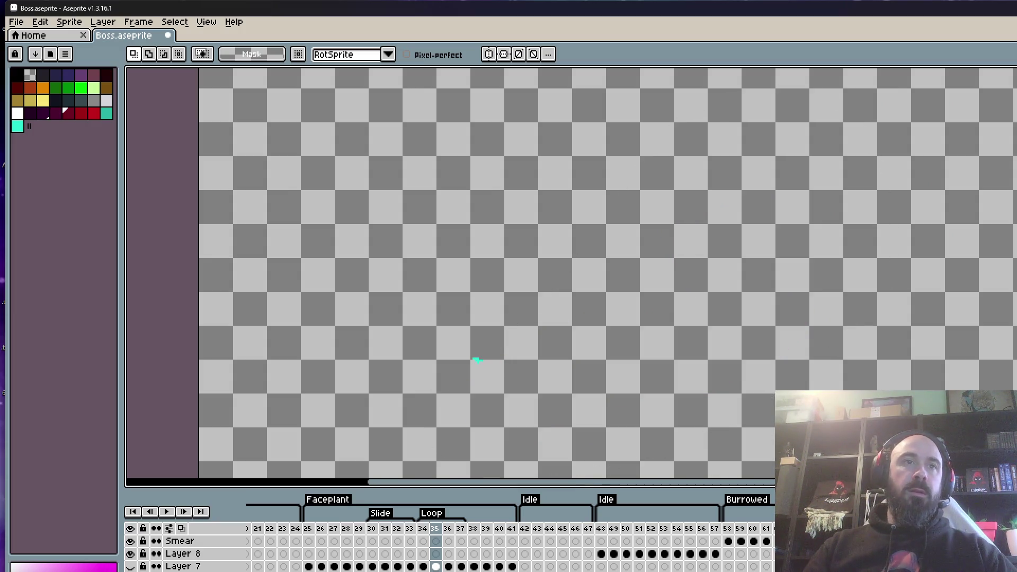
Move to frame 36 and lasso the creature there.
{"action": "key", "text": "period"}
{"action": "scroll", "coordinate": [477, 360], "scroll_direction": "up", "scroll_amount": 1}
{"action": "mouse_move", "coordinate": [488, 335]}
{"action": "left_mouse_down"}
{"action": "mouse_move", "coordinate": [449, 363]}
{"action": "mouse_move", "coordinate": [427, 443]}
{"action": "mouse_move", "coordinate": [485, 281]}
{"action": "mouse_move", "coordinate": [445, 369]}
{"action": "left_mouse_up"}
{"action": "scroll", "coordinate": [427, 443], "scroll_direction": "down", "scroll_amount": 3}
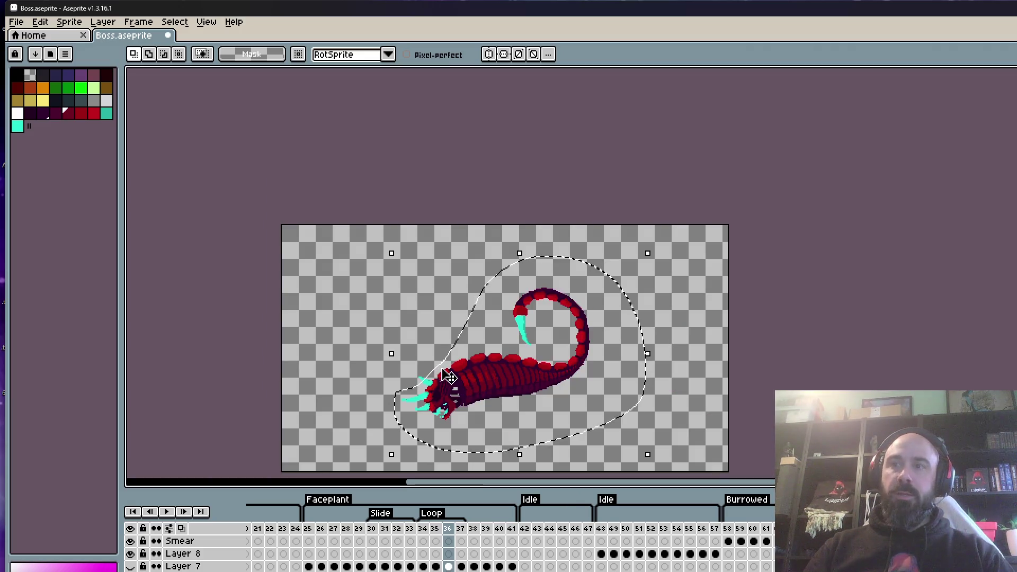
Delete the selected worm from frame 36 and move the chat window aside.
{"action": "key", "text": "Delete"}
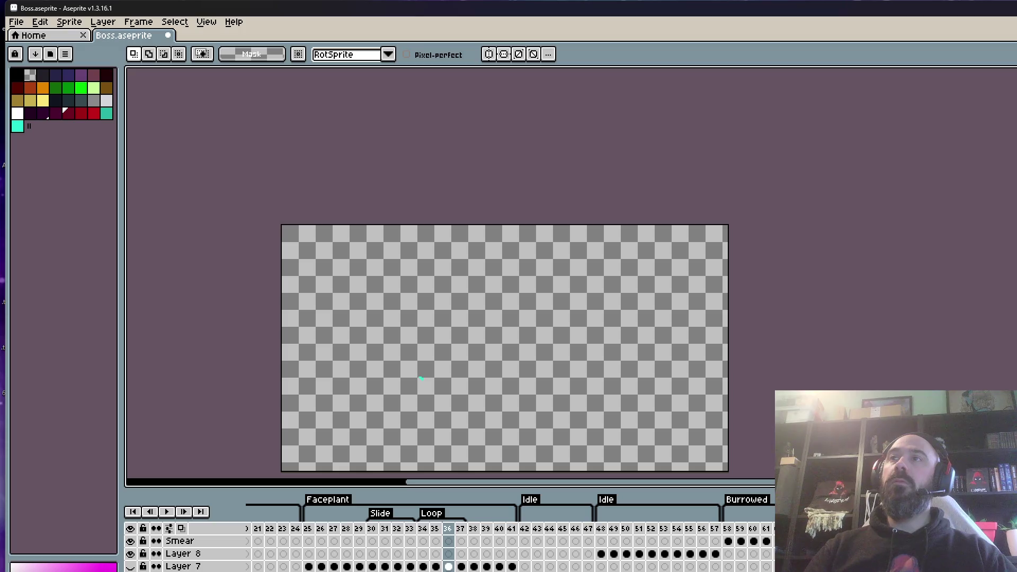
{"action": "mouse_move", "coordinate": [864, 295]}
{"action": "left_mouse_down"}
{"action": "mouse_move", "coordinate": [847, 293]}
{"action": "mouse_move", "coordinate": [745, 217]}
{"action": "left_mouse_up"}
{"action": "key", "text": "alt+Tab"}
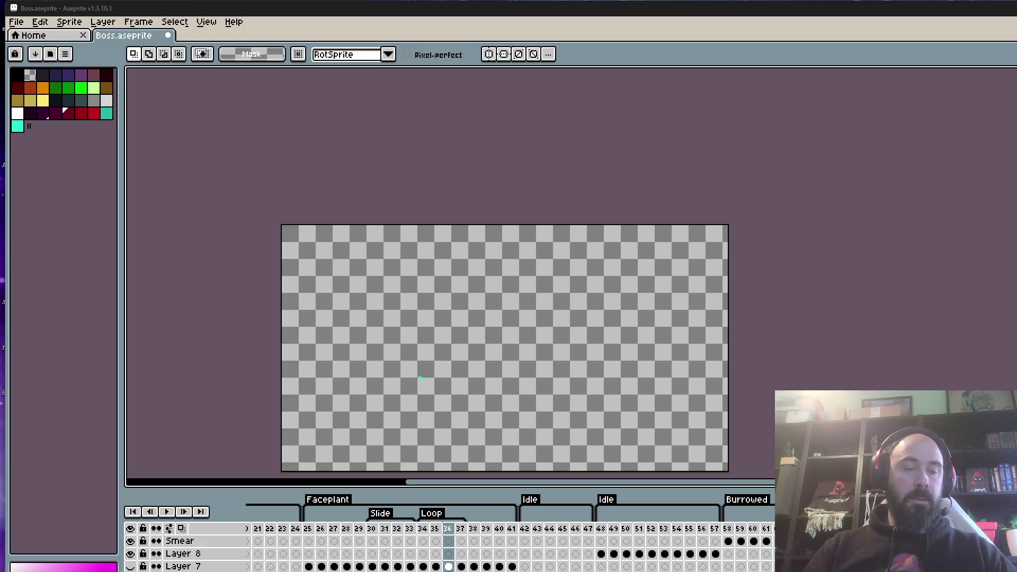
Cancel a started screen capture and jump to frame 30.
{"action": "key", "text": "super+shift+s"}
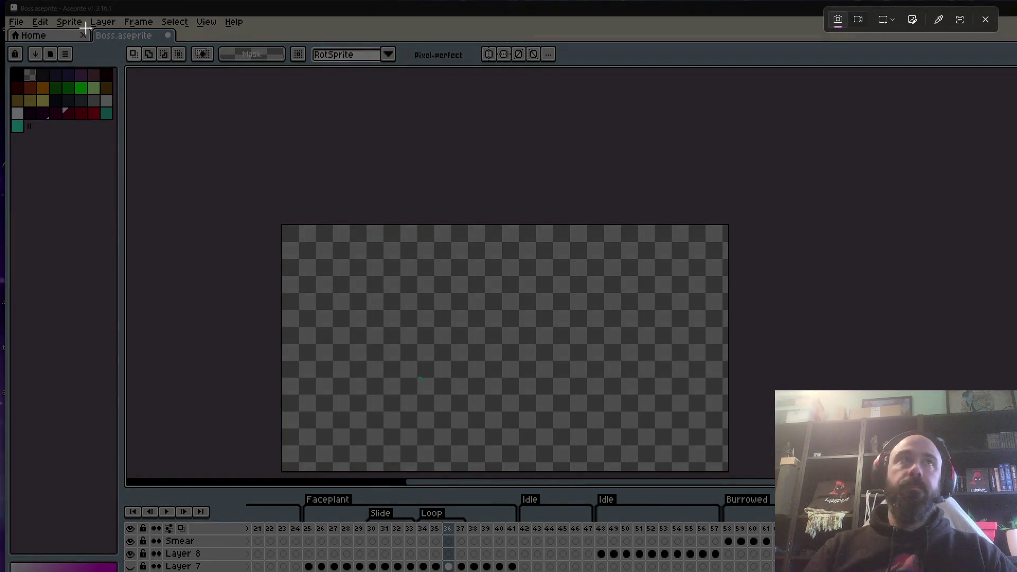
{"action": "key", "text": "Escape"}
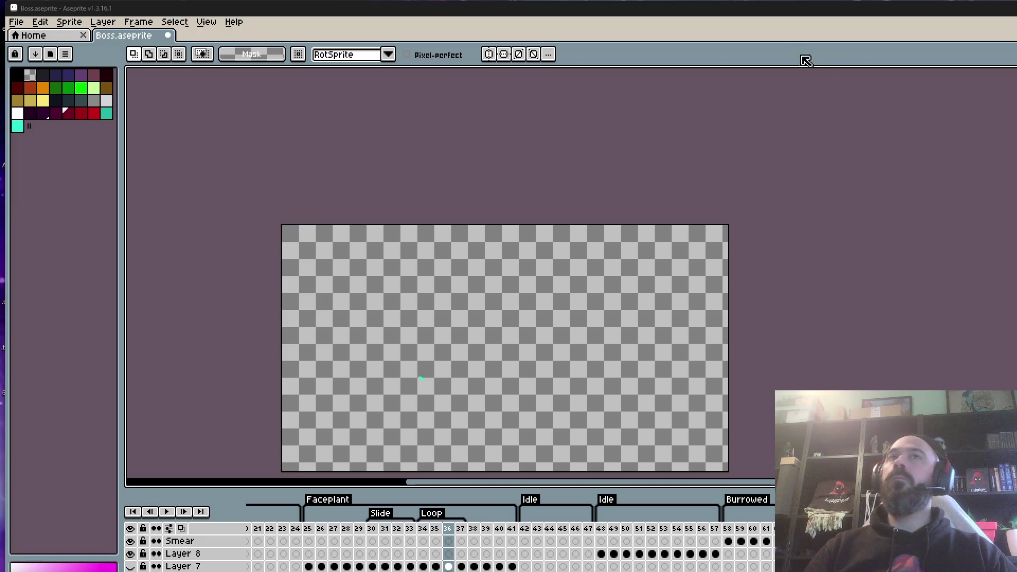
{"action": "left_click", "coordinate": [378, 529]}
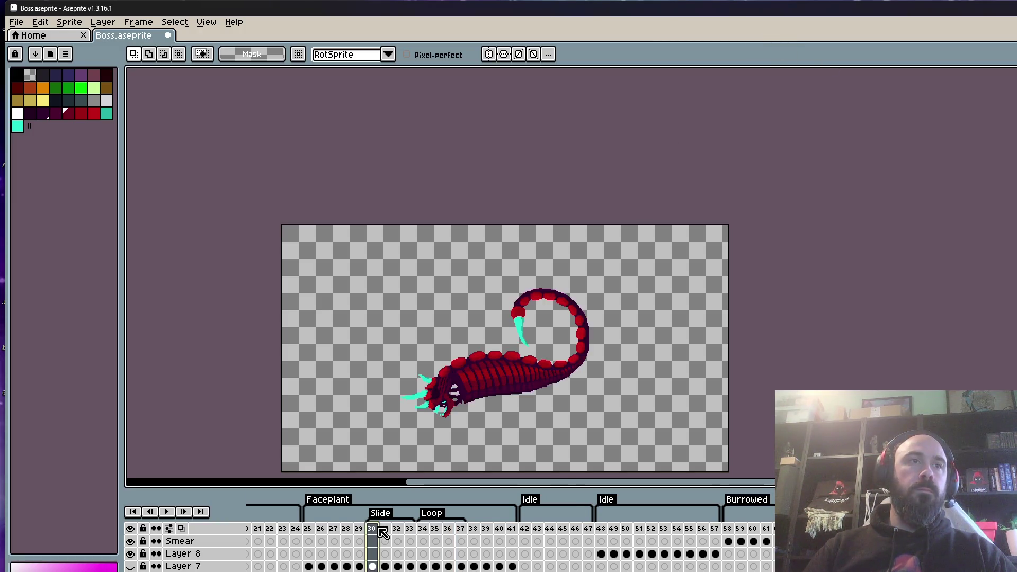
Flip between frames 32 and 33 to compare the worm poses.
{"action": "scroll", "coordinate": [483, 410], "scroll_direction": "up", "scroll_amount": 3}
{"action": "key", "text": "Right"}
{"action": "key", "text": "Right"}
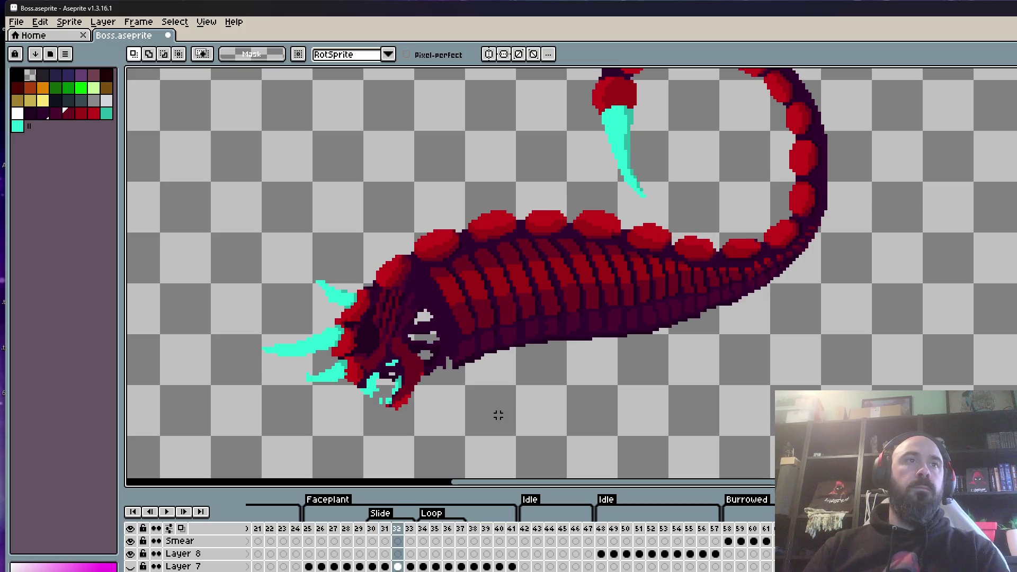
{"action": "key", "text": "Right"}
{"action": "key", "text": "Right"}
{"action": "key", "text": "Right"}
{"action": "key", "text": "Left"}
{"action": "key", "text": "Left"}
{"action": "key", "text": "Left"}
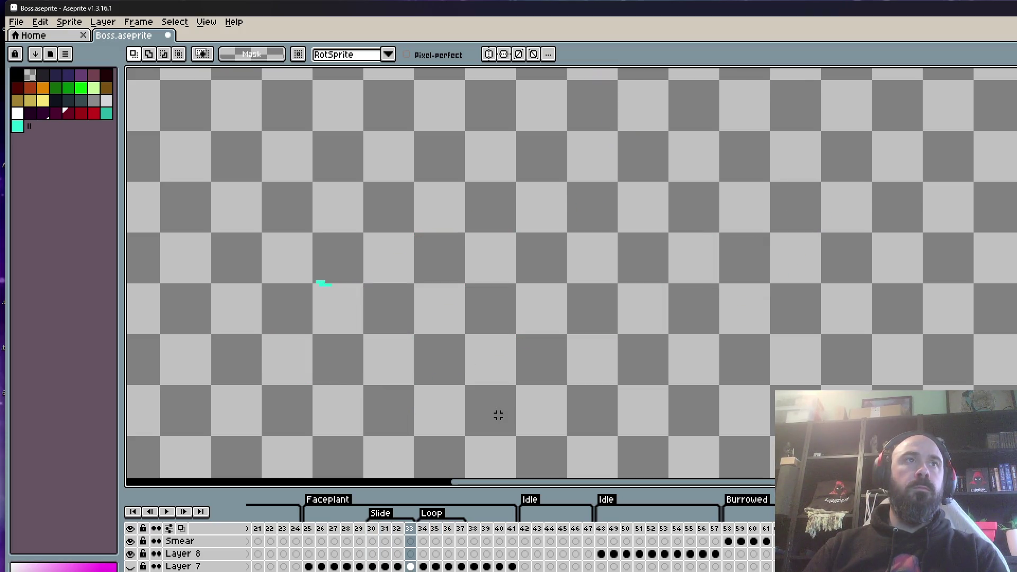
{"action": "key", "text": "Left"}
{"action": "key", "text": "Right"}
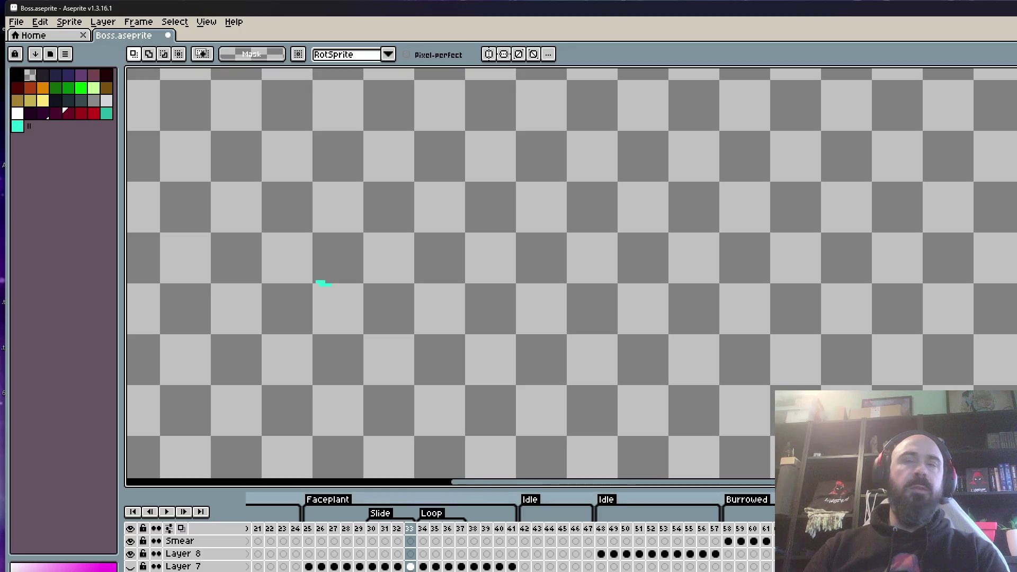
{"action": "scroll", "coordinate": [504, 295], "scroll_direction": "down", "scroll_amount": 2}
{"action": "scroll", "coordinate": [450, 284], "scroll_direction": "up", "scroll_amount": 3}
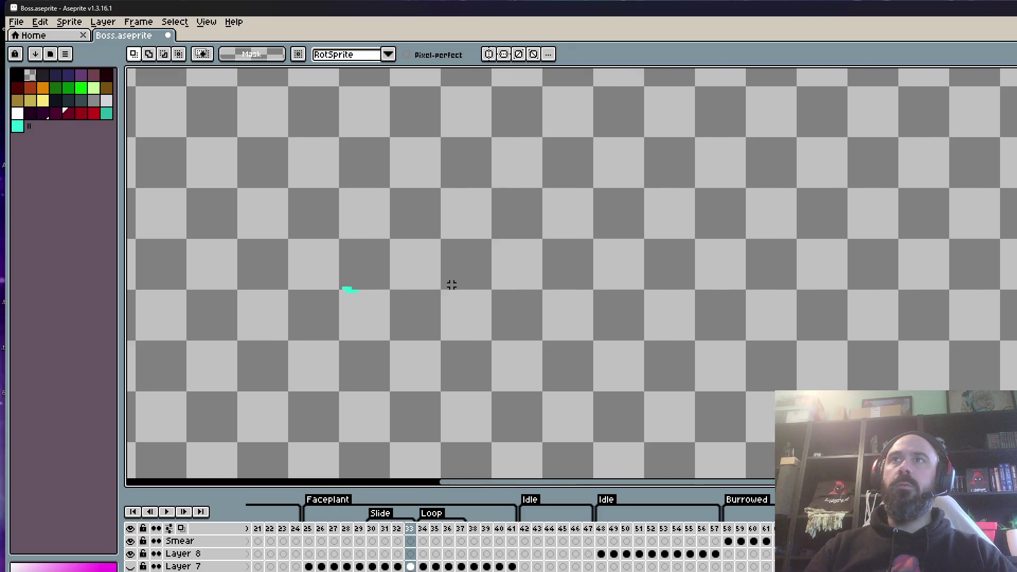
{"action": "scroll", "coordinate": [482, 329], "scroll_direction": "down", "scroll_amount": 2}
{"action": "key", "text": "Left"}
{"action": "key", "text": "Right"}
{"action": "scroll", "coordinate": [415, 322], "scroll_direction": "up", "scroll_amount": 1}
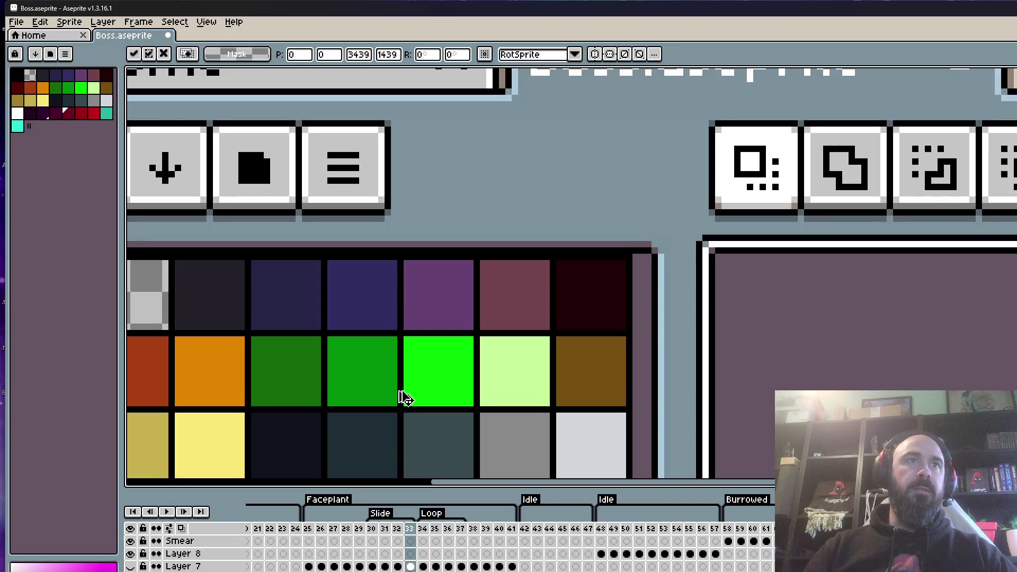
{"action": "scroll", "coordinate": [363, 254], "scroll_direction": "down", "scroll_amount": 2}
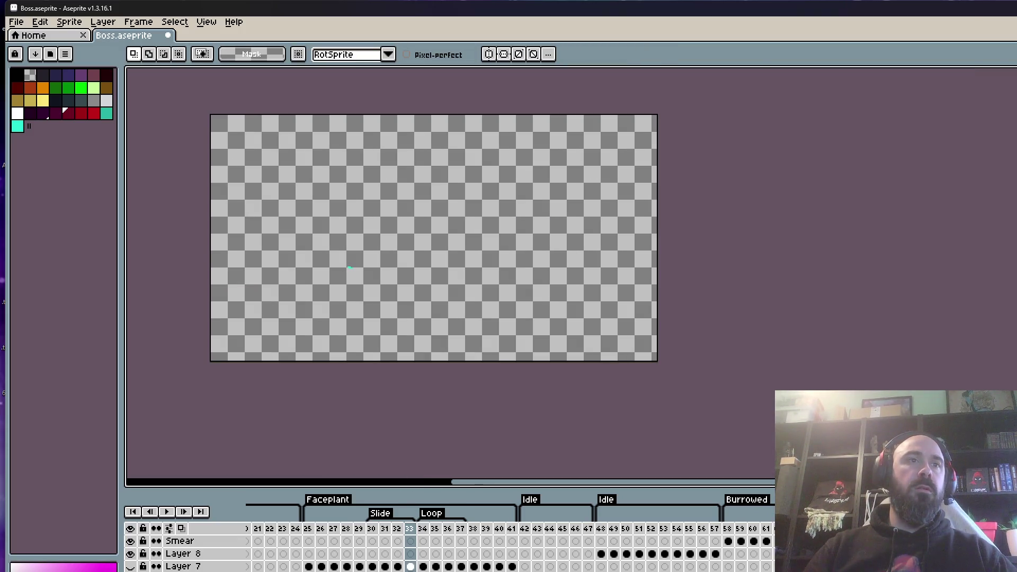
{"action": "key", "text": "Left"}
{"action": "scroll", "coordinate": [373, 258], "scroll_direction": "up", "scroll_amount": 2}
Go to frame 29 and lasso its curled worm.
{"action": "left_click", "coordinate": [372, 534]}
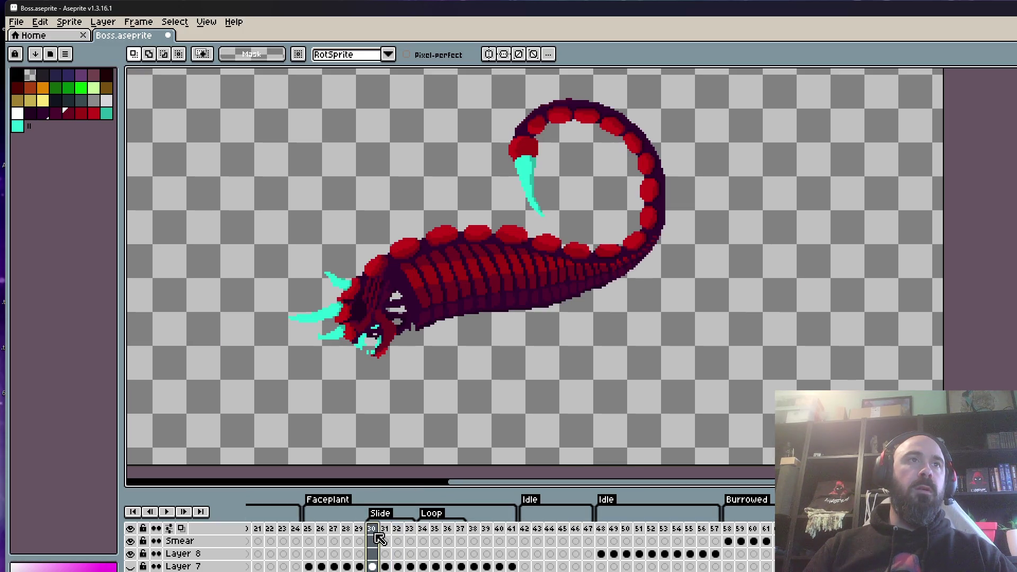
{"action": "left_click", "coordinate": [350, 531]}
{"action": "left_click", "coordinate": [359, 532]}
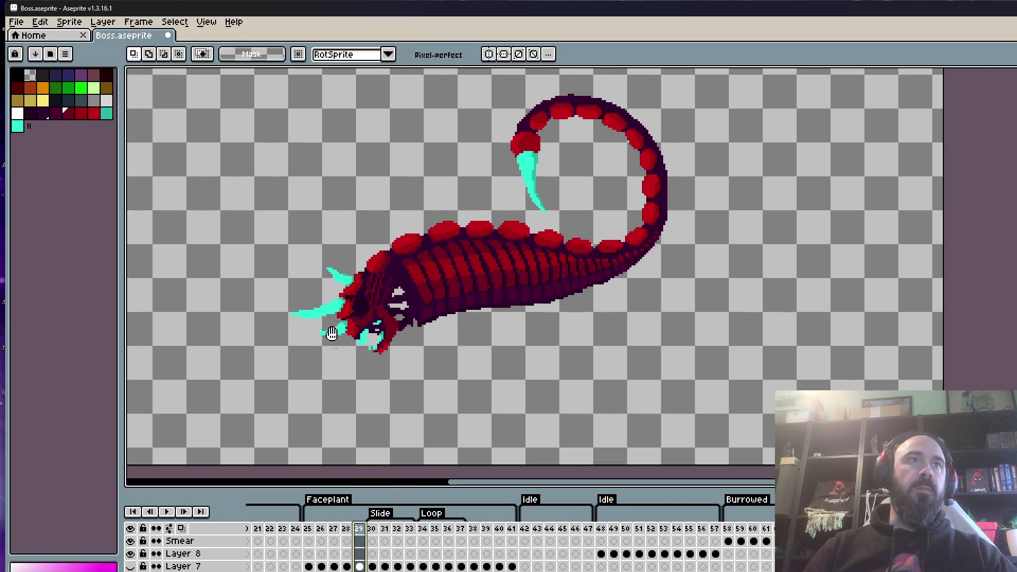
{"action": "scroll", "coordinate": [339, 328], "scroll_direction": "up", "scroll_amount": 1}
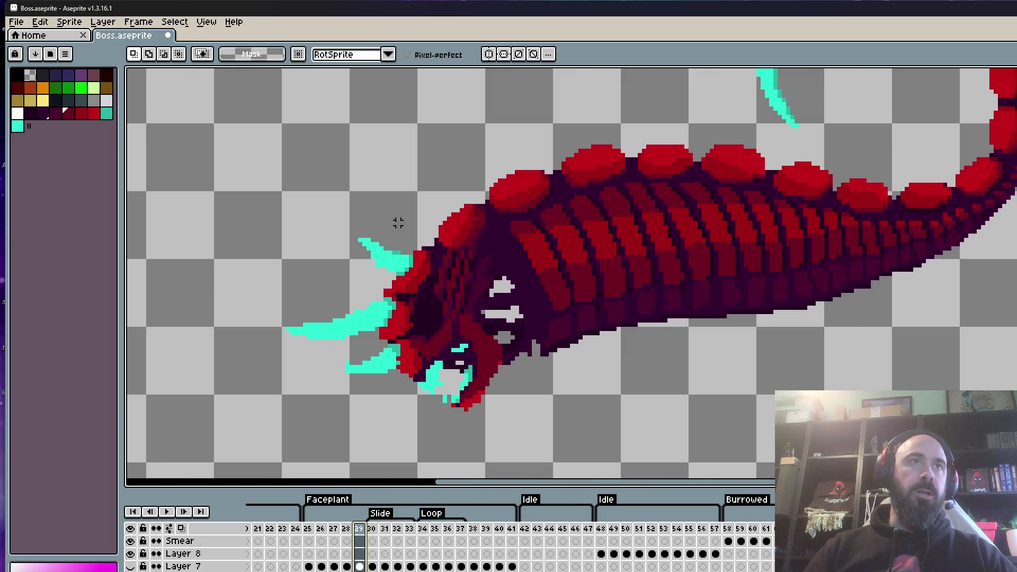
{"action": "mouse_move", "coordinate": [389, 228]}
{"action": "left_mouse_down"}
{"action": "mouse_move", "coordinate": [371, 255]}
{"action": "mouse_move", "coordinate": [343, 409]}
{"action": "mouse_move", "coordinate": [736, 371]}
{"action": "mouse_move", "coordinate": [511, 169]}
{"action": "mouse_move", "coordinate": [380, 322]}
{"action": "left_mouse_up"}
{"action": "scroll", "coordinate": [370, 370], "scroll_direction": "down", "scroll_amount": 1}
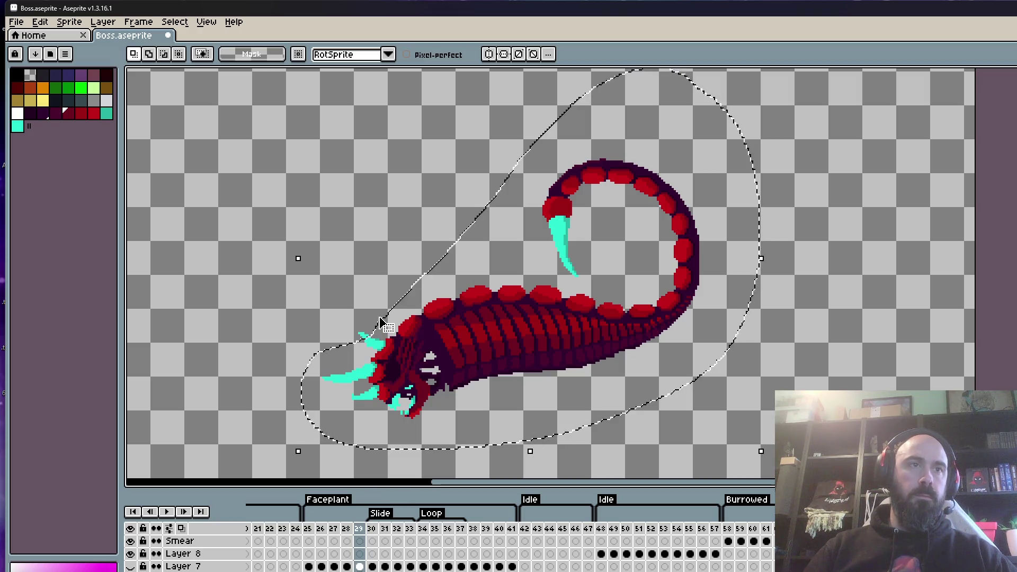
Copy the worm and try a paste into frame 33, then cancel it.
{"action": "key", "text": "period"}
{"action": "key", "text": "ctrl+d"}
{"action": "key", "text": "period"}
{"action": "key", "text": "period"}
{"action": "key", "text": "period"}
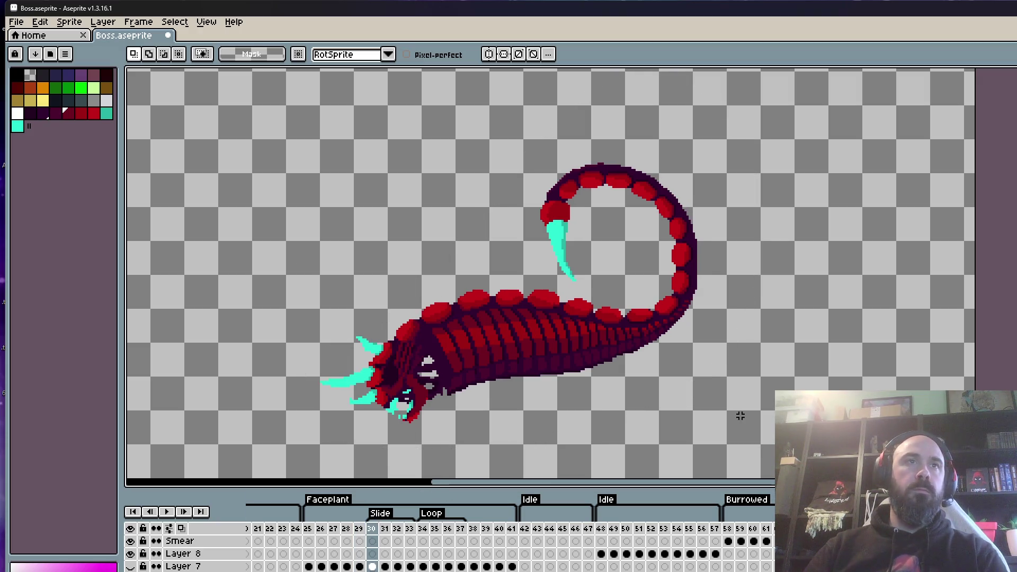
{"action": "scroll", "coordinate": [381, 358], "scroll_direction": "up", "scroll_amount": 1}
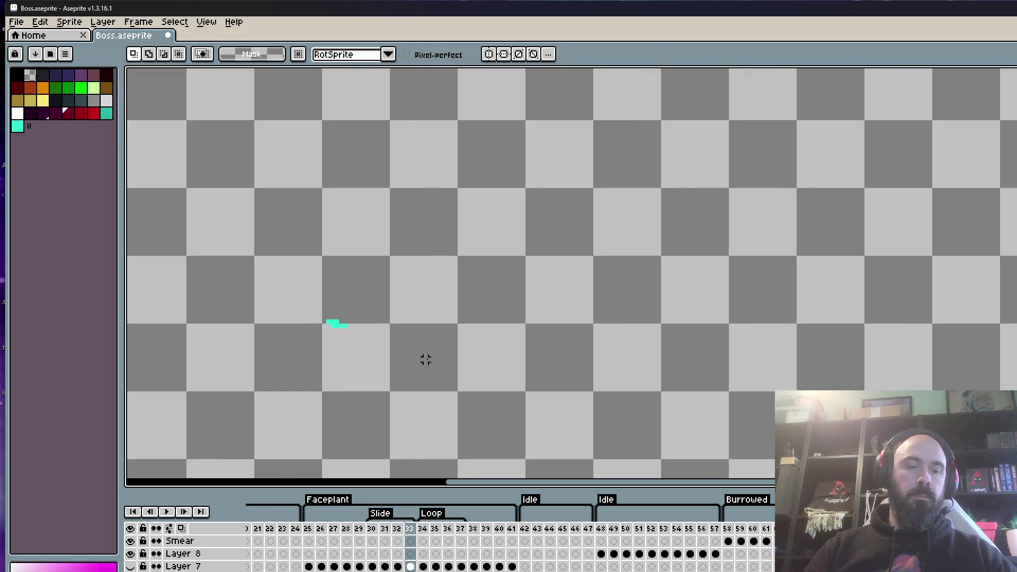
{"action": "key", "text": "ctrl+v"}
{"action": "scroll", "coordinate": [381, 345], "scroll_direction": "up", "scroll_amount": 1}
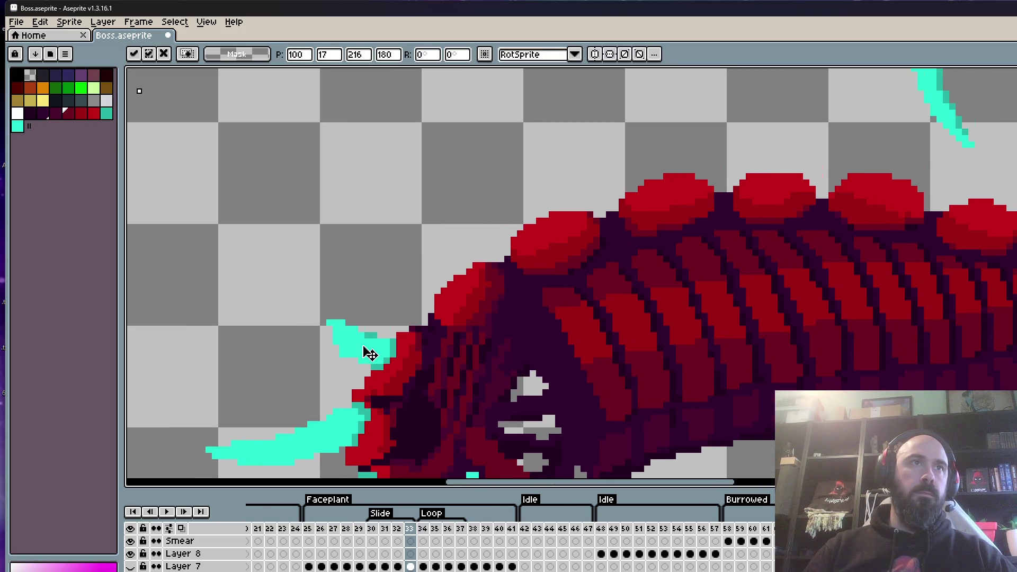
{"action": "key", "text": "Escape"}
{"action": "scroll", "coordinate": [373, 339], "scroll_direction": "down", "scroll_amount": 1}
Reselect the worm on frame 30 and paste it into frame 33.
{"action": "left_click", "coordinate": [372, 541]}
{"action": "key", "text": "minus"}
{"action": "mouse_move", "coordinate": [383, 283]}
{"action": "left_mouse_down"}
{"action": "mouse_move", "coordinate": [245, 324]}
{"action": "mouse_move", "coordinate": [590, 424]}
{"action": "mouse_move", "coordinate": [329, 297]}
{"action": "mouse_move", "coordinate": [313, 334]}
{"action": "left_mouse_up"}
{"action": "key", "text": "minus"}
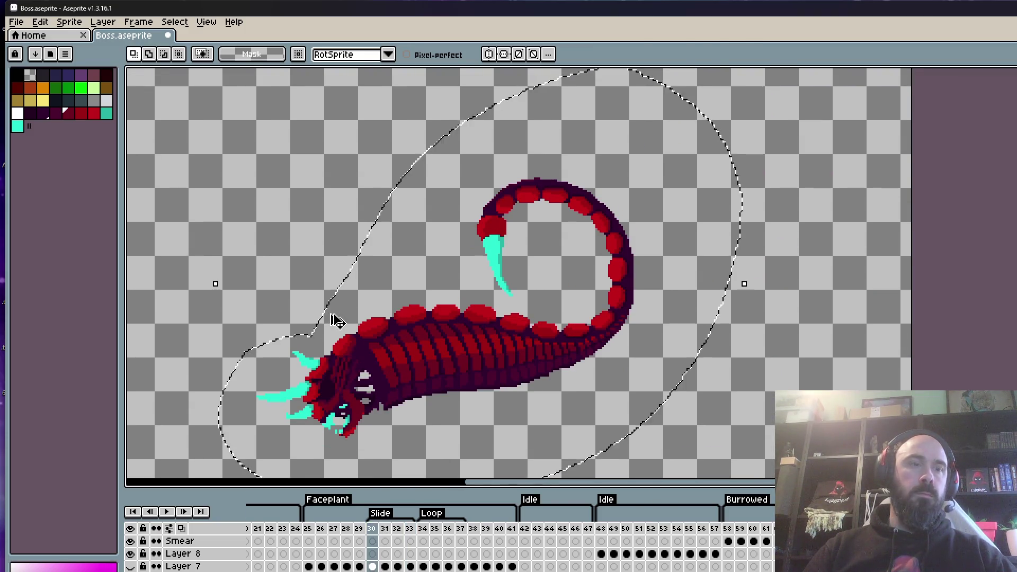
{"action": "key", "text": "Right"}
{"action": "key", "text": "Right"}
{"action": "key", "text": "Right"}
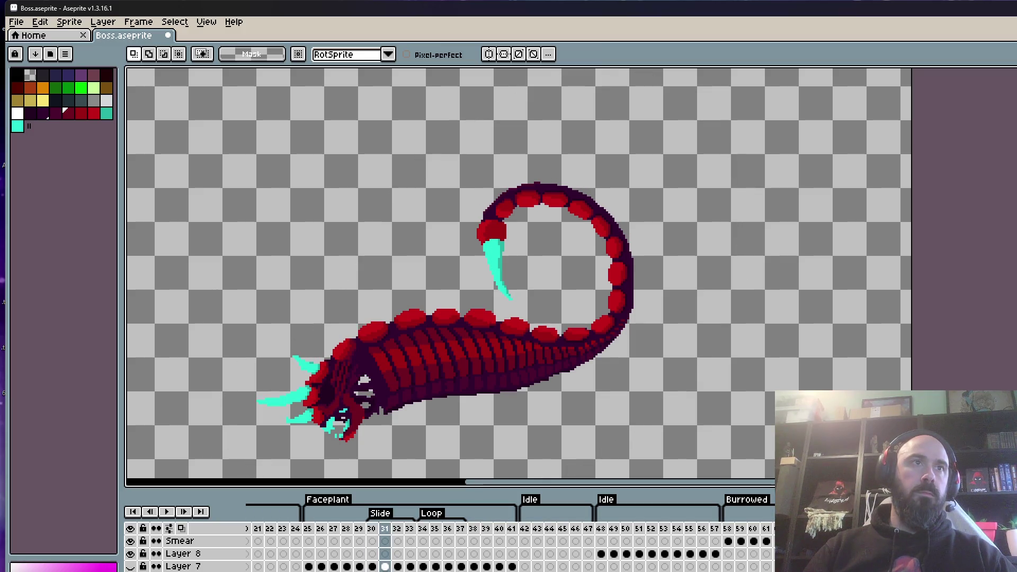
{"action": "key", "text": "ctrl+d"}
{"action": "scroll", "coordinate": [276, 358], "scroll_direction": "up", "scroll_amount": 1}
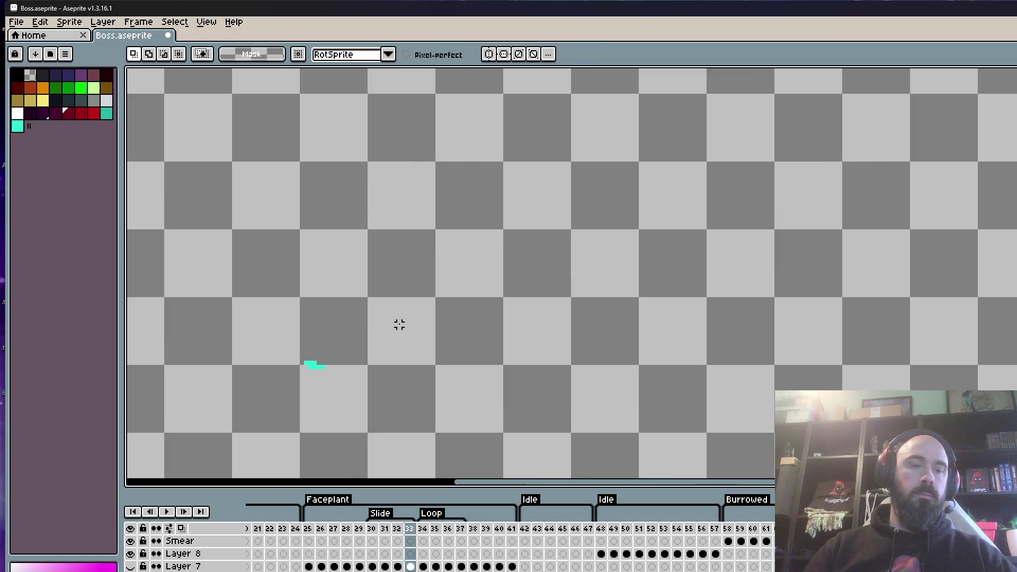
{"action": "key", "text": "ctrl+v"}
{"action": "scroll", "coordinate": [324, 363], "scroll_direction": "up", "scroll_amount": 1}
{"action": "key", "text": "Return"}
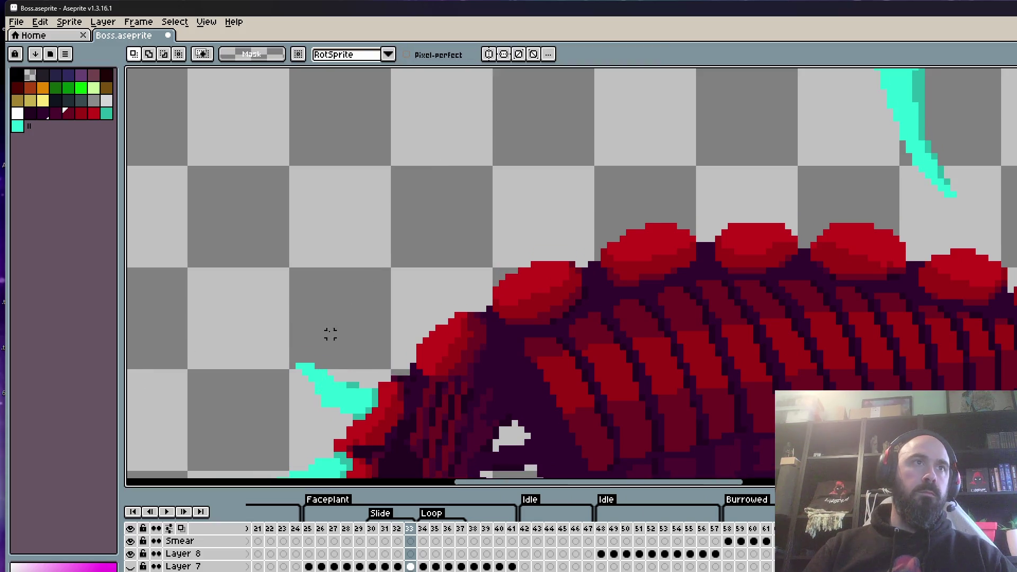
{"action": "scroll", "coordinate": [328, 332], "scroll_direction": "down", "scroll_amount": 2}
Paste and commit the worm in frame 34.
{"action": "key", "text": "Right"}
{"action": "key", "text": "ctrl+v"}
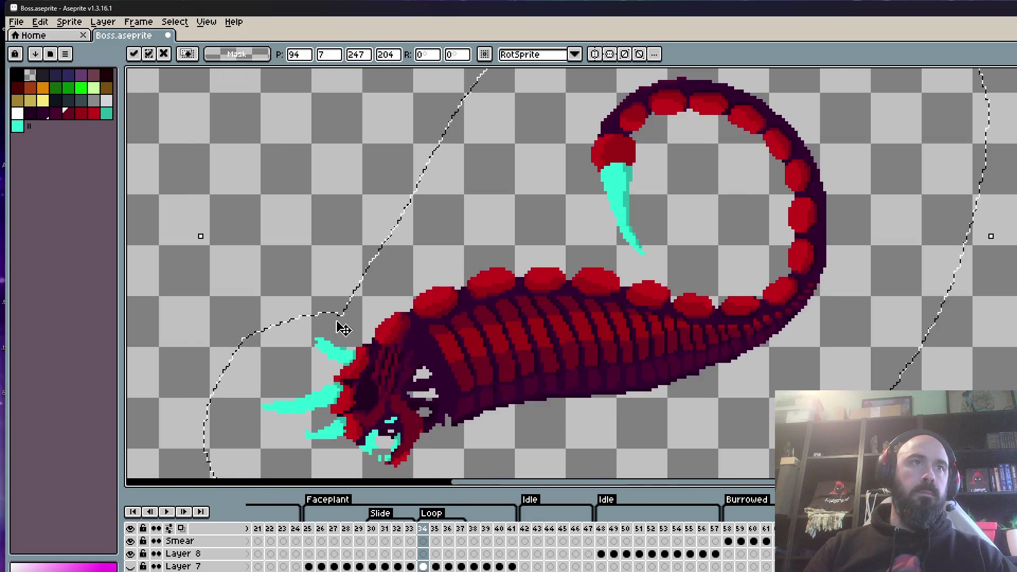
{"action": "scroll", "coordinate": [336, 354], "scroll_direction": "up", "scroll_amount": 1}
{"action": "key", "text": "Return"}
{"action": "scroll", "coordinate": [342, 343], "scroll_direction": "down", "scroll_amount": 2}
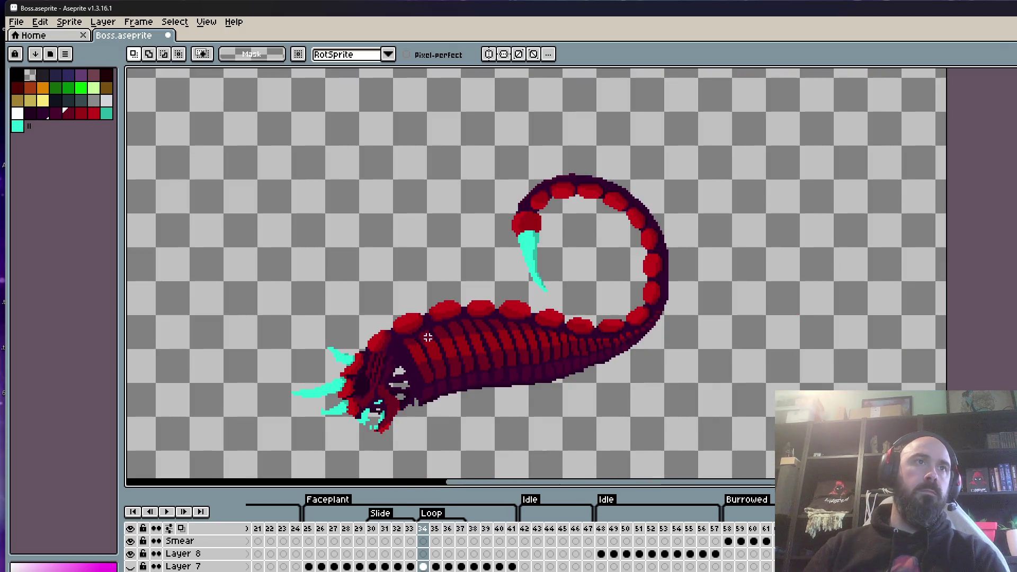
Paste the worm into frame 35, nudged down one pixel, after undoing a stray selection.
{"action": "key", "text": "Right"}
{"action": "key", "text": "ctrl+v"}
{"action": "scroll", "coordinate": [331, 323], "scroll_direction": "up", "scroll_amount": 2}
{"action": "scroll", "coordinate": [334, 328], "scroll_direction": "up", "scroll_amount": 1}
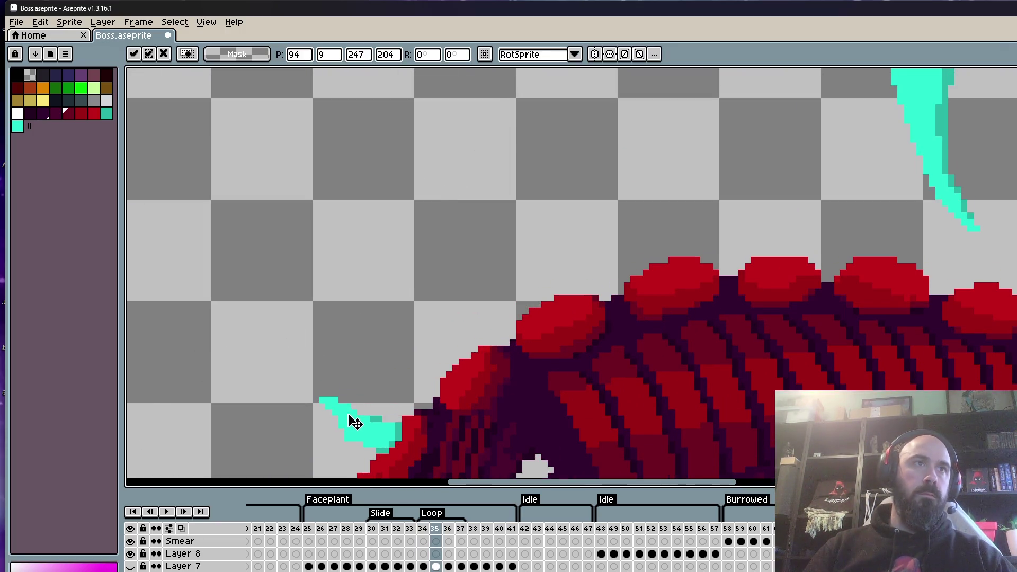
{"action": "key", "text": "Return"}
{"action": "left_click_drag", "start_coordinate": [312, 401], "coordinate": [415, 478]}
{"action": "key", "text": "ctrl+z"}
{"action": "key", "text": "ctrl+z"}
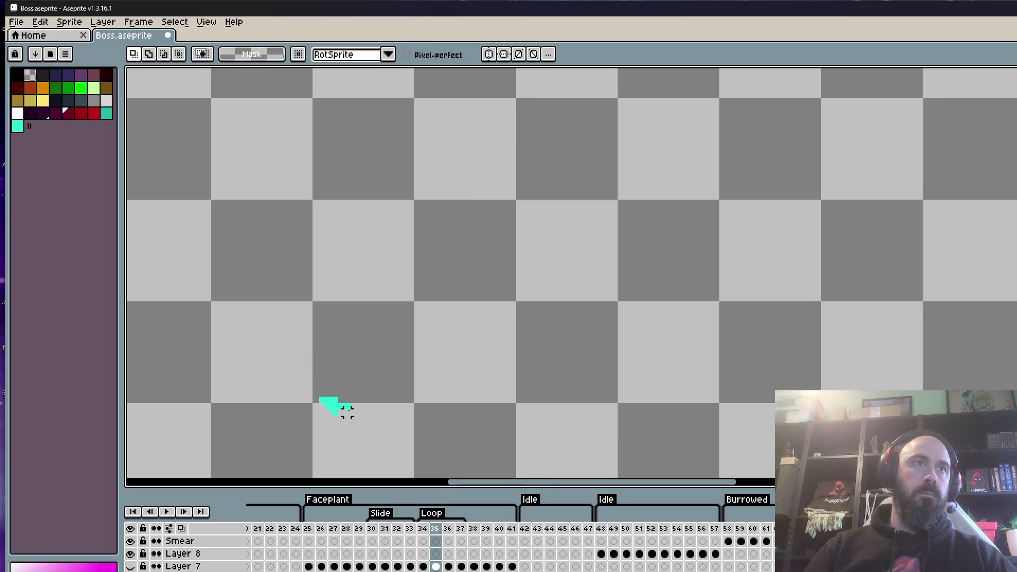
{"action": "key", "text": "ctrl+v"}
{"action": "key", "text": "Down"}
{"action": "key", "text": "Down"}
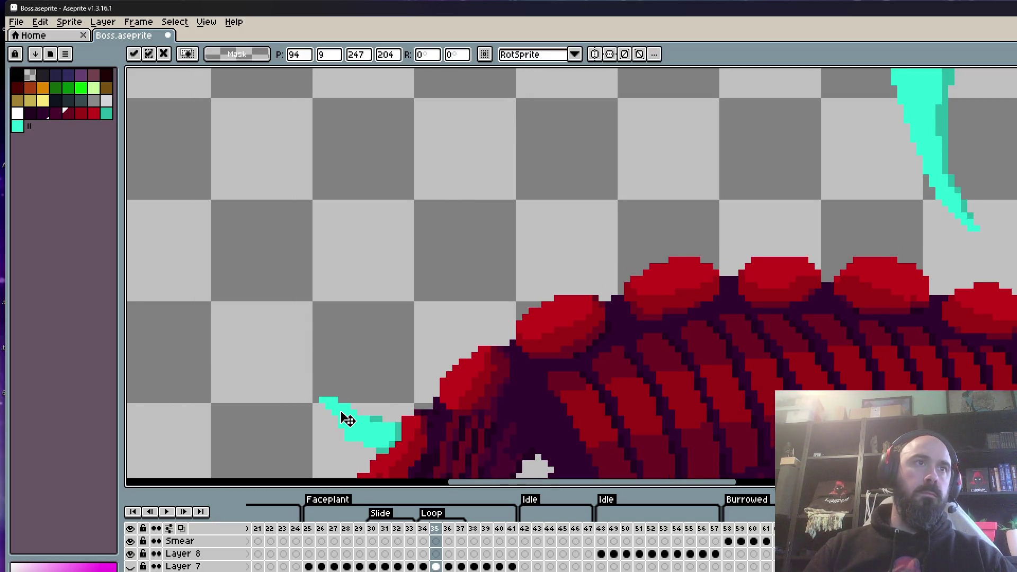
{"action": "key", "text": "Return"}
{"action": "scroll", "coordinate": [340, 415], "scroll_direction": "down", "scroll_amount": 1}
Paste the worm into frame 36, nudged down into alignment.
{"action": "key", "text": "Right"}
{"action": "key", "text": "ctrl+v"}
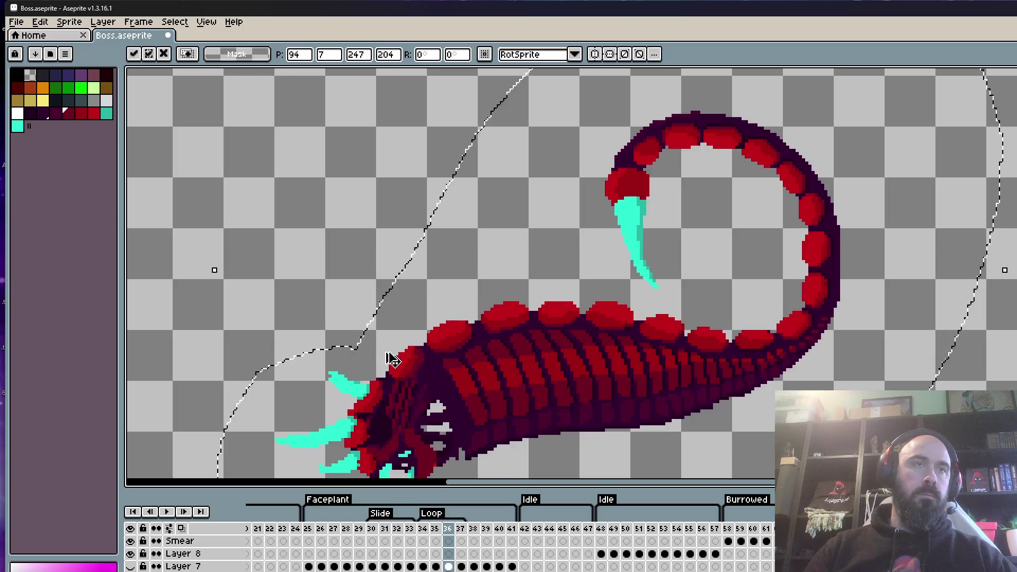
{"action": "scroll", "coordinate": [344, 381], "scroll_direction": "up", "scroll_amount": 1}
{"action": "key", "text": "Down"}
{"action": "key", "text": "Return"}
{"action": "scroll", "coordinate": [339, 381], "scroll_direction": "down", "scroll_amount": 1}
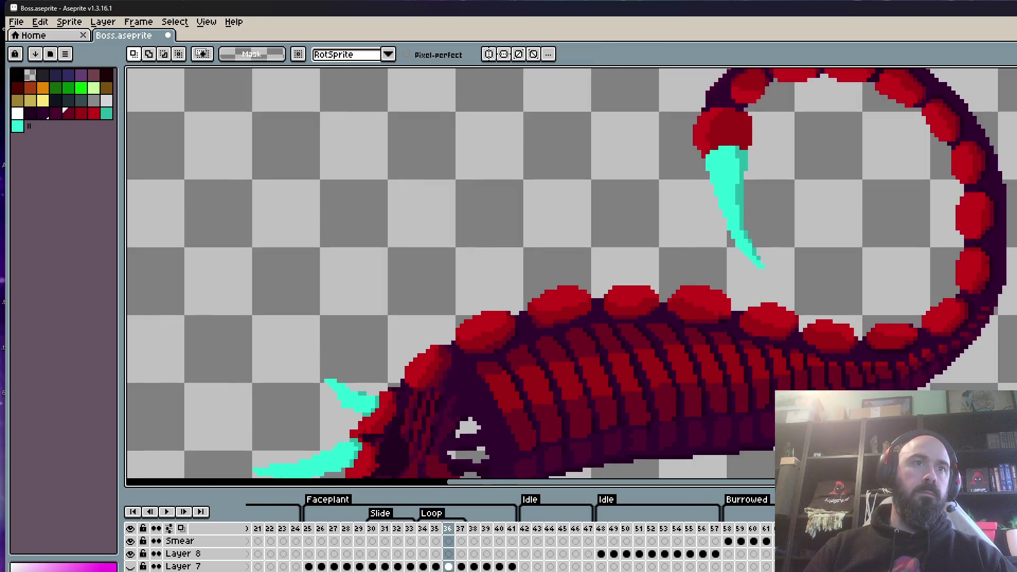
Replace the worm in frame 37 with the aligned copy.
{"action": "key", "text": "Right"}
{"action": "scroll", "coordinate": [410, 342], "scroll_direction": "down", "scroll_amount": 2}
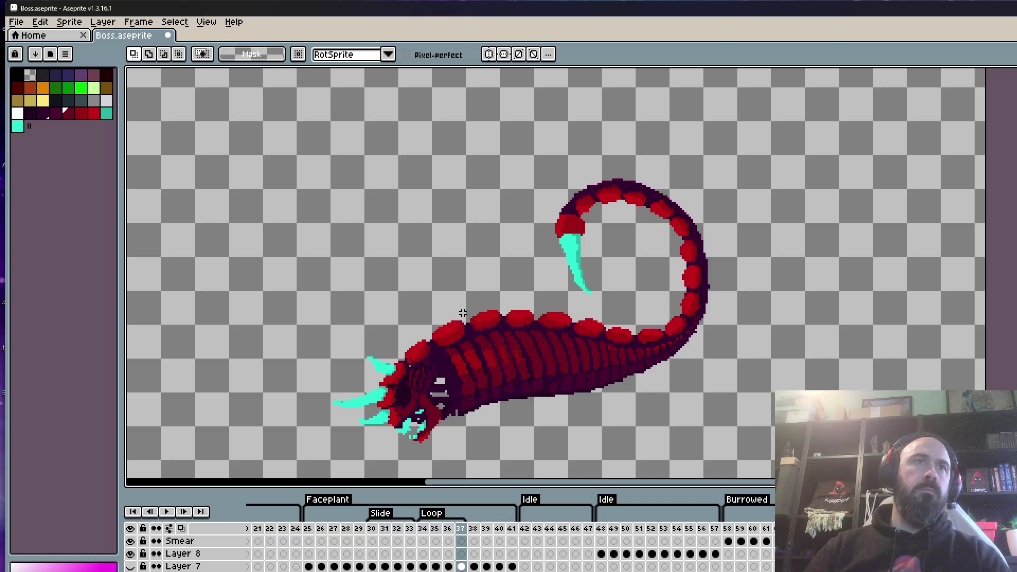
{"action": "key", "text": "Left"}
{"action": "key", "text": "Left"}
{"action": "key", "text": "Right"}
{"action": "key", "text": "Right"}
{"action": "mouse_move", "coordinate": [418, 312]}
{"action": "left_mouse_down"}
{"action": "mouse_move", "coordinate": [391, 353]}
{"action": "mouse_move", "coordinate": [375, 473]}
{"action": "mouse_move", "coordinate": [439, 228]}
{"action": "mouse_move", "coordinate": [419, 313]}
{"action": "left_mouse_up"}
{"action": "key", "text": "Delete"}
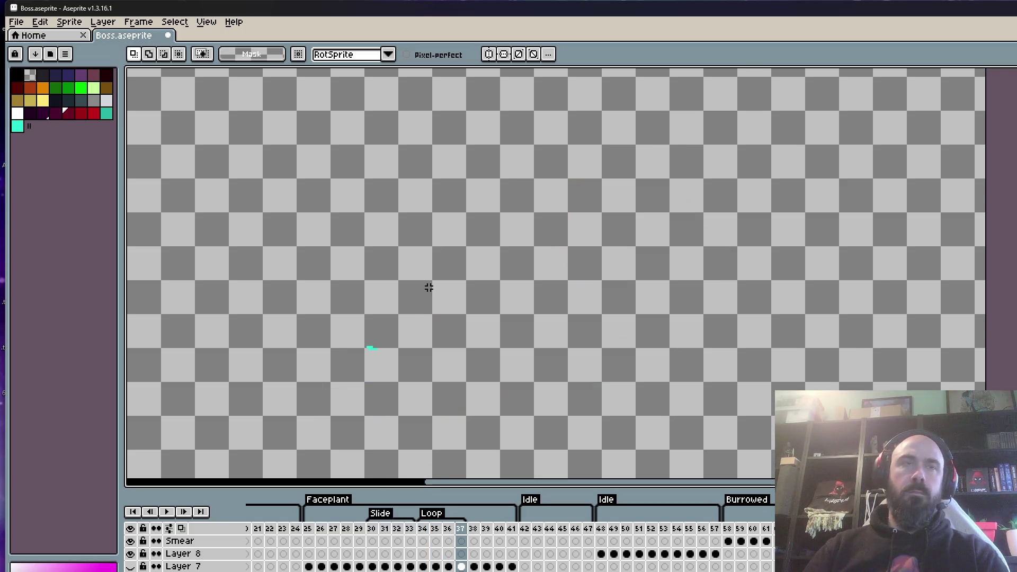
{"action": "key", "text": "ctrl+z"}
{"action": "scroll", "coordinate": [386, 379], "scroll_direction": "up", "scroll_amount": 3}
{"action": "key", "text": "ctrl+d"}
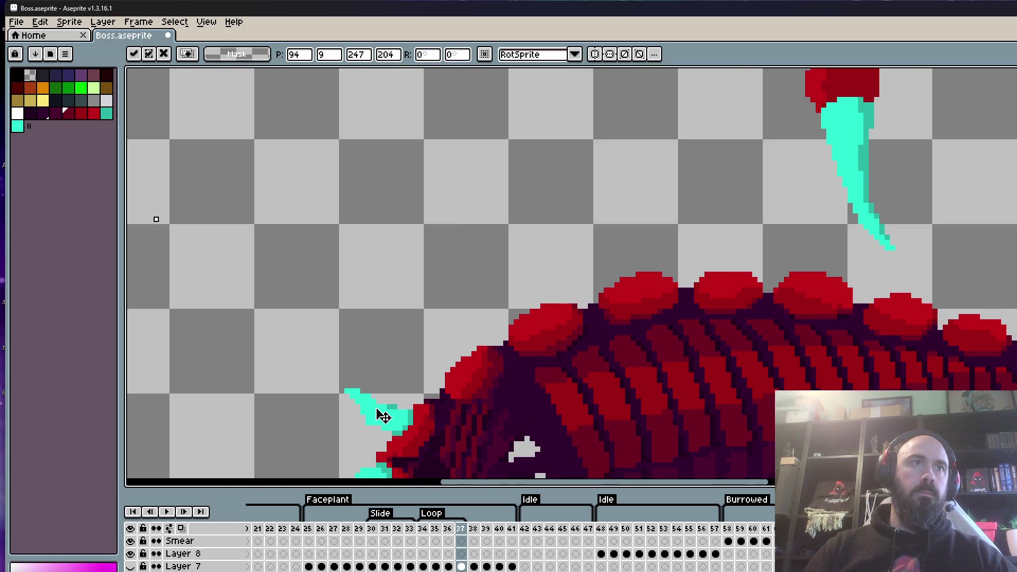
{"action": "scroll", "coordinate": [425, 285], "scroll_direction": "down", "scroll_amount": 4}
Replace frame 39's worm with the pasted copy, shifted slightly up and right.
{"action": "key", "text": "Right"}
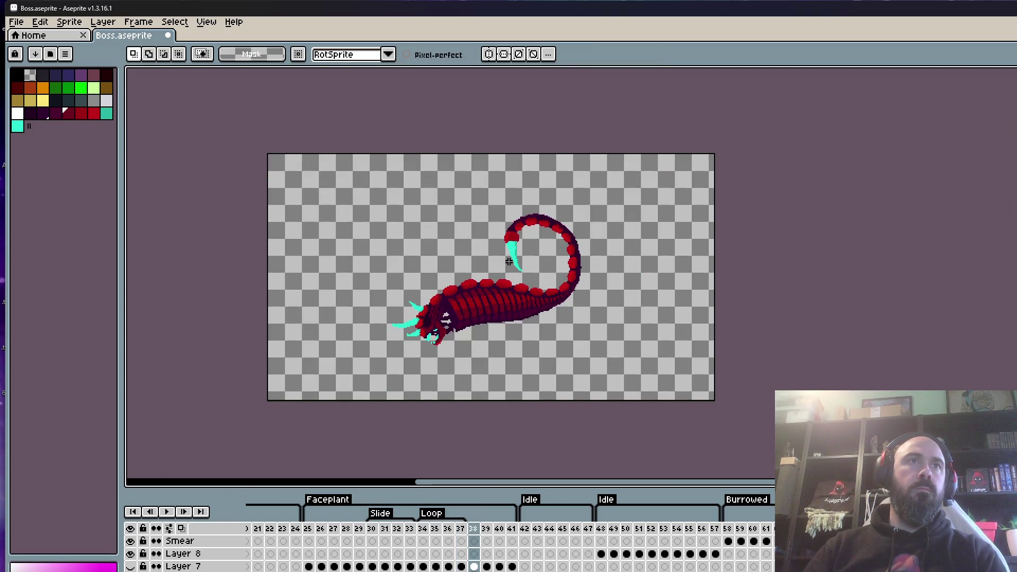
{"action": "scroll", "coordinate": [454, 271], "scroll_direction": "up", "scroll_amount": 3}
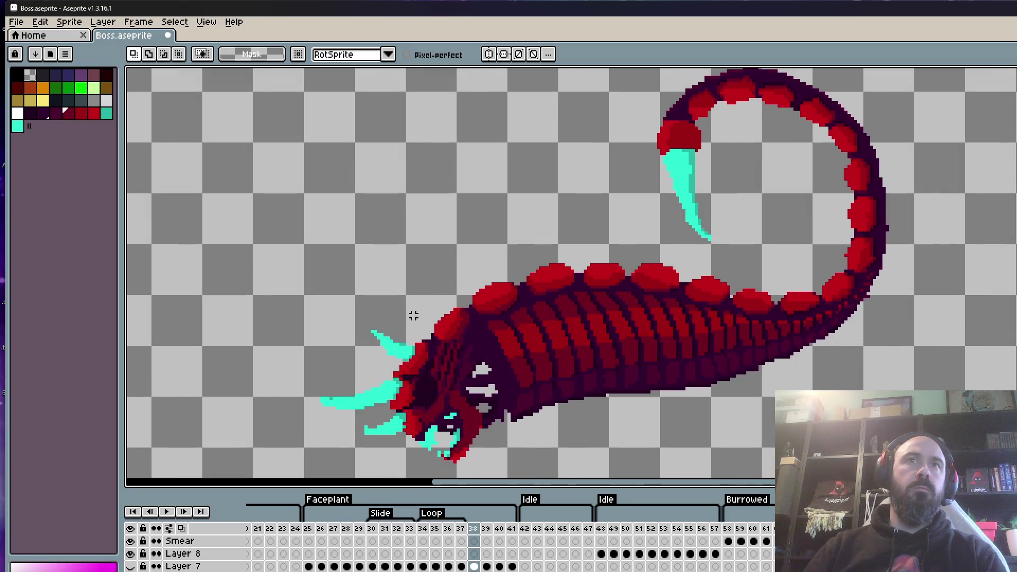
{"action": "key", "text": "Right"}
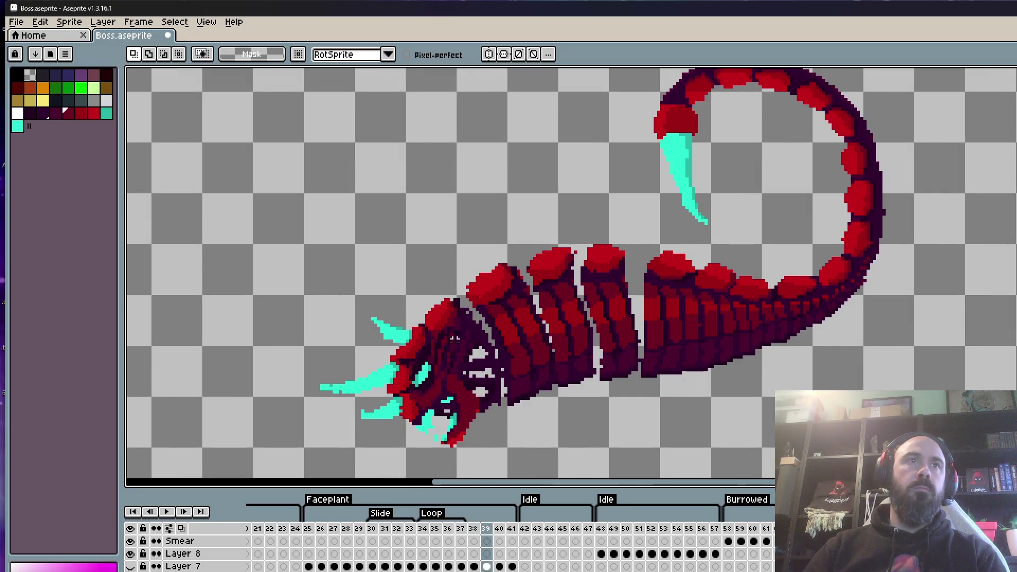
{"action": "mouse_move", "coordinate": [367, 342]}
{"action": "left_mouse_down"}
{"action": "mouse_move", "coordinate": [366, 453]}
{"action": "mouse_move", "coordinate": [508, 140]}
{"action": "mouse_move", "coordinate": [386, 328]}
{"action": "left_mouse_up"}
{"action": "key", "text": "Delete"}
{"action": "scroll", "coordinate": [379, 335], "scroll_direction": "up", "scroll_amount": 4}
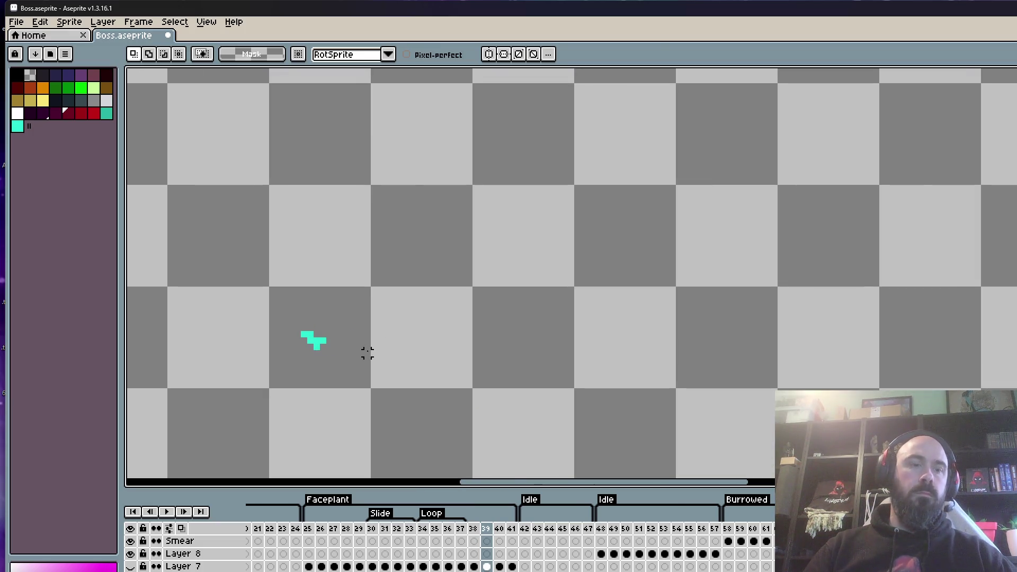
{"action": "key", "text": "ctrl+v"}
{"action": "left_click_drag", "start_coordinate": [339, 381], "coordinate": [341, 355]}
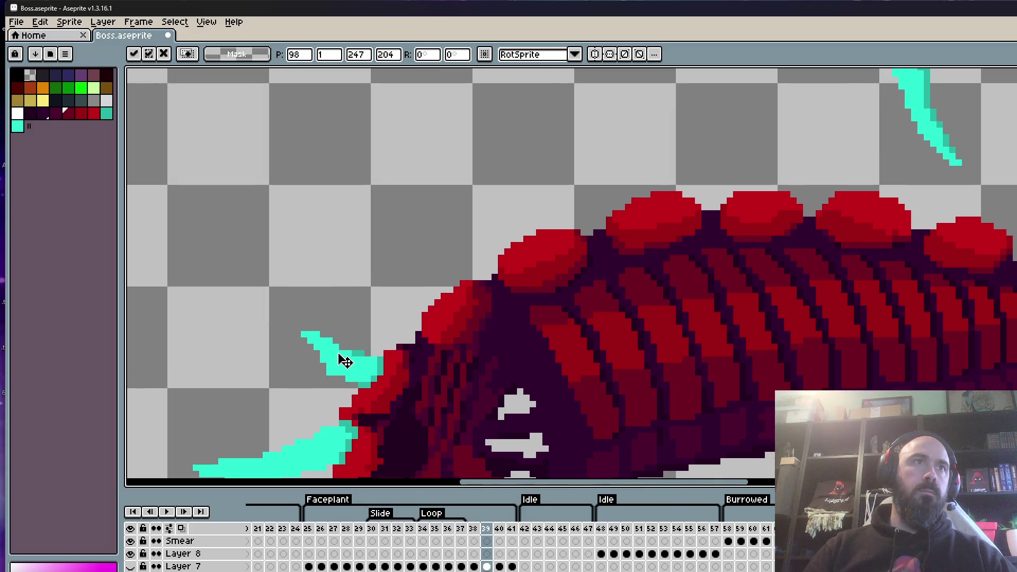
{"action": "key", "text": "Return"}
{"action": "scroll", "coordinate": [342, 354], "scroll_direction": "down", "scroll_amount": 4}
{"action": "key", "text": "Right"}
{"action": "scroll", "coordinate": [401, 339], "scroll_direction": "up", "scroll_amount": 4}
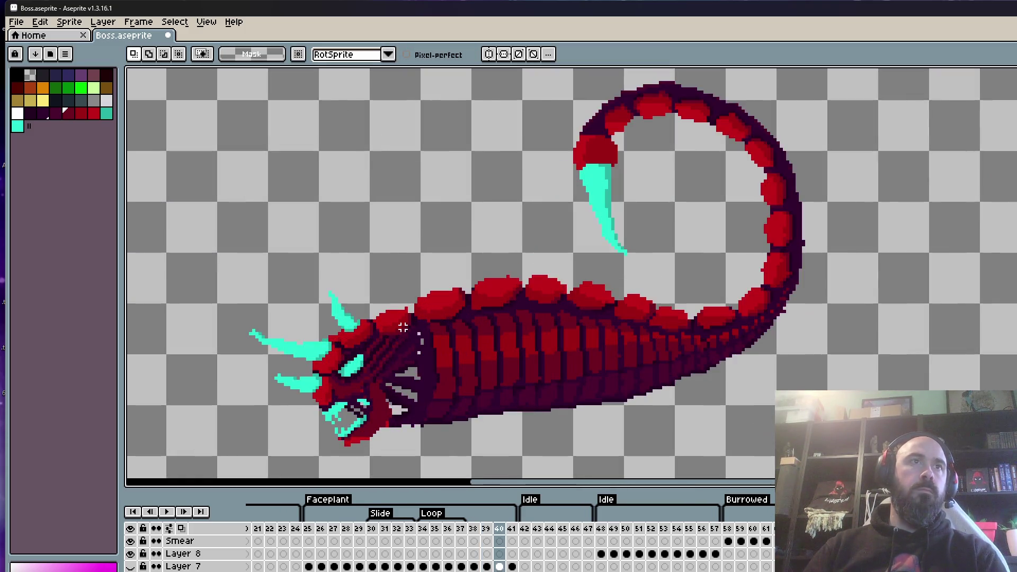
{"action": "scroll", "coordinate": [561, 330], "scroll_direction": "down", "scroll_amount": 1}
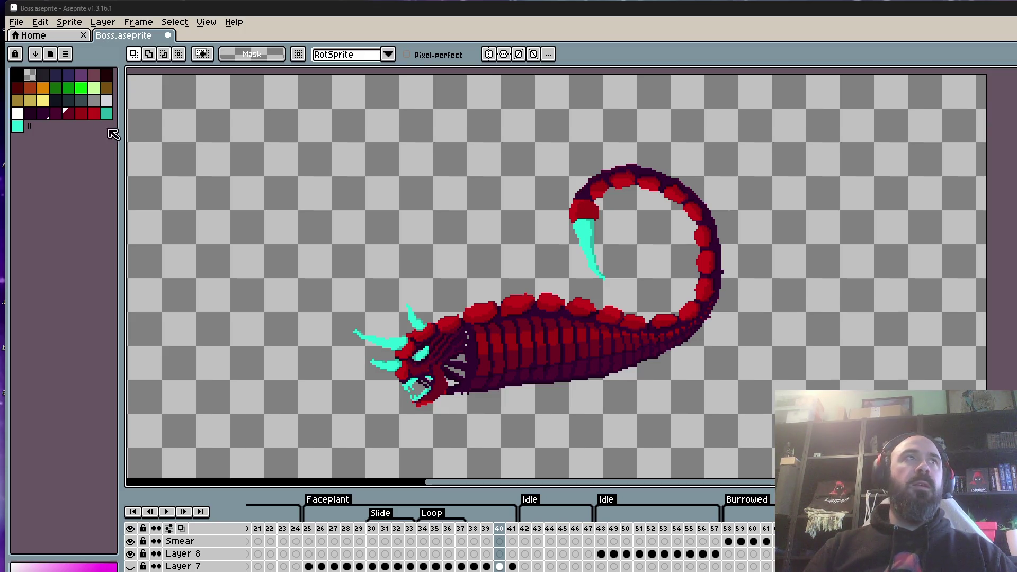
Save Boss.aseprite from the File menu.
{"action": "left_click", "coordinate": [16, 22]}
{"action": "left_click", "coordinate": [30, 76]}
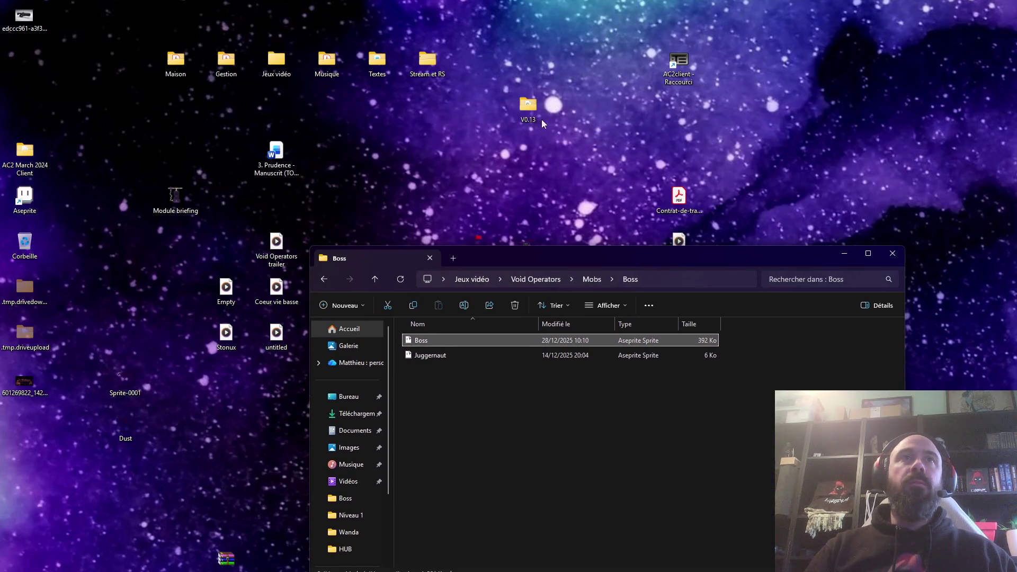
Open the V0.13 build folder and launch the VoidOperators game.
{"action": "double_click", "coordinate": [528, 115]}
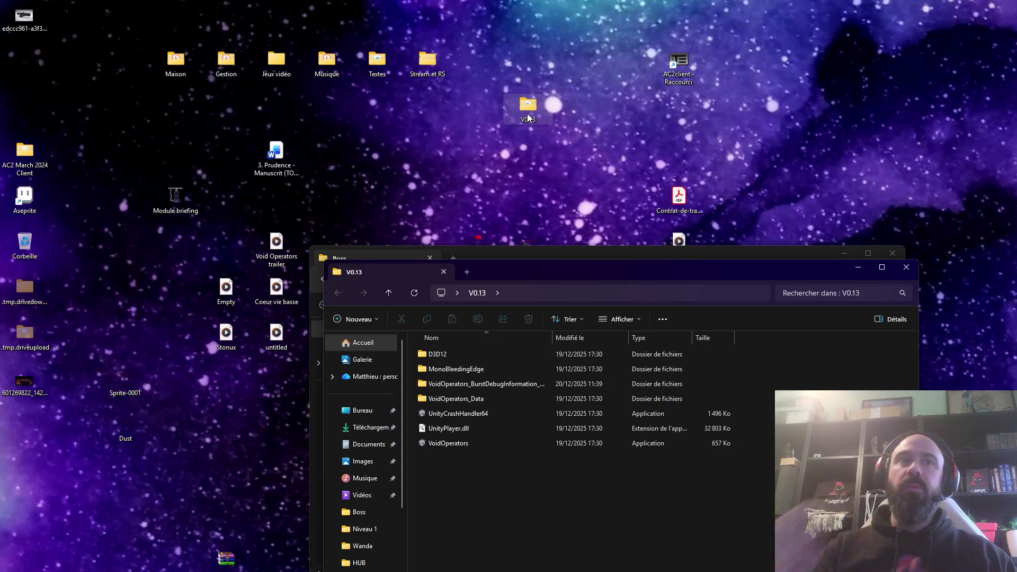
{"action": "left_click", "coordinate": [454, 443]}
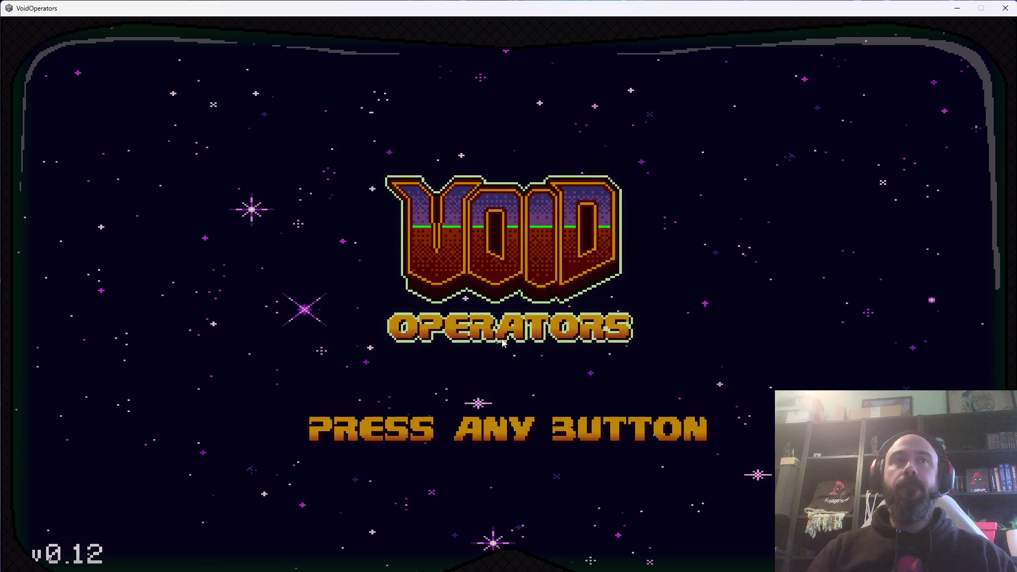
Raise the music volume one notch in Options, apply it, and continue the saved game.
{"action": "left_click", "coordinate": [501, 343]}
{"action": "left_click", "coordinate": [490, 297]}
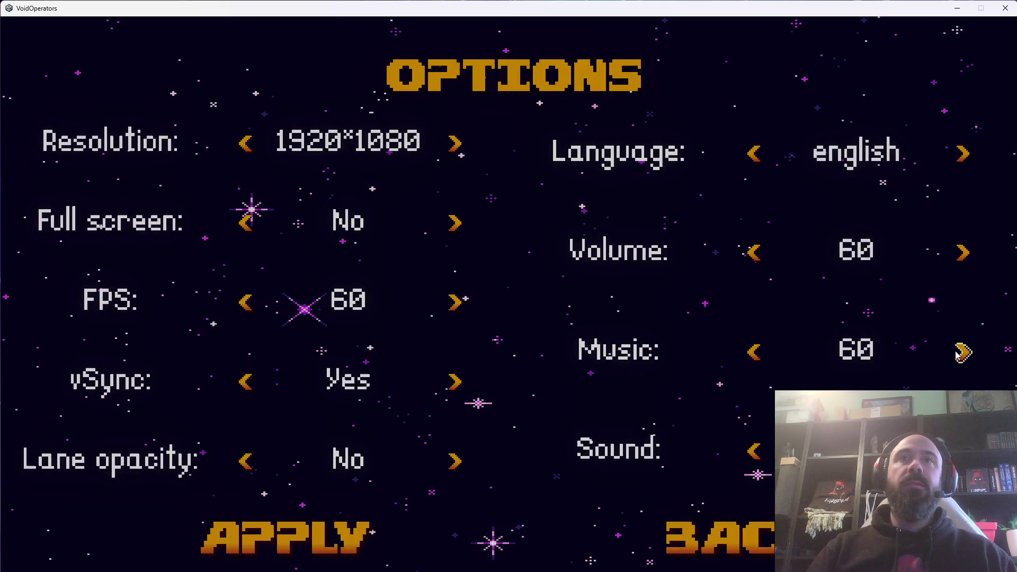
{"action": "left_click", "coordinate": [959, 356]}
{"action": "left_click", "coordinate": [286, 537]}
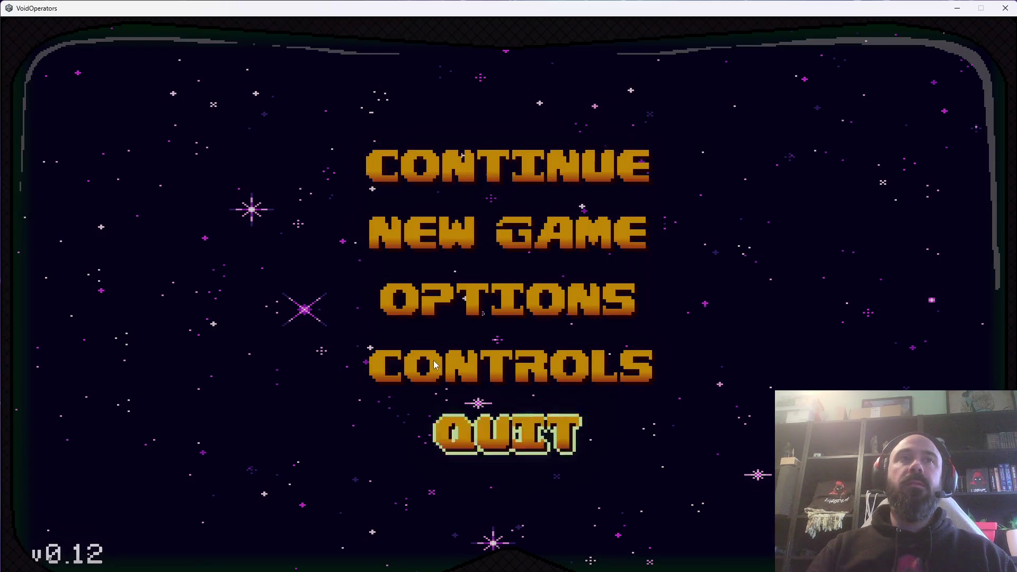
{"action": "left_click", "coordinate": [474, 176]}
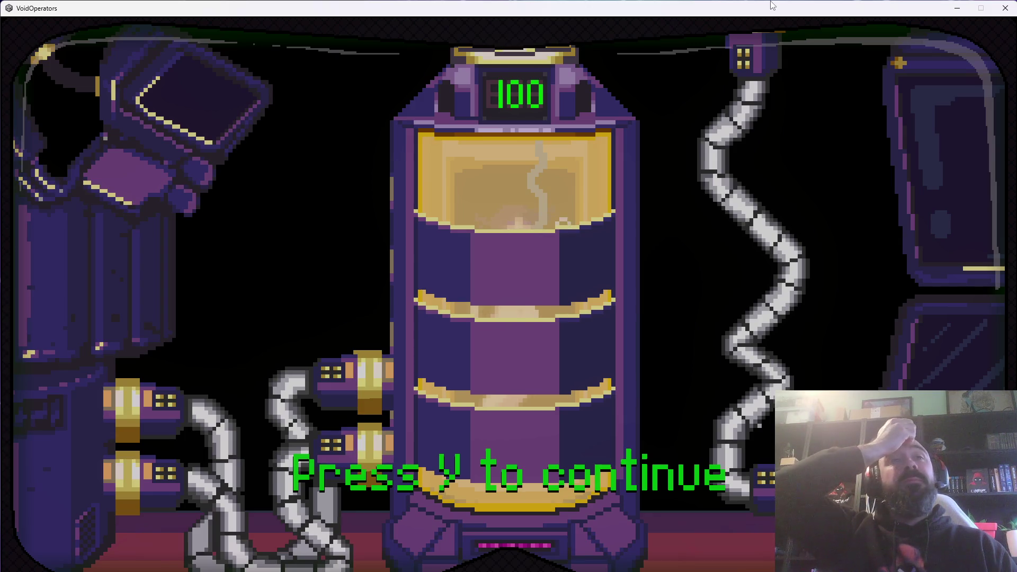
Dismiss the prompt with Y and run right through the lab onto the Mission 1 pedestal.
{"action": "key", "text": "y"}
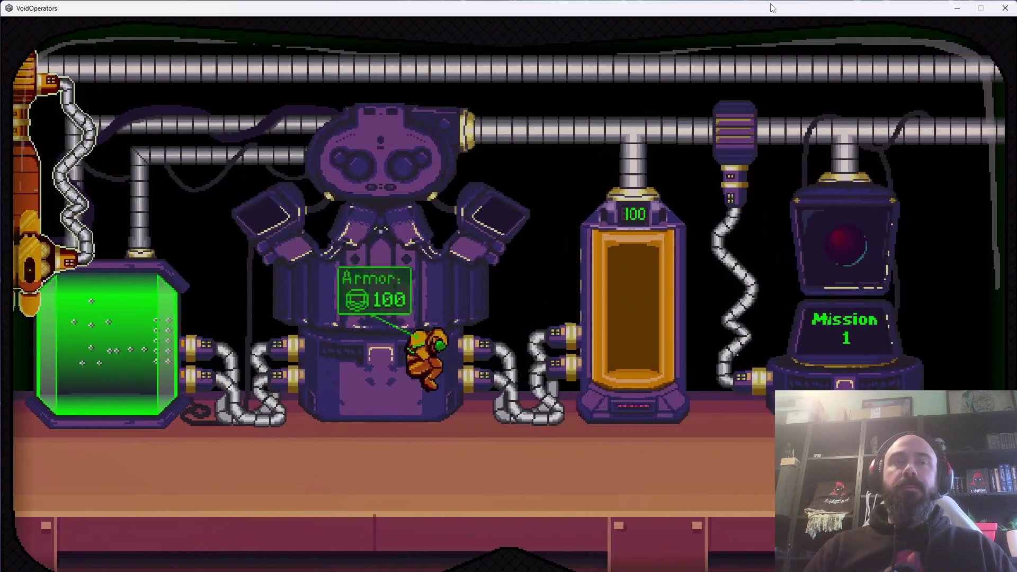
{"action": "key", "text": "Right"}
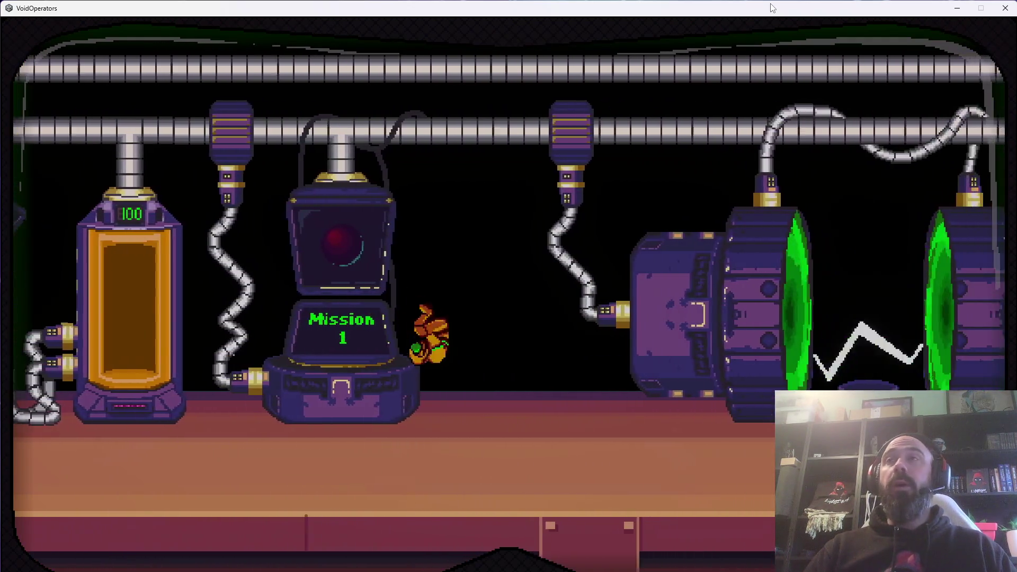
{"action": "key", "text": "Right"}
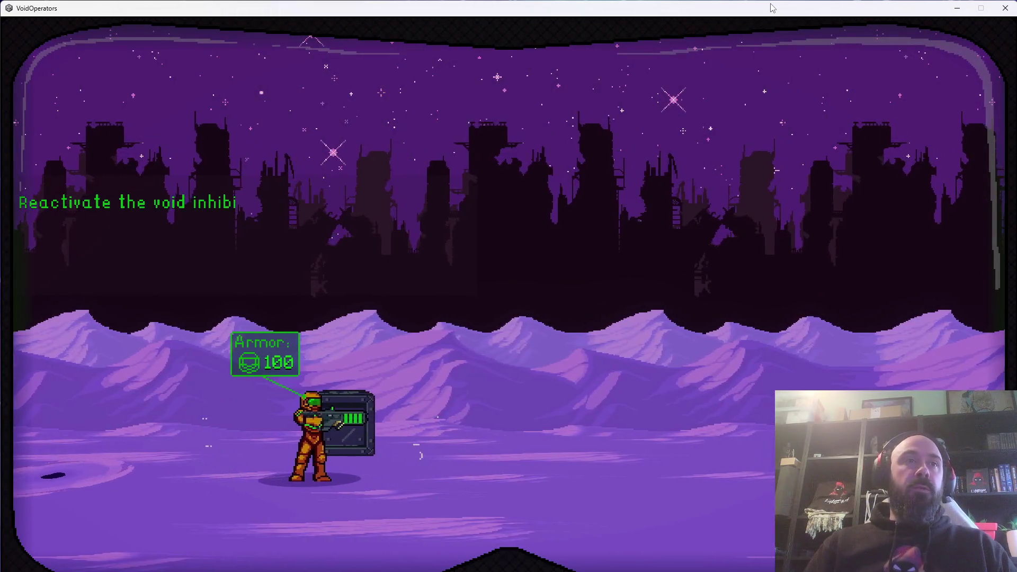
Run right, empty the gun, reload and resume firing.
{"action": "key", "text": "d"}
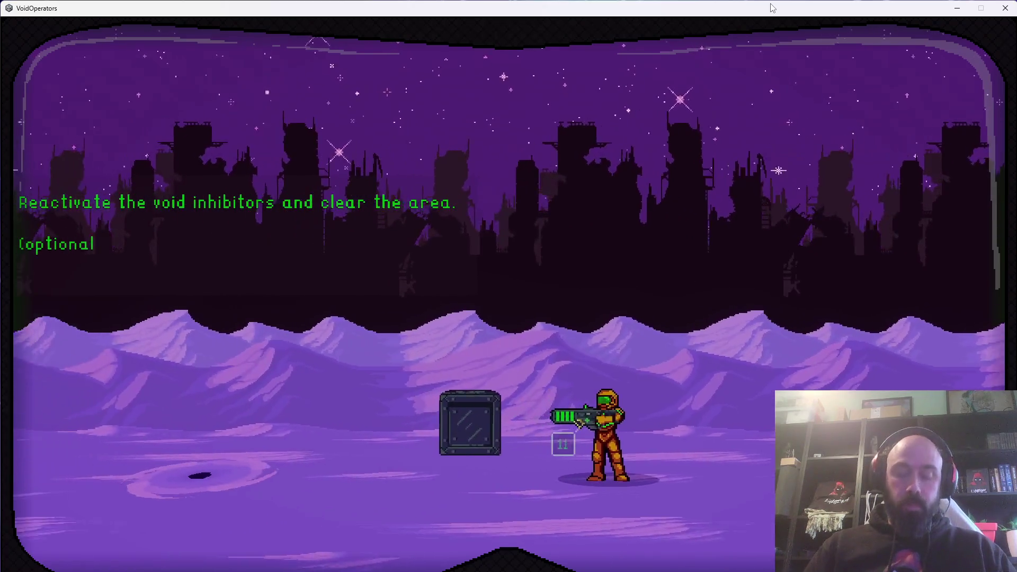
{"action": "key", "text": "space"}
{"action": "key", "text": "r"}
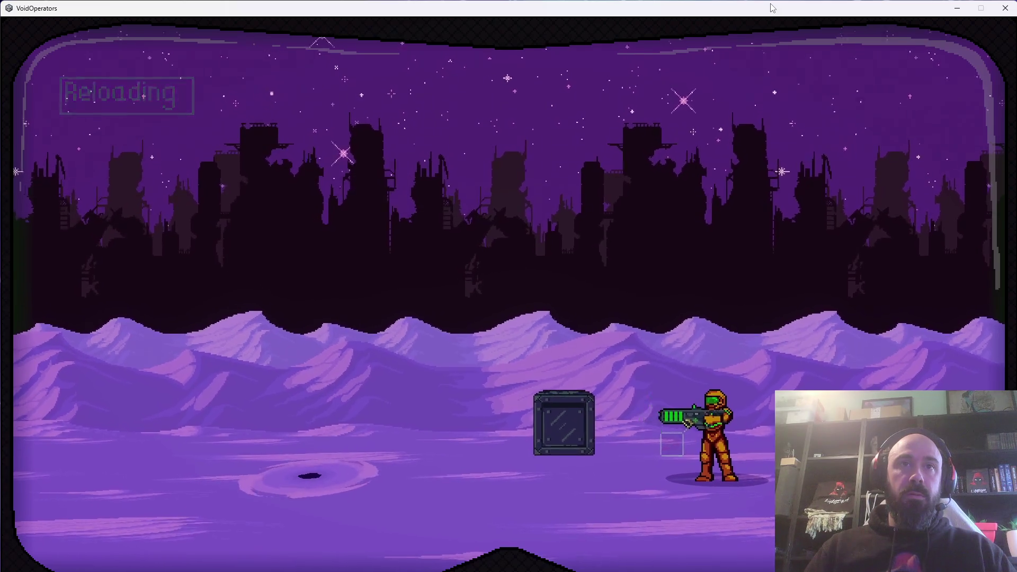
{"action": "key", "text": "r"}
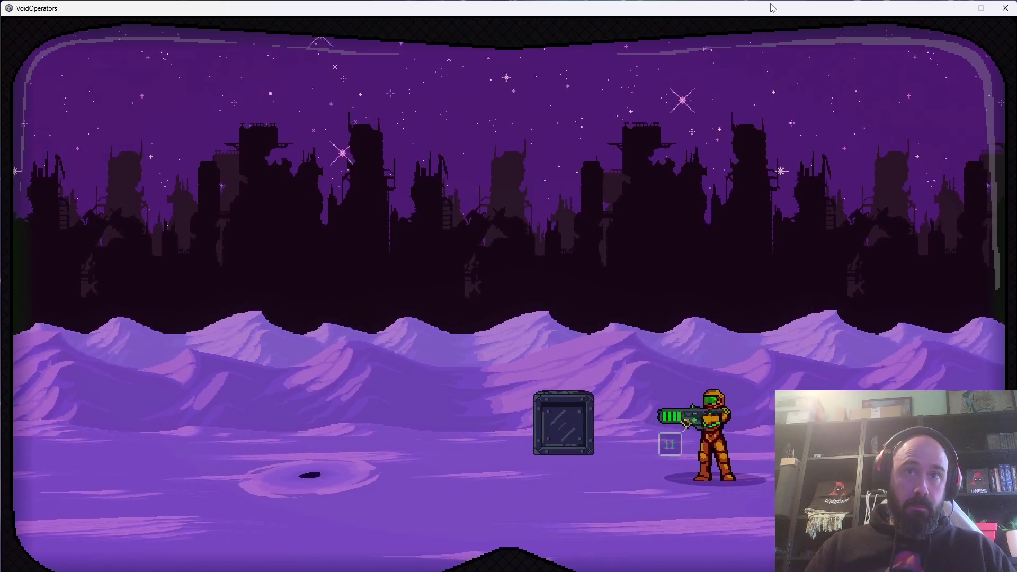
{"action": "key", "text": "r"}
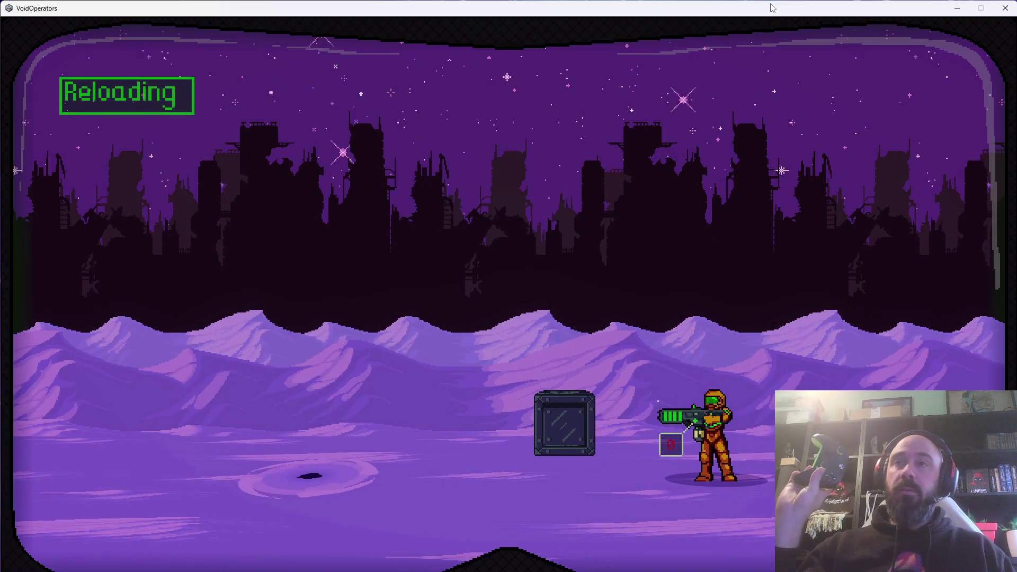
{"action": "key", "text": "space"}
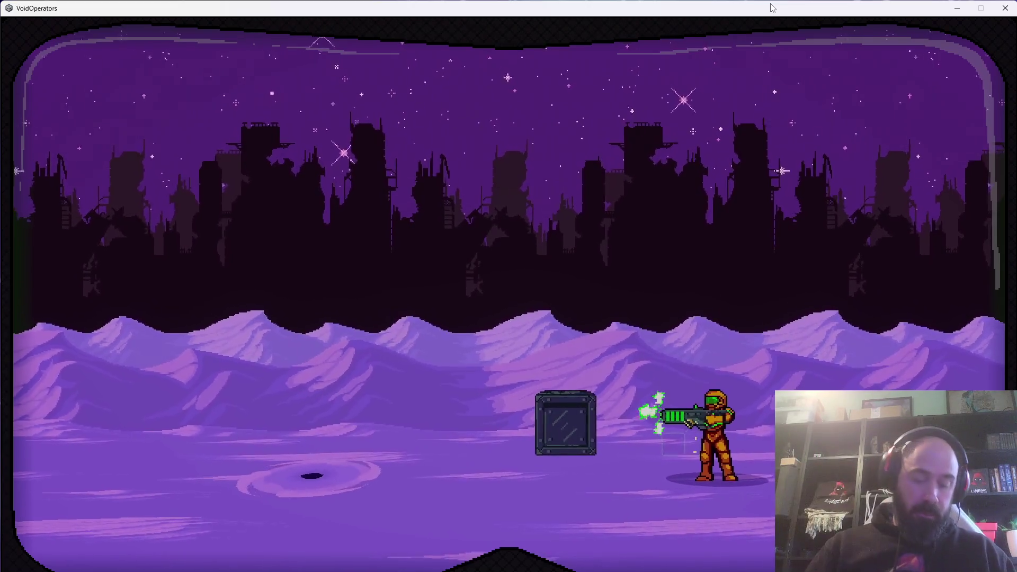
{"action": "key", "text": "space"}
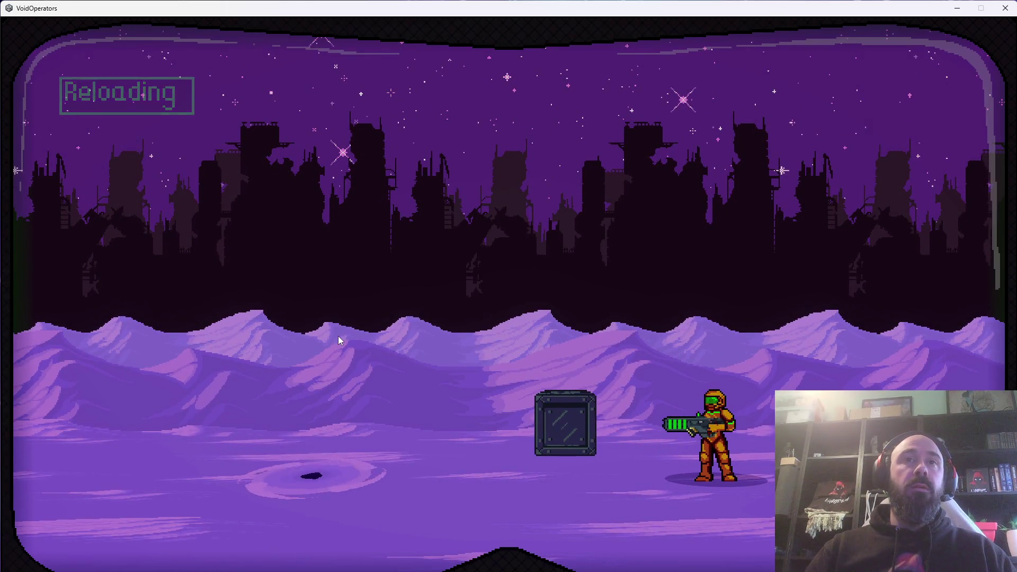
Dodge left and right while shooting the red creatures spawning from the portals.
{"action": "key", "text": "a"}
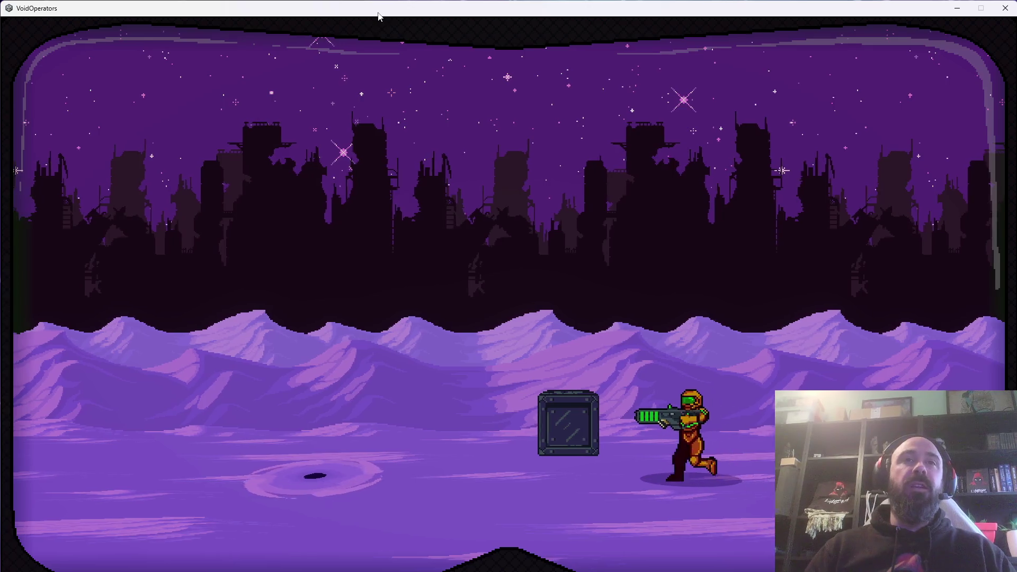
{"action": "key", "text": "d"}
{"action": "key", "text": "d"}
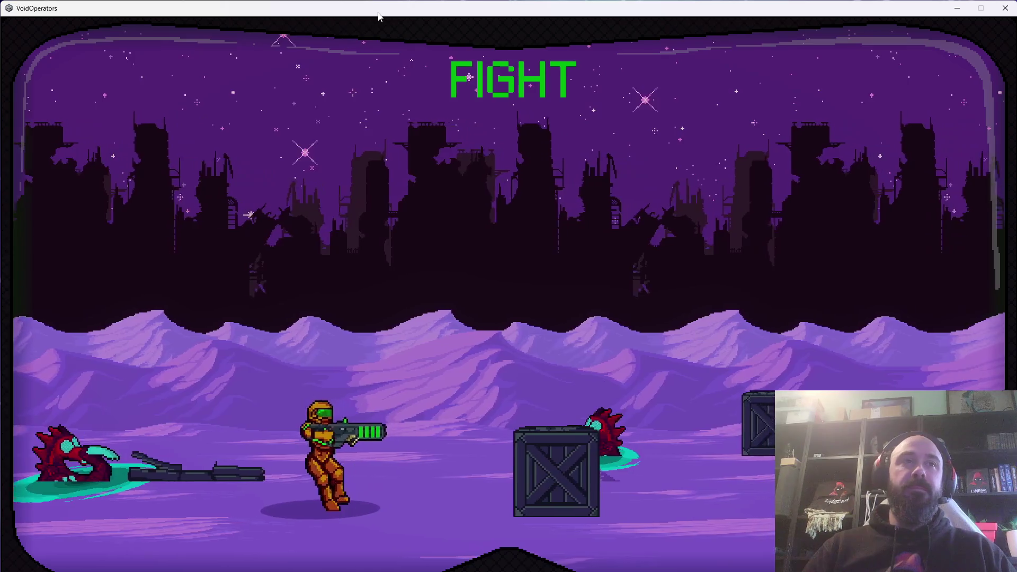
{"action": "key", "text": "a"}
{"action": "key", "text": "j"}
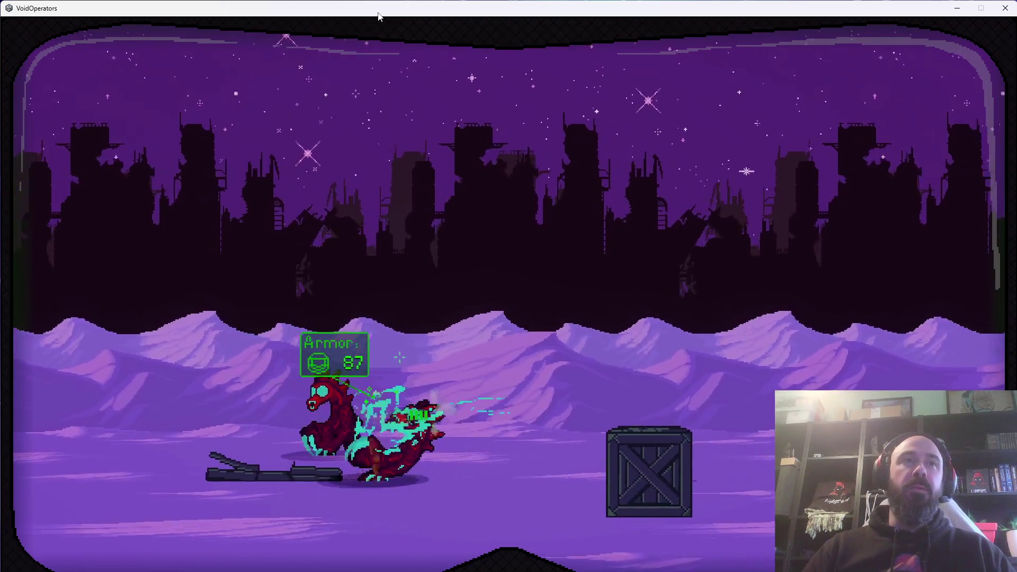
{"action": "key", "text": "d"}
{"action": "key", "text": "j"}
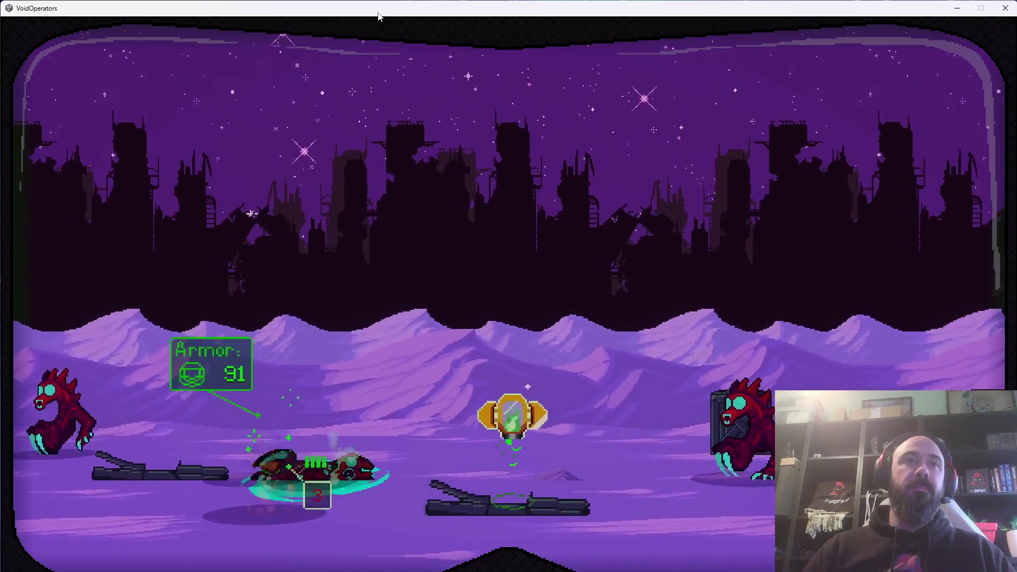
{"action": "key", "text": "a"}
{"action": "key", "text": "d"}
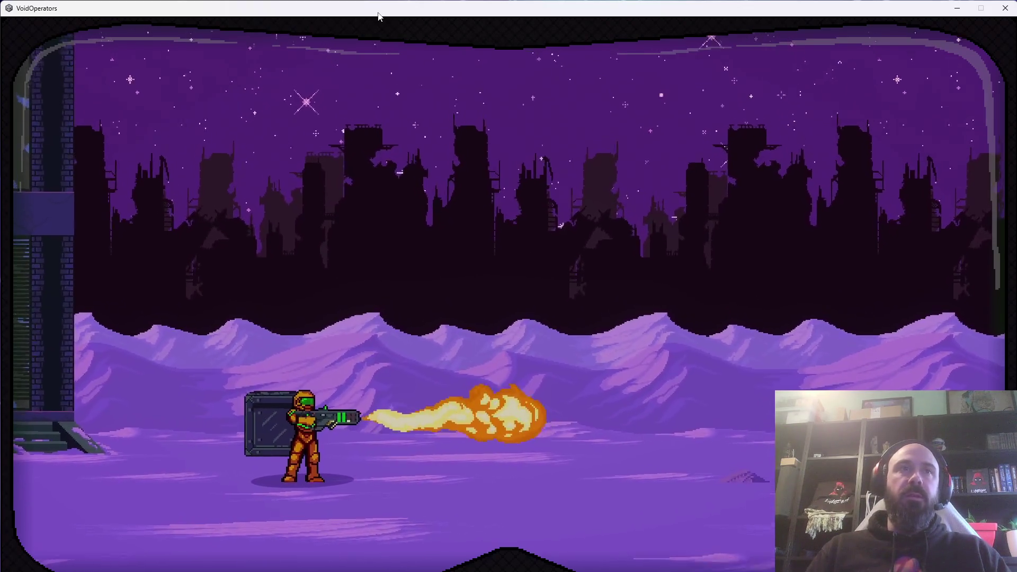
Walk right through the level toward the crates, shooting an enemy on the left.
{"action": "key", "text": "d"}
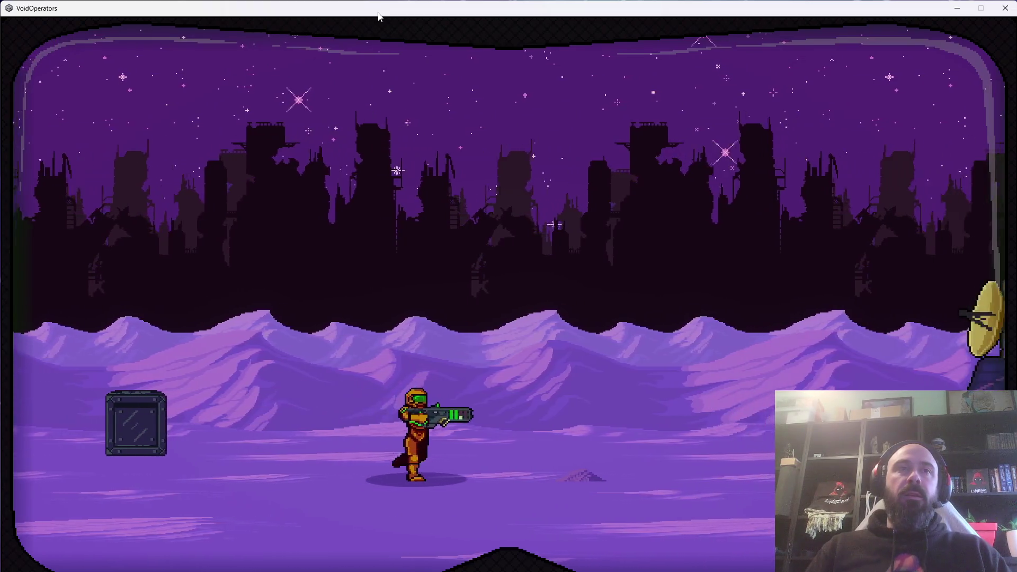
{"action": "key", "text": "d"}
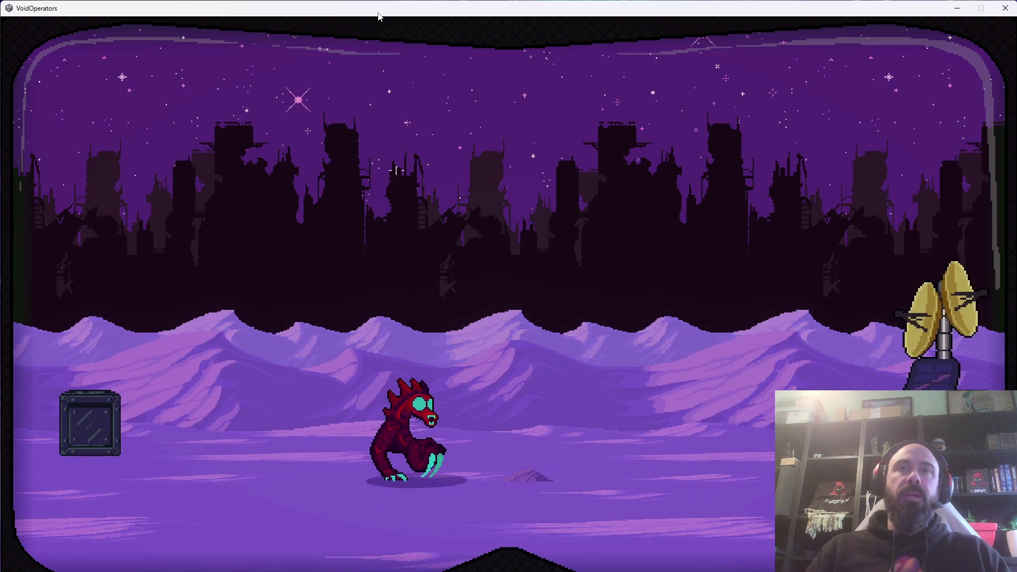
{"action": "key", "text": "a"}
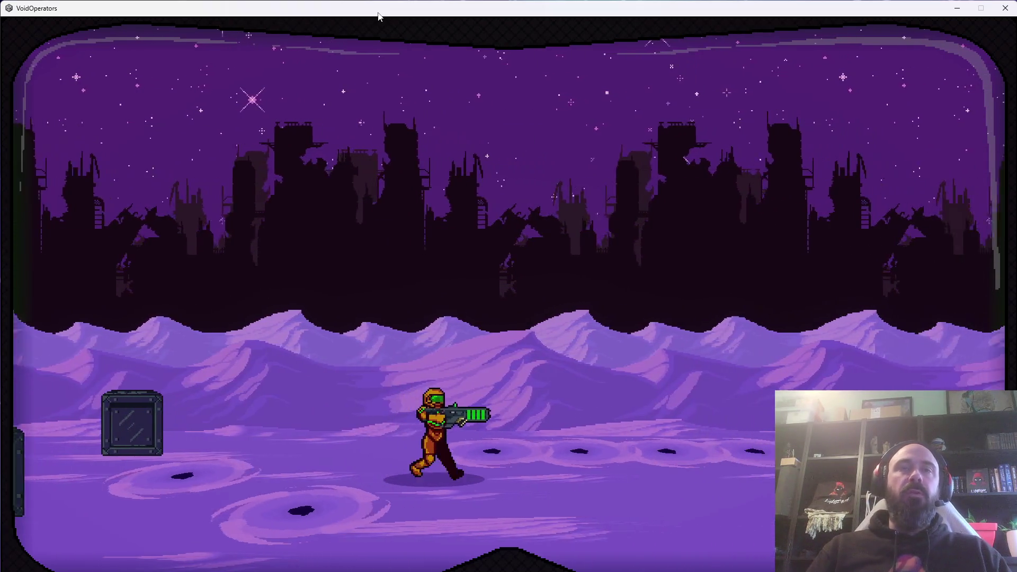
{"action": "key", "text": "Right"}
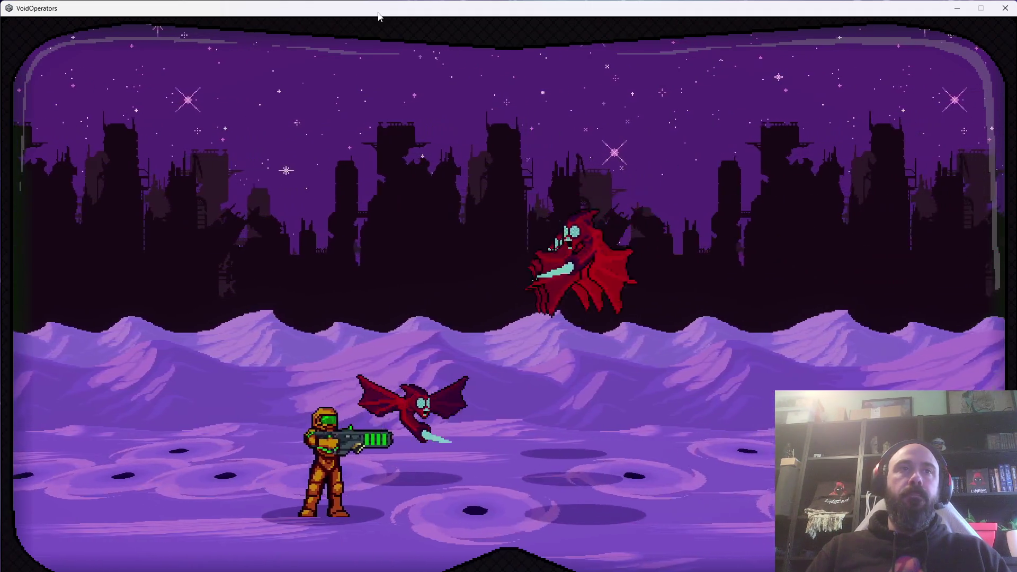
{"action": "key", "text": "Right"}
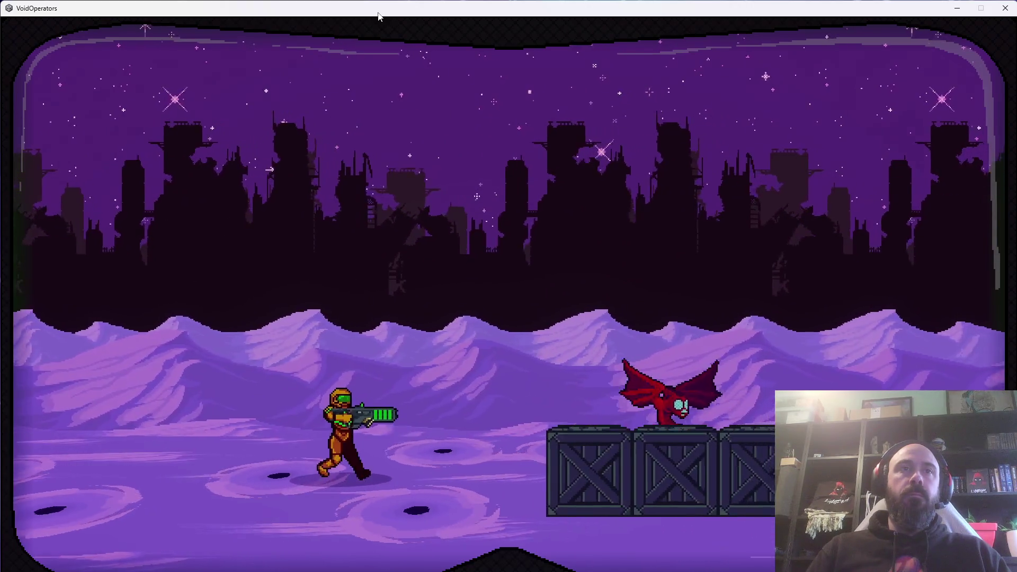
Jump onto the crates, shoot the bats diagonally, and jump over to the right.
{"action": "key", "text": "space"}
{"action": "key", "text": "Up"}
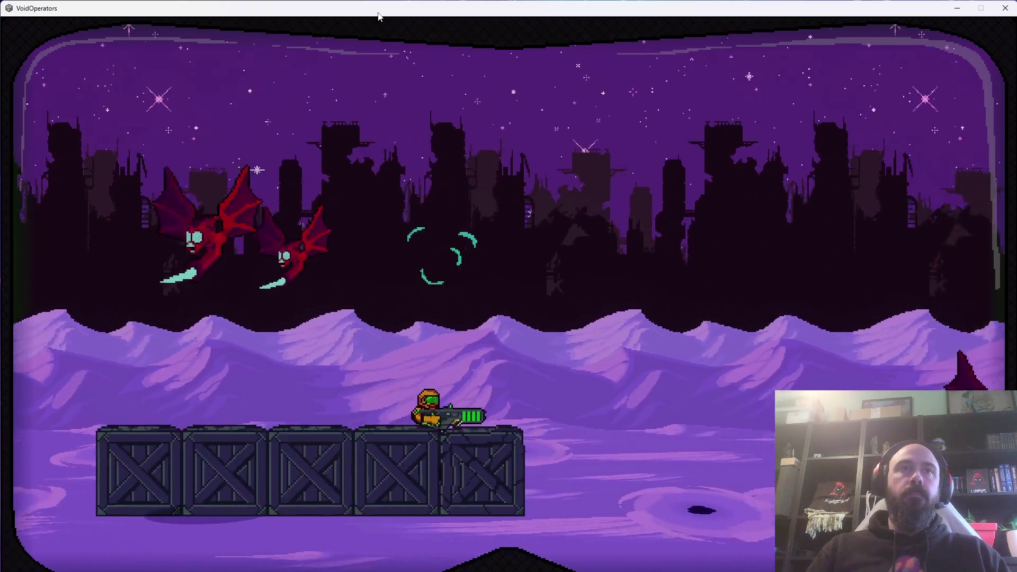
{"action": "key", "text": "Right"}
{"action": "key", "text": "space"}
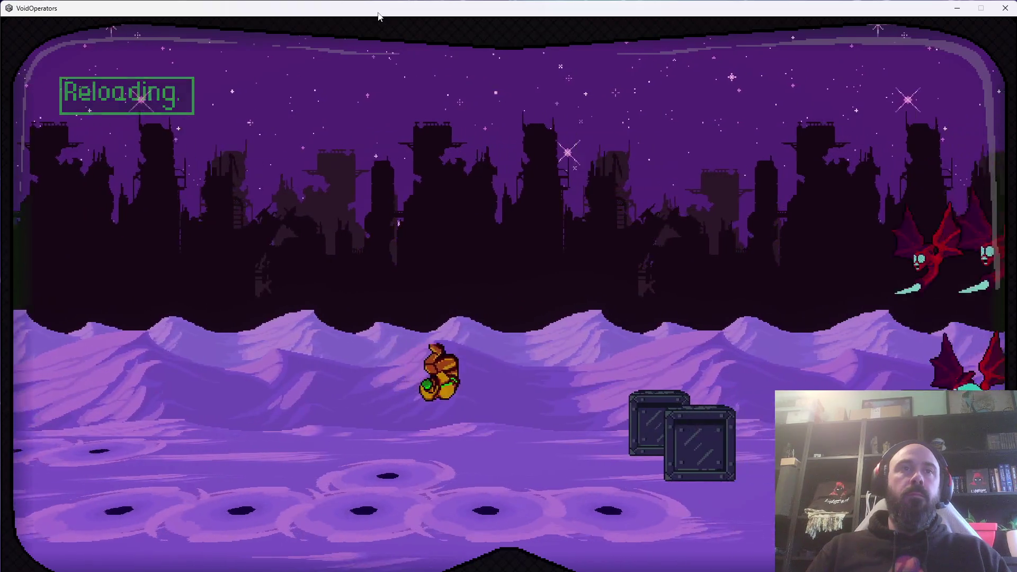
{"action": "key", "text": "Right"}
{"action": "key", "text": "Left"}
{"action": "key", "text": "Right"}
{"action": "key", "text": "space"}
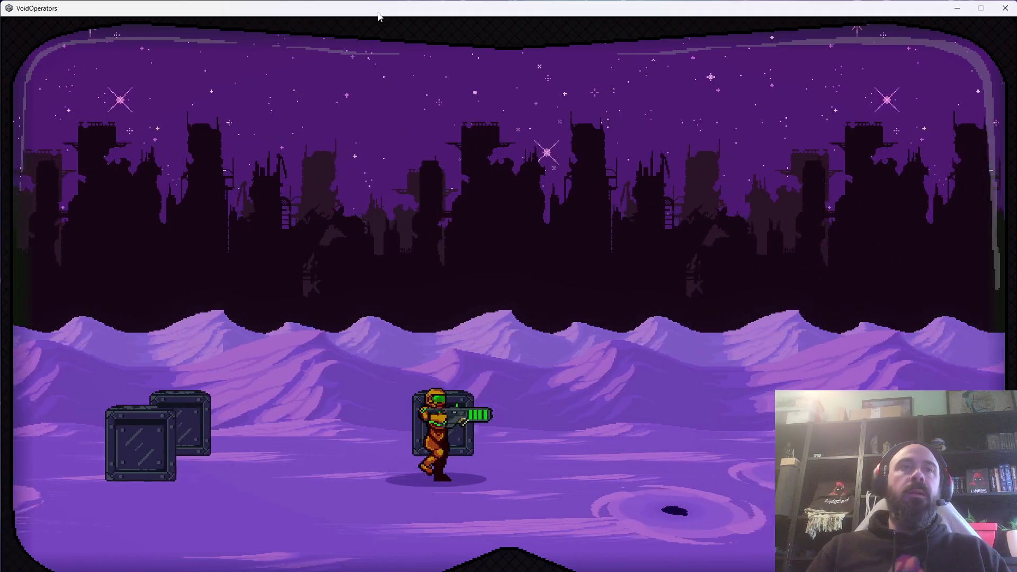
Run right into the next fight, blowing up an enemy and firing at the creatures.
{"action": "key", "text": "Right"}
{"action": "key", "text": "space"}
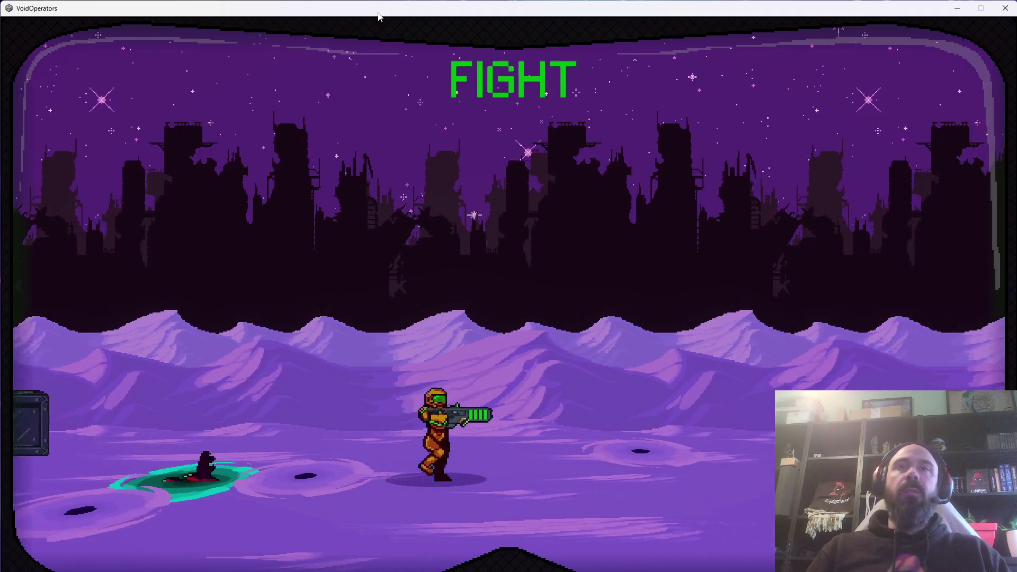
{"action": "key", "text": "Right"}
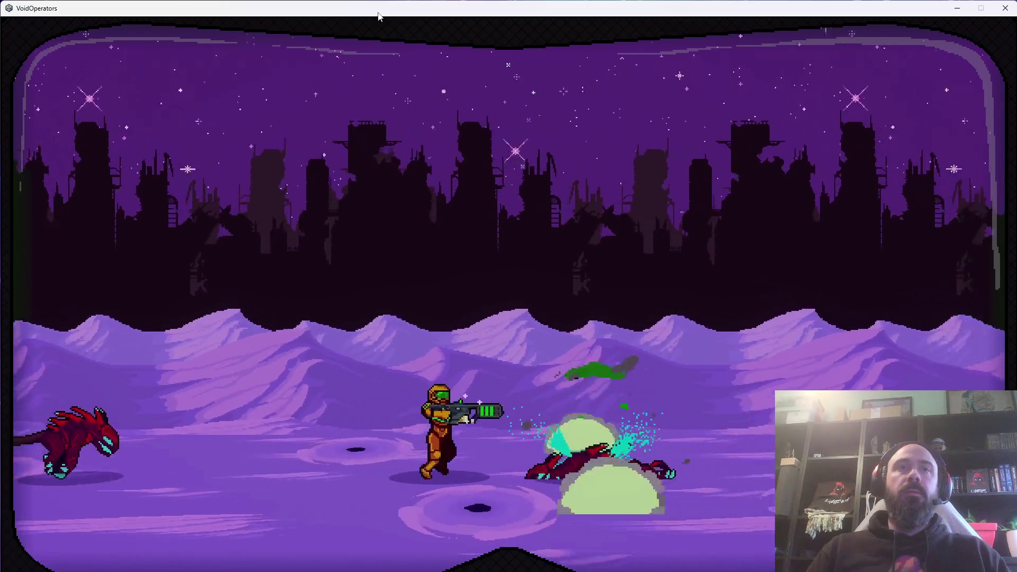
{"action": "key", "text": "Right"}
{"action": "key", "text": "Left"}
{"action": "key", "text": "Right"}
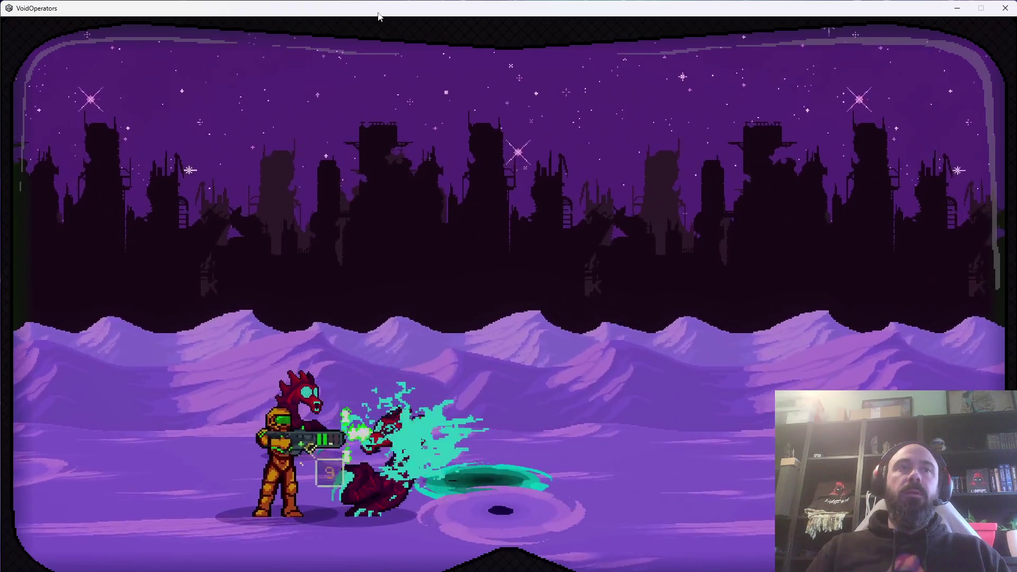
Turn back and forth to fire at the creature waves from both sides.
{"action": "key", "text": "Left"}
{"action": "key", "text": "Right"}
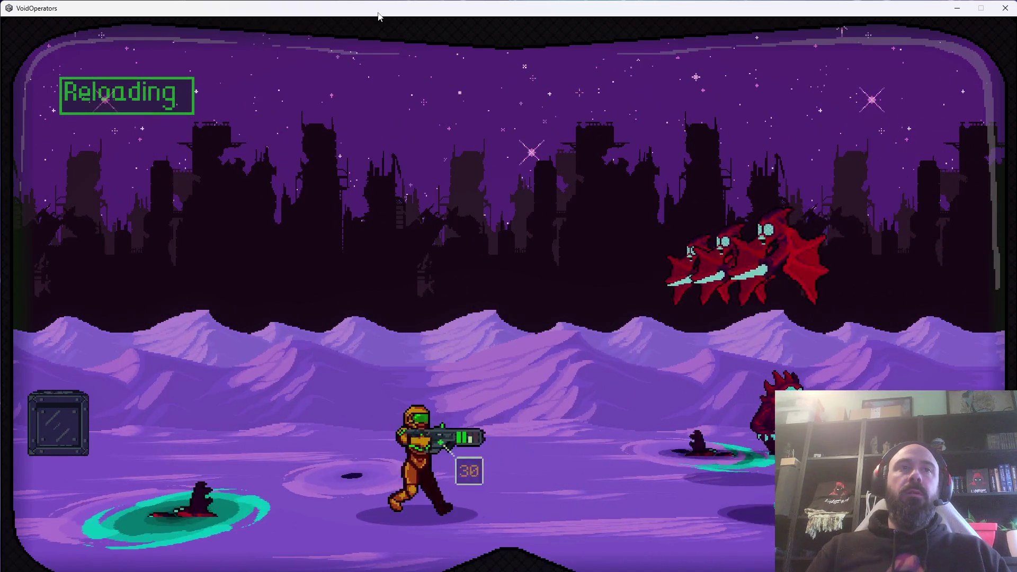
{"action": "key", "text": "Left"}
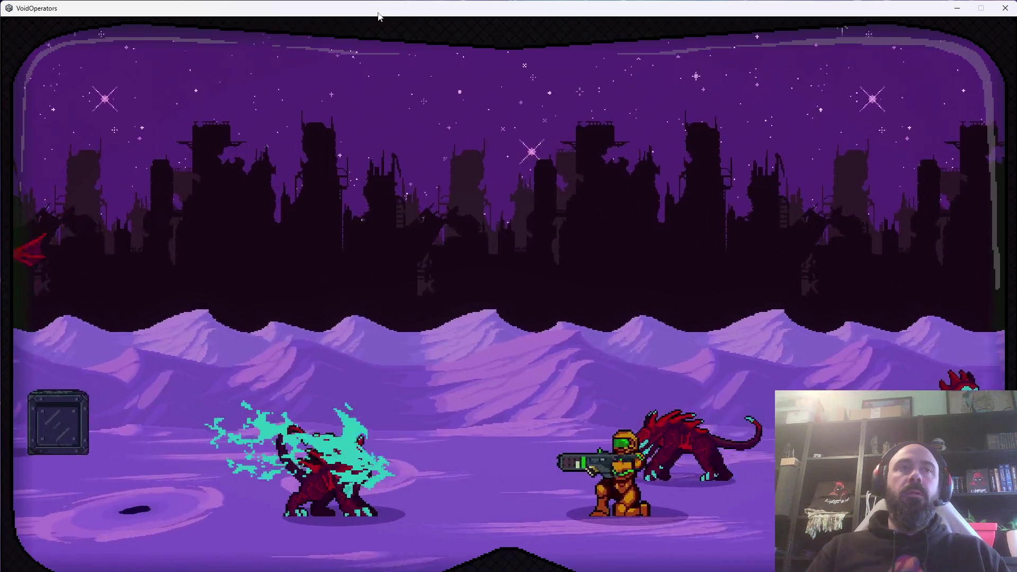
{"action": "key", "text": "Right"}
{"action": "key", "text": "Left"}
{"action": "key", "text": "Right"}
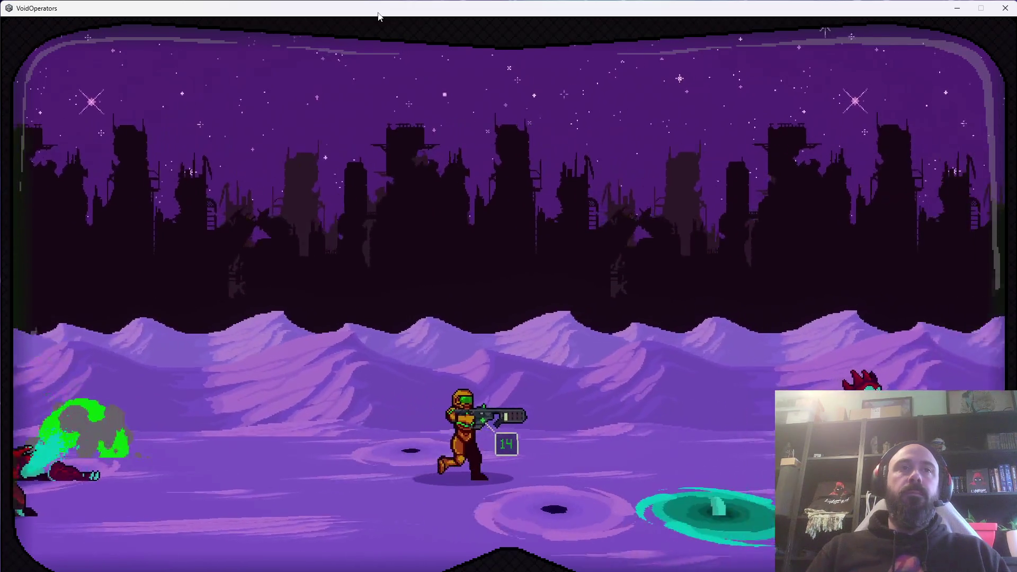
{"action": "key", "text": "Right"}
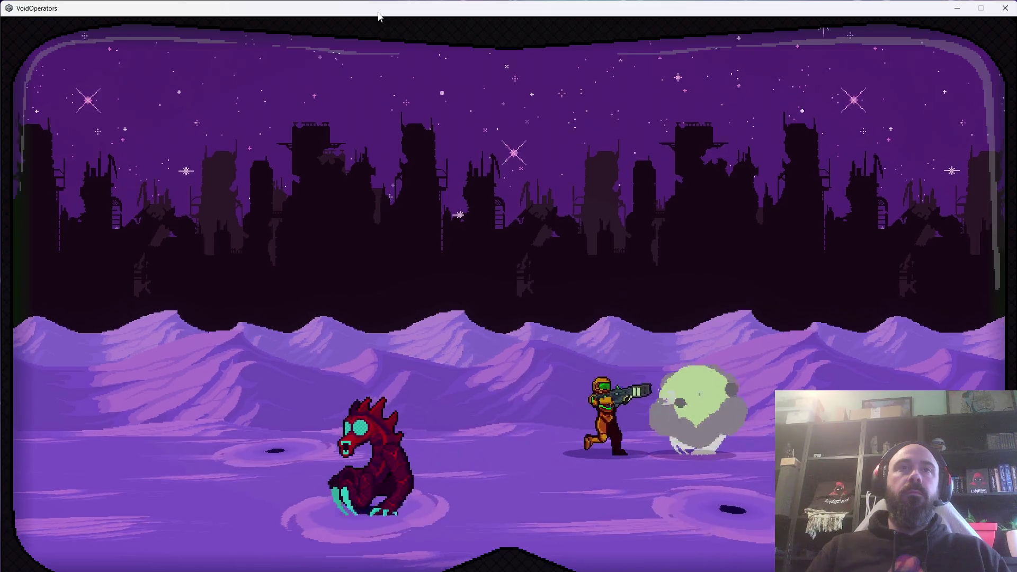
{"action": "key", "text": "Left"}
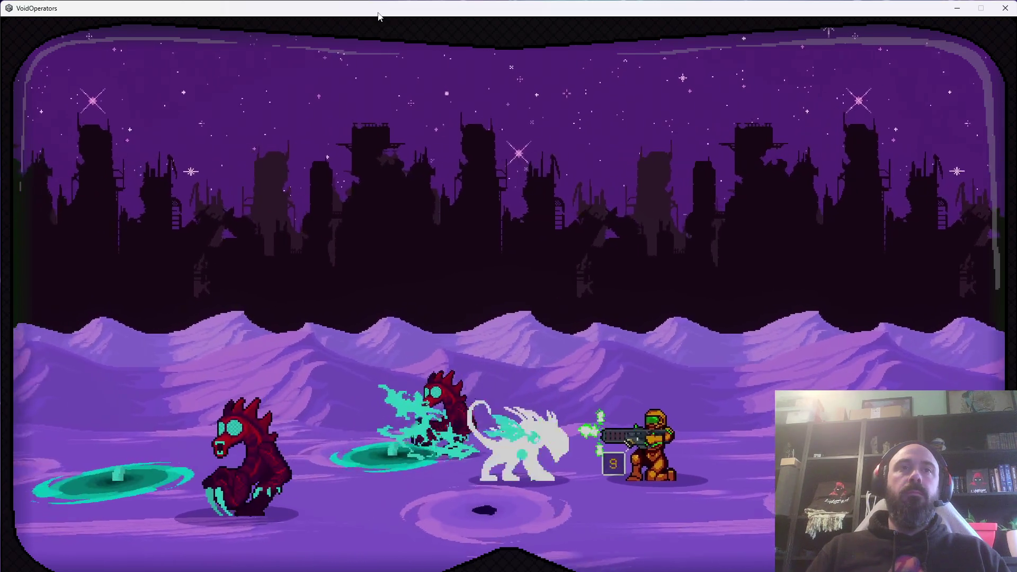
{"action": "key", "text": "Right"}
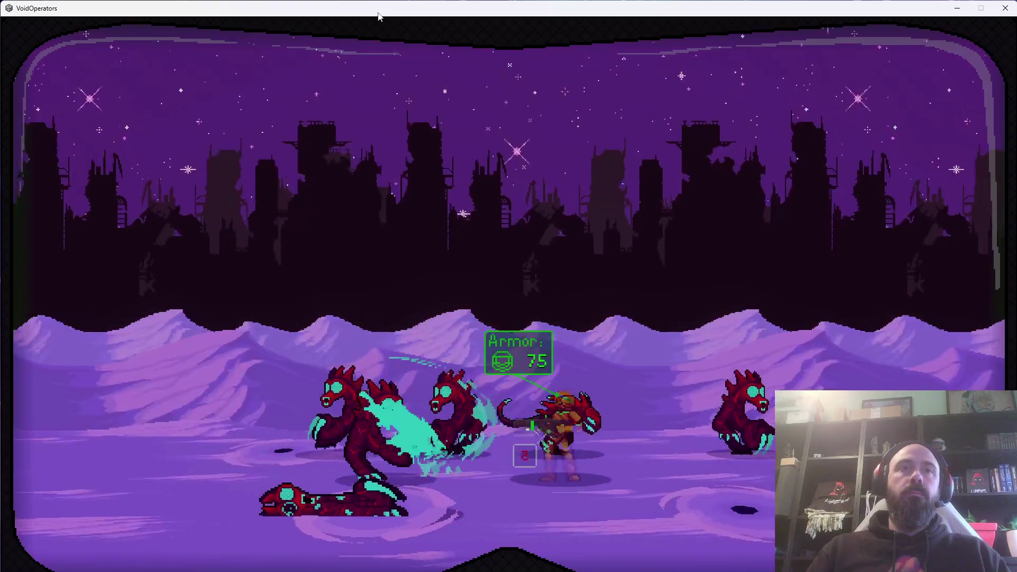
Retreat left while reloading, roll right, then quit the game with Alt+F4.
{"action": "key", "text": "Left"}
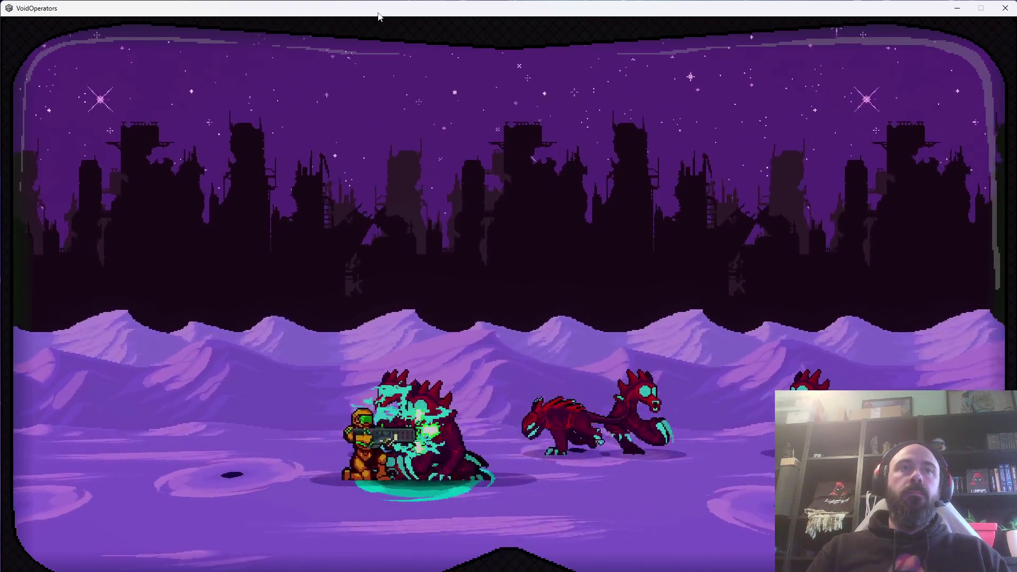
{"action": "key", "text": "Left"}
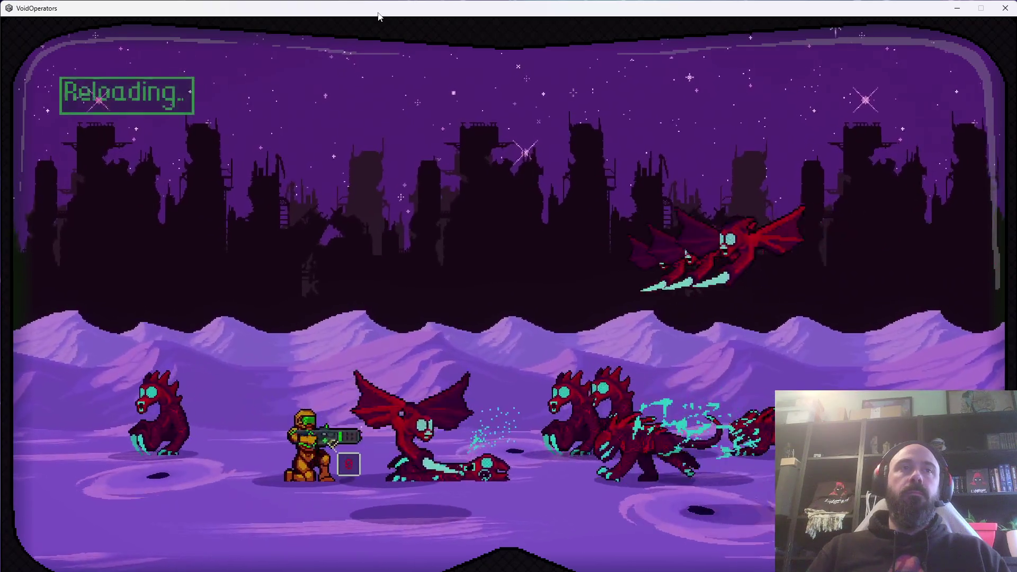
{"action": "key", "text": "Right"}
{"action": "key", "text": "space"}
{"action": "key", "text": "Left"}
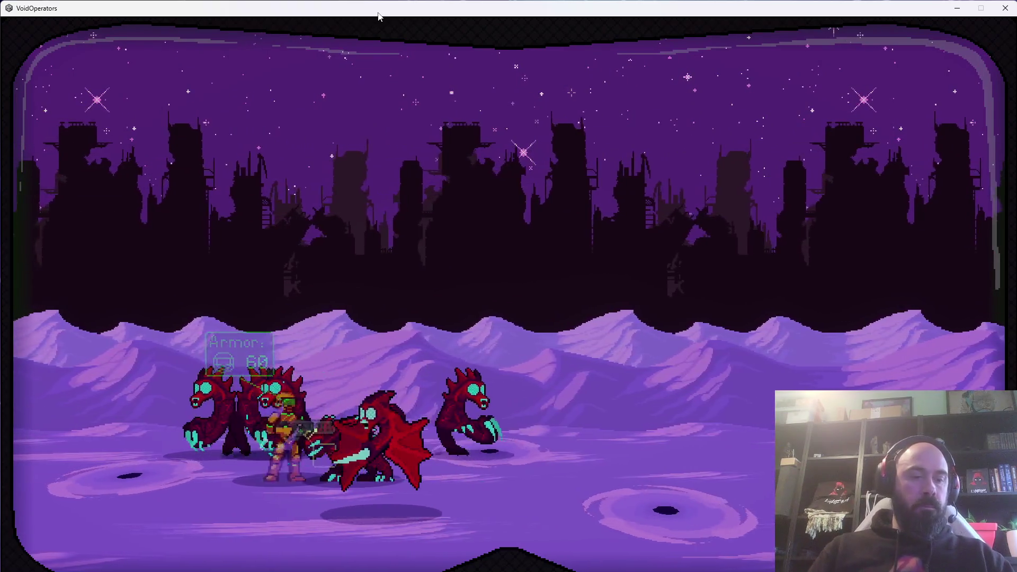
{"action": "key", "text": "alt+F4"}
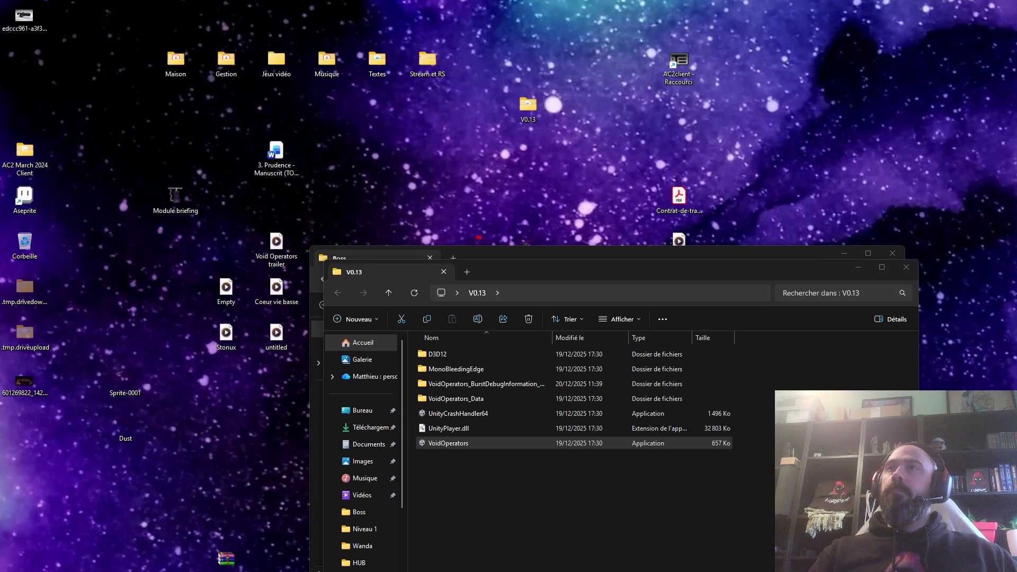
Switch from File Explorer back to Boss.aseprite in Aseprite.
{"action": "key", "text": "alt+Tab"}
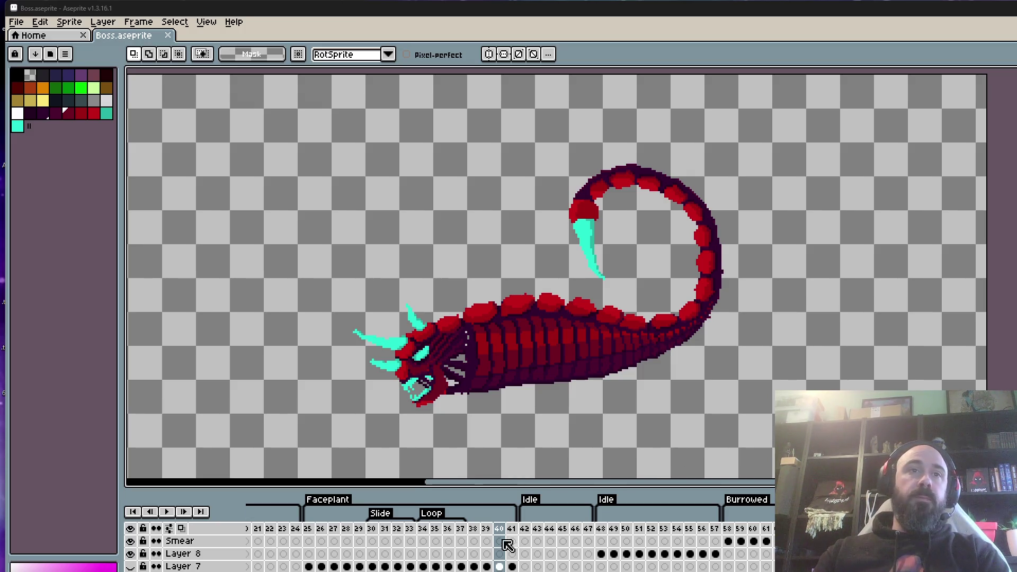
{"action": "left_click_drag", "start_coordinate": [424, 529], "coordinate": [498, 529]}
{"action": "key", "text": "Left"}
{"action": "key", "text": "Right"}
{"action": "key", "text": "Left"}
{"action": "key", "text": "Left"}
{"action": "key", "text": "Right"}
{"action": "key", "text": "Right"}
{"action": "key", "text": "Left"}
{"action": "key", "text": "Left"}
{"action": "key", "text": "Right"}
{"action": "key", "text": "Right"}
{"action": "key", "text": "Left"}
{"action": "key", "text": "Left"}
{"action": "key", "text": "Right"}
{"action": "key", "text": "Left"}
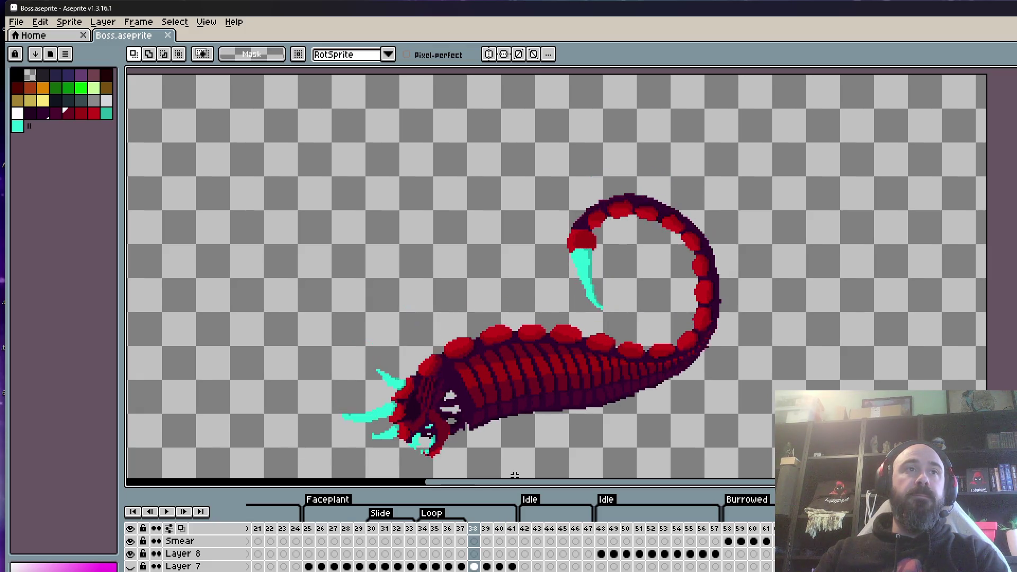
{"action": "key", "text": "Left"}
{"action": "key", "text": "Left"}
{"action": "key", "text": "Left"}
{"action": "key", "text": "Right"}
{"action": "key", "text": "Right"}
{"action": "key", "text": "Right"}
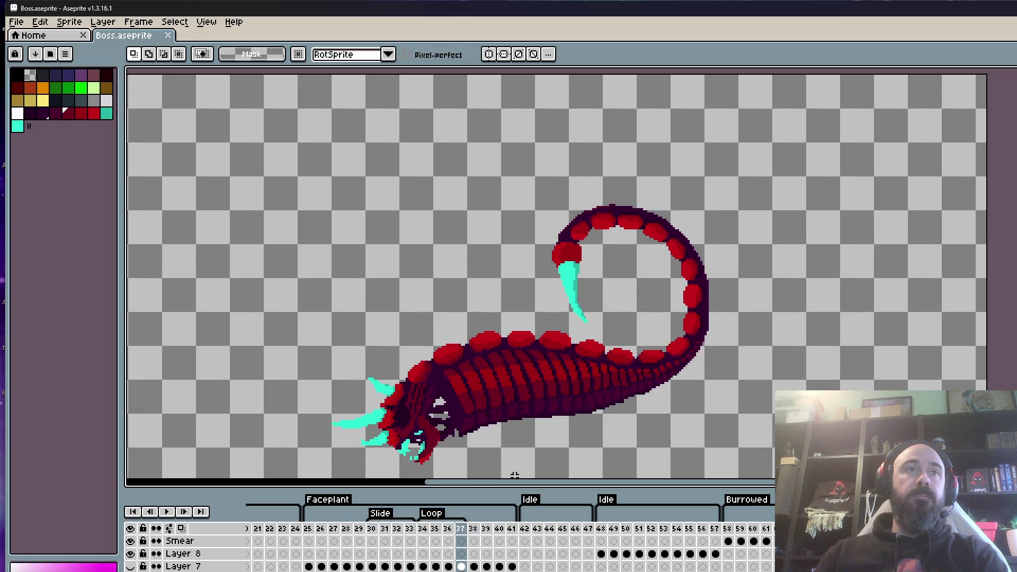
{"action": "key", "text": "Right"}
{"action": "key", "text": "Right"}
{"action": "key", "text": "Right"}
{"action": "key", "text": "Left"}
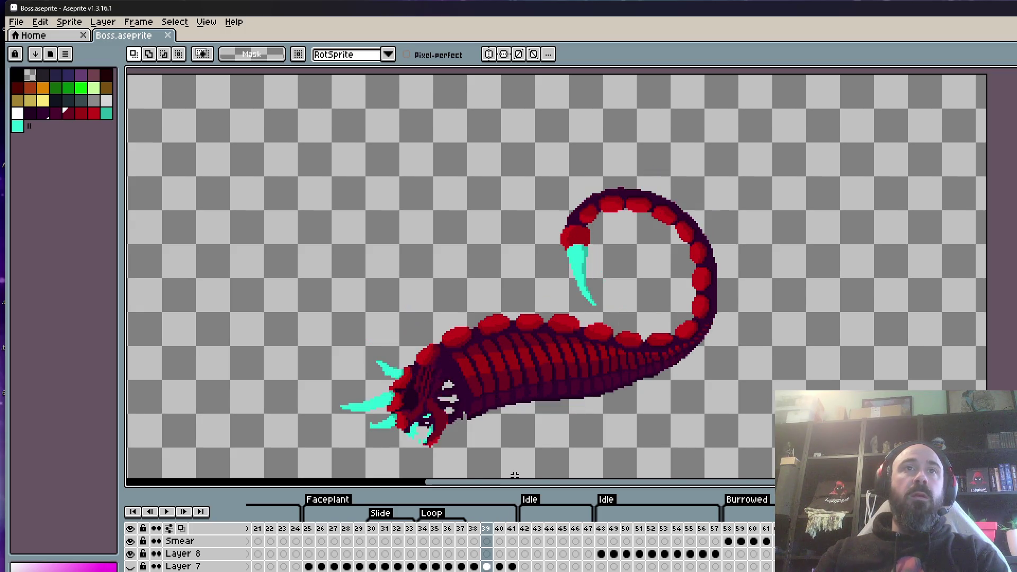
{"action": "key", "text": "Left"}
{"action": "key", "text": "Right"}
{"action": "key", "text": "Left"}
{"action": "key", "text": "Left"}
{"action": "key", "text": "Left"}
{"action": "key", "text": "Left"}
{"action": "key", "text": "Right"}
{"action": "key", "text": "Right"}
{"action": "key", "text": "Right"}
{"action": "key", "text": "Right"}
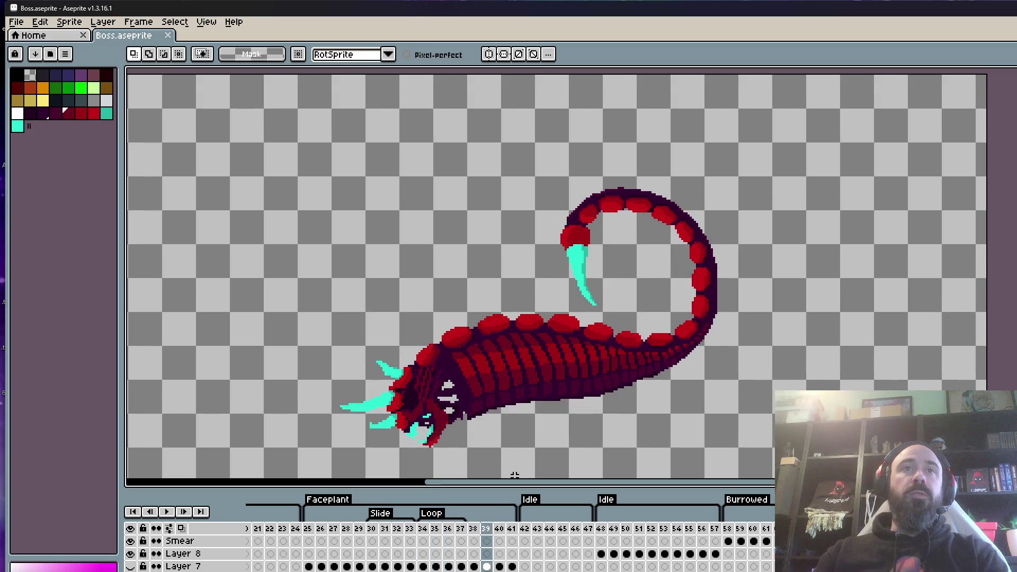
{"action": "scroll", "coordinate": [514, 475], "scroll_direction": "up", "scroll_amount": 1}
{"action": "left_click", "coordinate": [308, 528]}
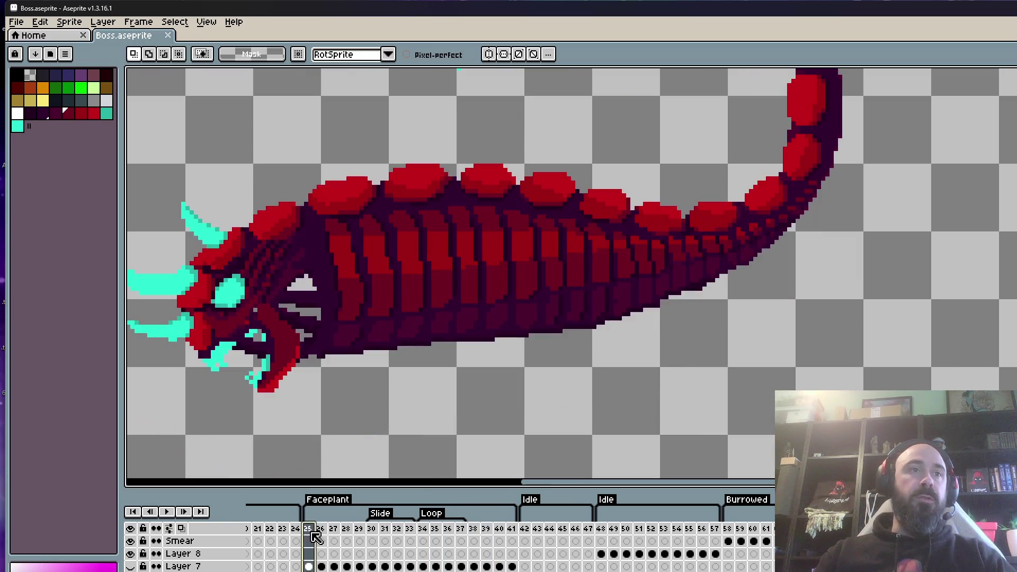
{"action": "key", "text": "Return"}
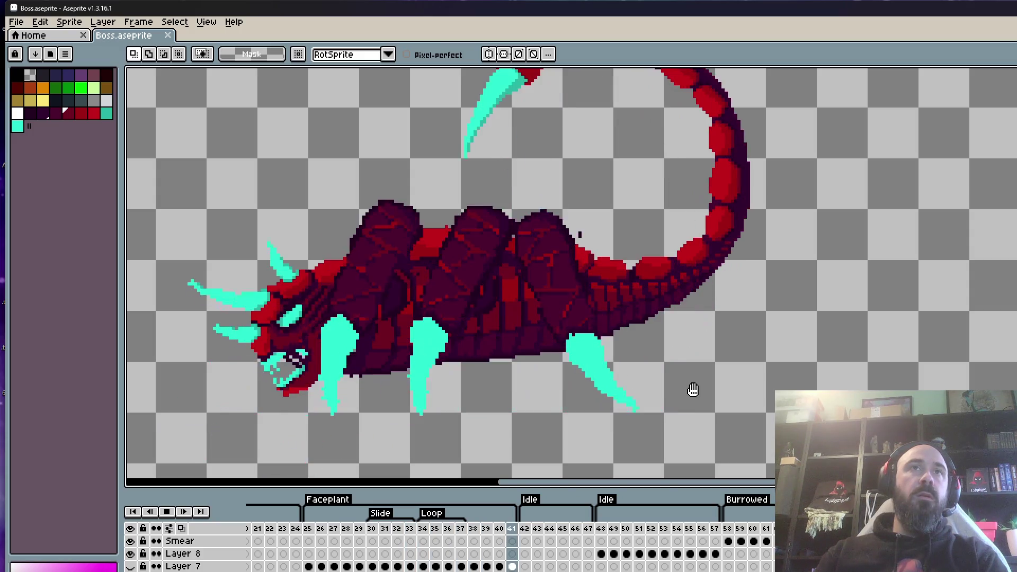
{"action": "key", "text": "Return"}
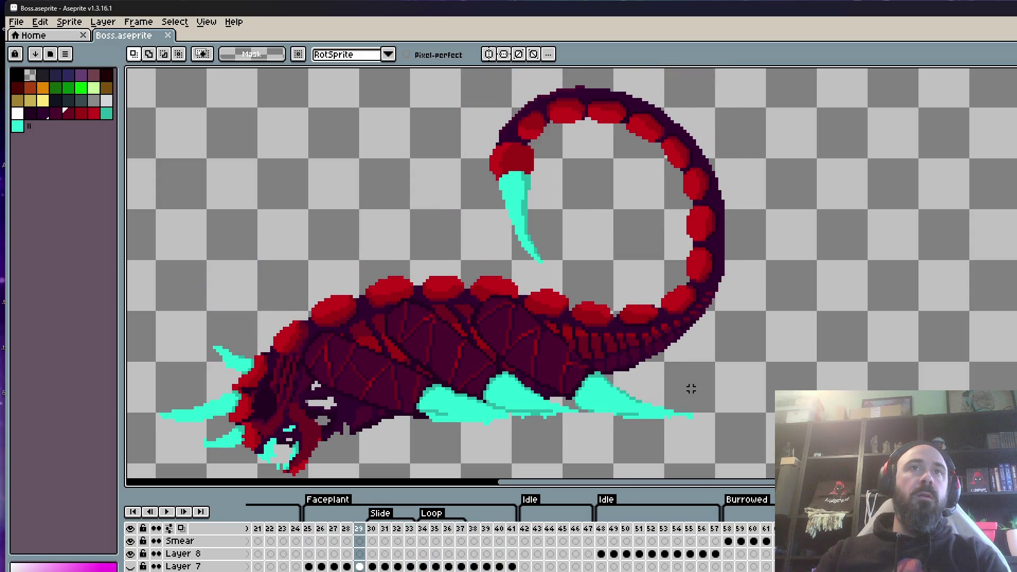
{"action": "key", "text": "Right"}
{"action": "key", "text": "Right"}
{"action": "key", "text": "Right"}
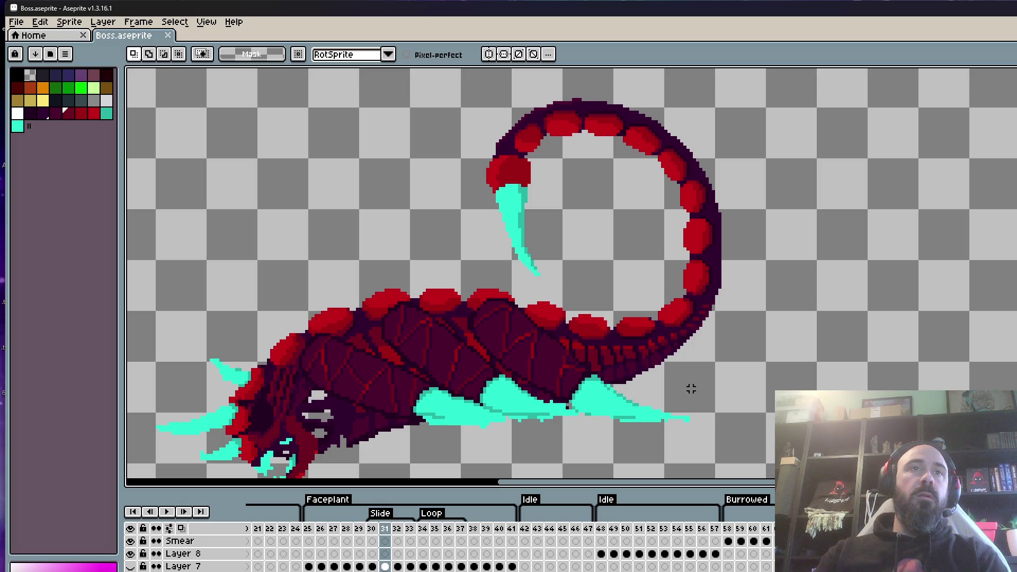
{"action": "scroll", "coordinate": [524, 379], "scroll_direction": "up", "scroll_amount": 4}
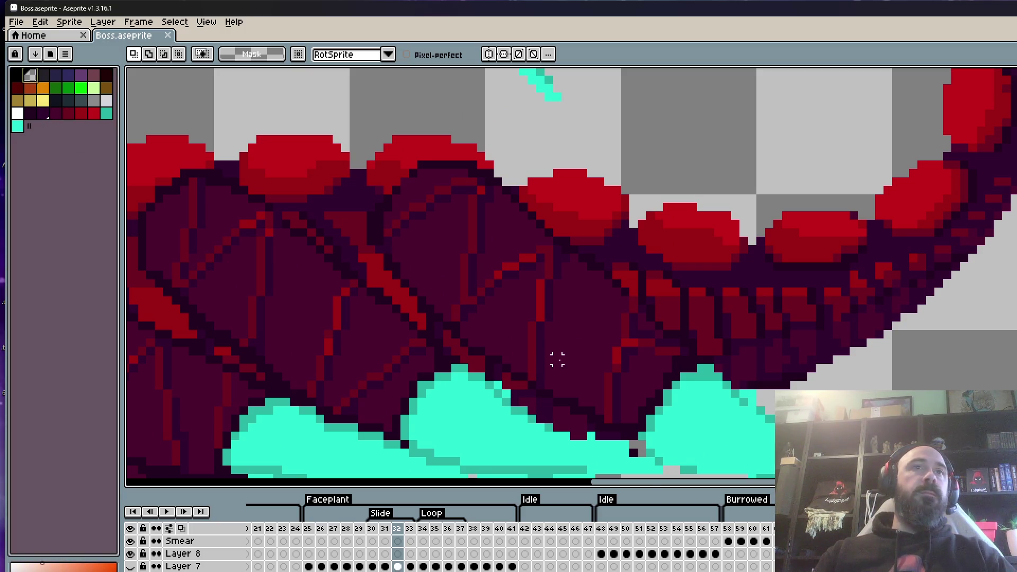
With a 1px Pencil, paint the stray cyan pixel dark purple.
{"action": "scroll", "coordinate": [556, 356], "scroll_direction": "up", "scroll_amount": 2}
{"action": "key", "text": "b"}
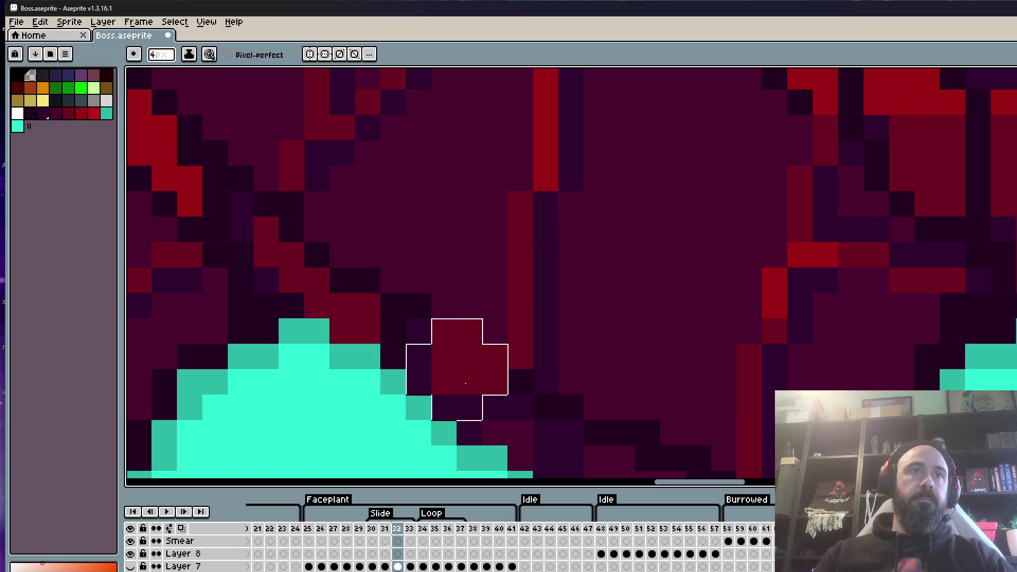
{"action": "key", "text": "minus"}
{"action": "key", "text": "minus"}
{"action": "key", "text": "minus"}
{"action": "right_click", "coordinate": [418, 382]}
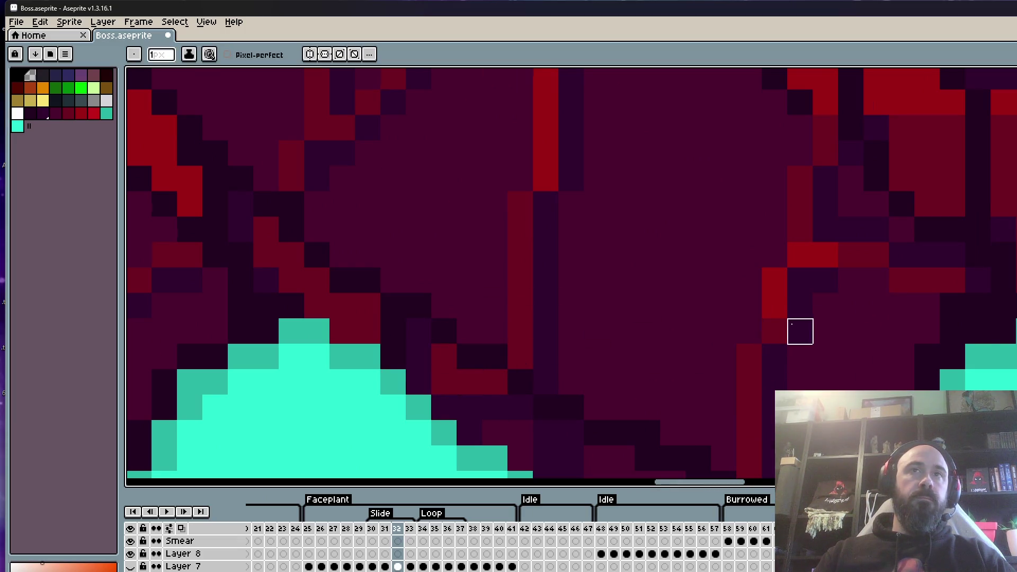
{"action": "scroll", "coordinate": [798, 331], "scroll_direction": "down", "scroll_amount": 8}
{"action": "scroll", "coordinate": [871, 348], "scroll_direction": "up", "scroll_amount": 5}
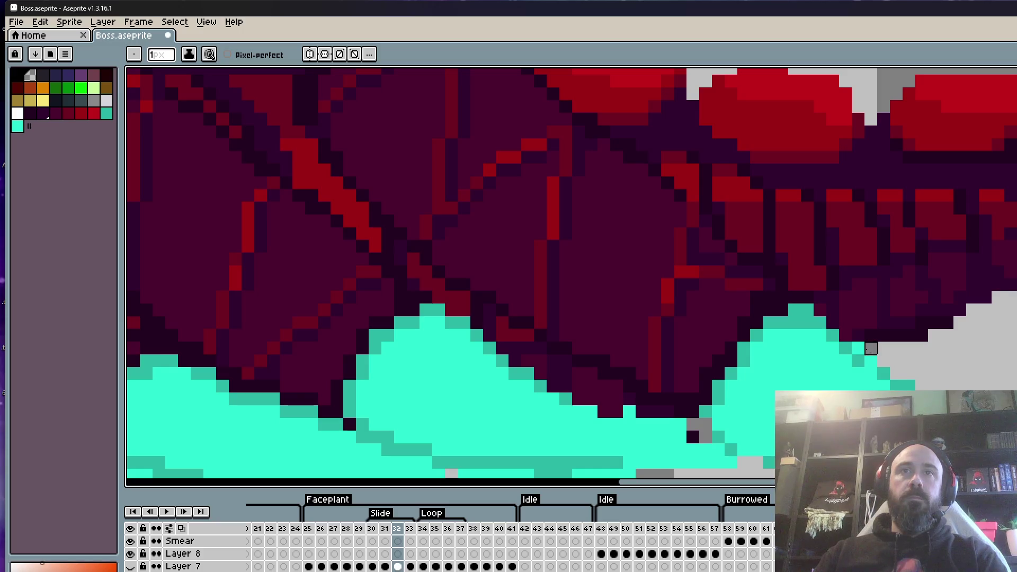
Flip between frames 29 to 32 to compare the worm's underside.
{"action": "key", "text": "comma"}
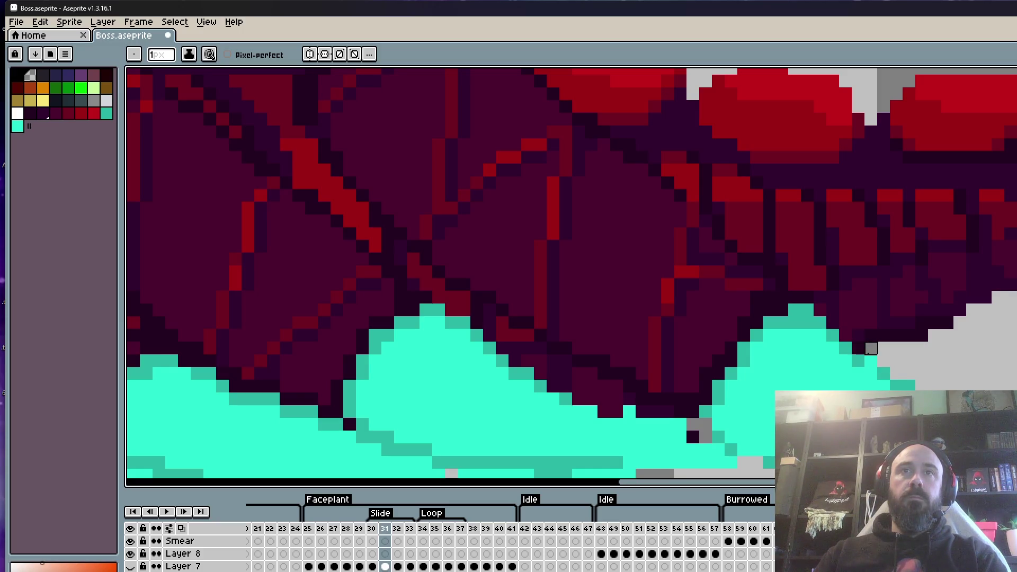
{"action": "key", "text": "period"}
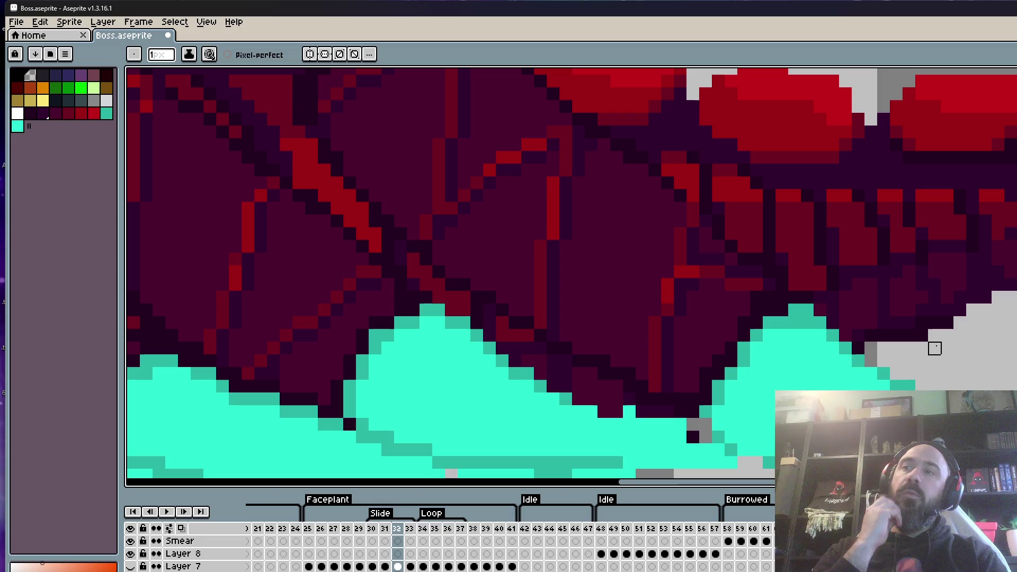
{"action": "scroll", "coordinate": [819, 347], "scroll_direction": "down", "scroll_amount": 5}
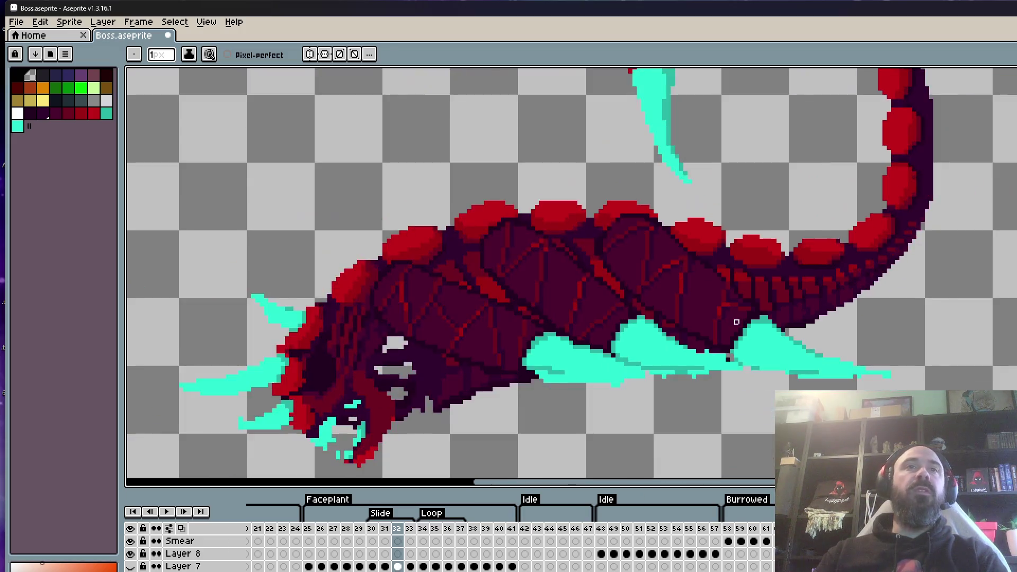
{"action": "key", "text": "comma"}
{"action": "key", "text": "comma"}
{"action": "key", "text": "comma"}
{"action": "key", "text": "period"}
{"action": "key", "text": "period"}
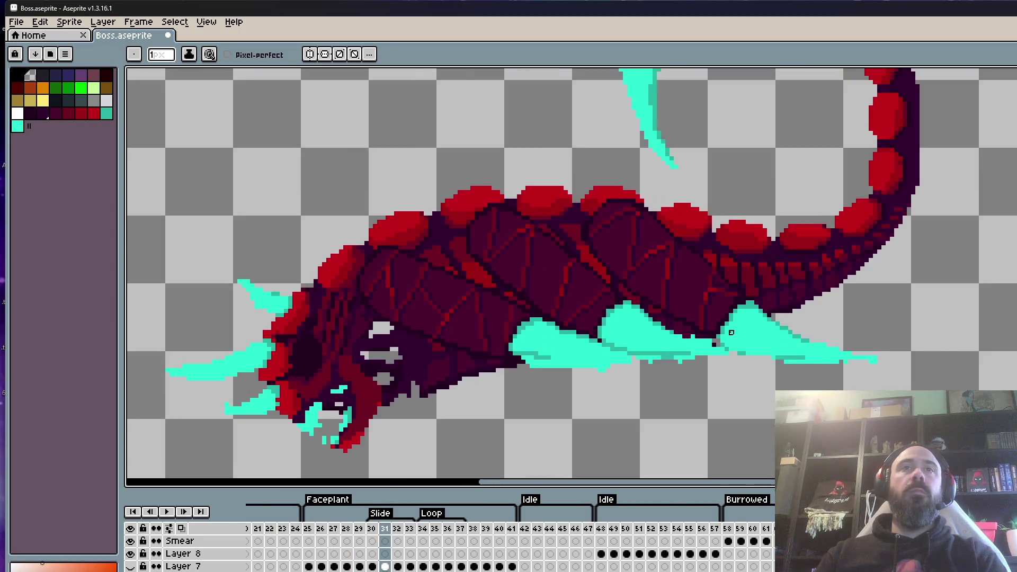
{"action": "scroll", "coordinate": [683, 340], "scroll_direction": "up", "scroll_amount": 4}
{"action": "key", "text": "period"}
{"action": "key", "text": "period"}
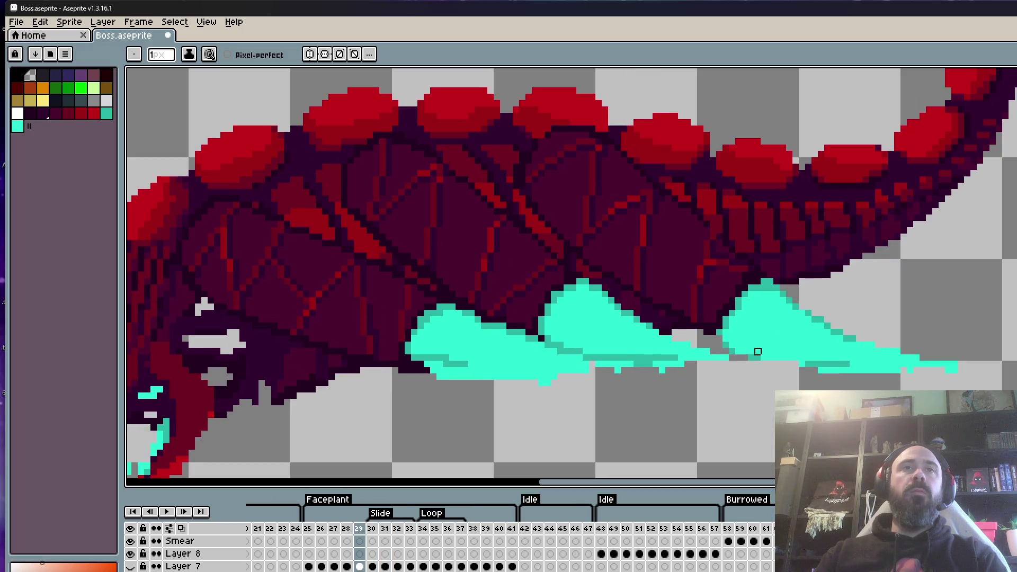
{"action": "key", "text": "comma"}
{"action": "key", "text": "comma"}
{"action": "scroll", "coordinate": [688, 342], "scroll_direction": "up", "scroll_amount": 2}
{"action": "key", "text": "period"}
Paint over the cyan smear pixels on frame 31 in dark, then advance to frame 34.
{"action": "key", "text": "comma"}
{"action": "left_click_drag", "start_coordinate": [714, 342], "coordinate": [663, 342]}
{"action": "key", "text": "comma"}
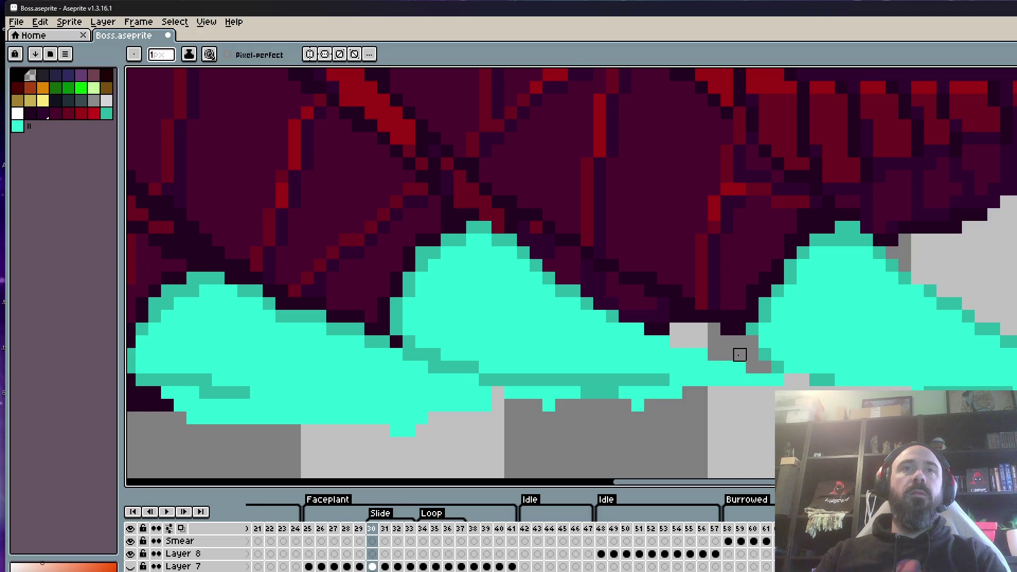
{"action": "scroll", "coordinate": [752, 371], "scroll_direction": "down", "scroll_amount": 2}
{"action": "key", "text": "period"}
{"action": "key", "text": "period"}
{"action": "key", "text": "period"}
{"action": "scroll", "coordinate": [630, 302], "scroll_direction": "up", "scroll_amount": 2}
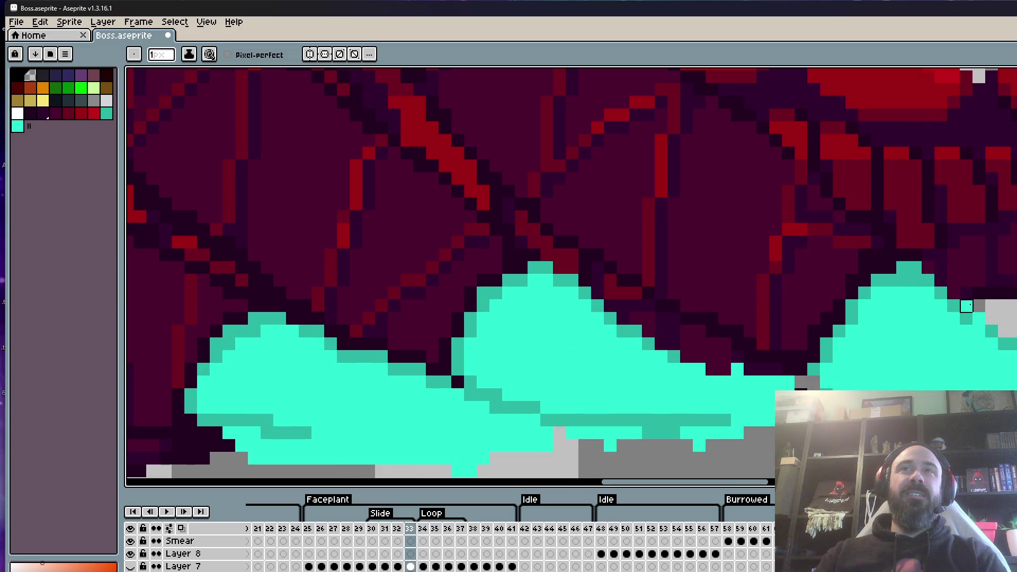
{"action": "scroll", "coordinate": [978, 318], "scroll_direction": "down", "scroll_amount": 2}
{"action": "key", "text": "period"}
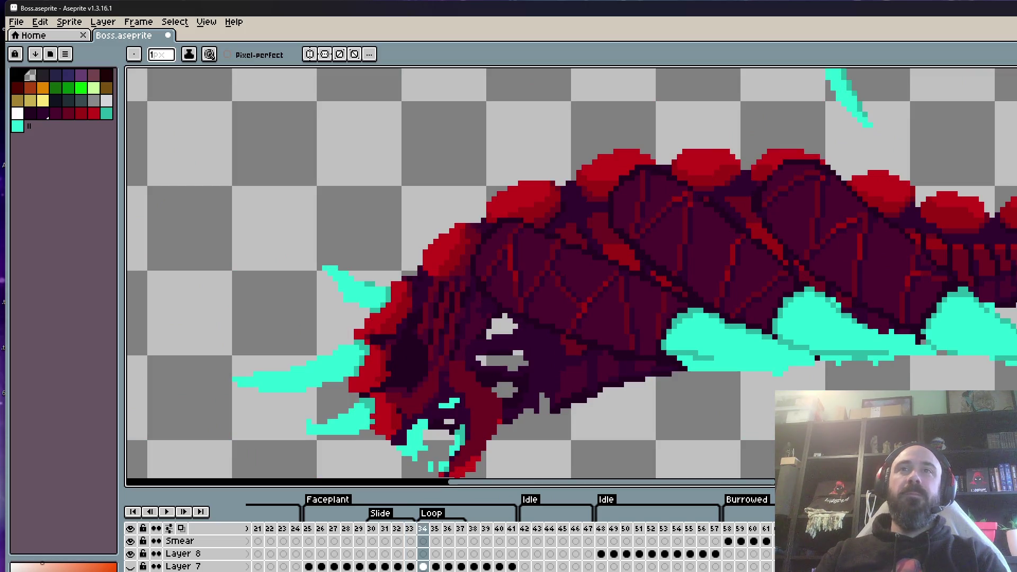
Advance to frame 35 and briefly preview the Loop frames in motion.
{"action": "scroll", "coordinate": [1004, 303], "scroll_direction": "up", "scroll_amount": 2}
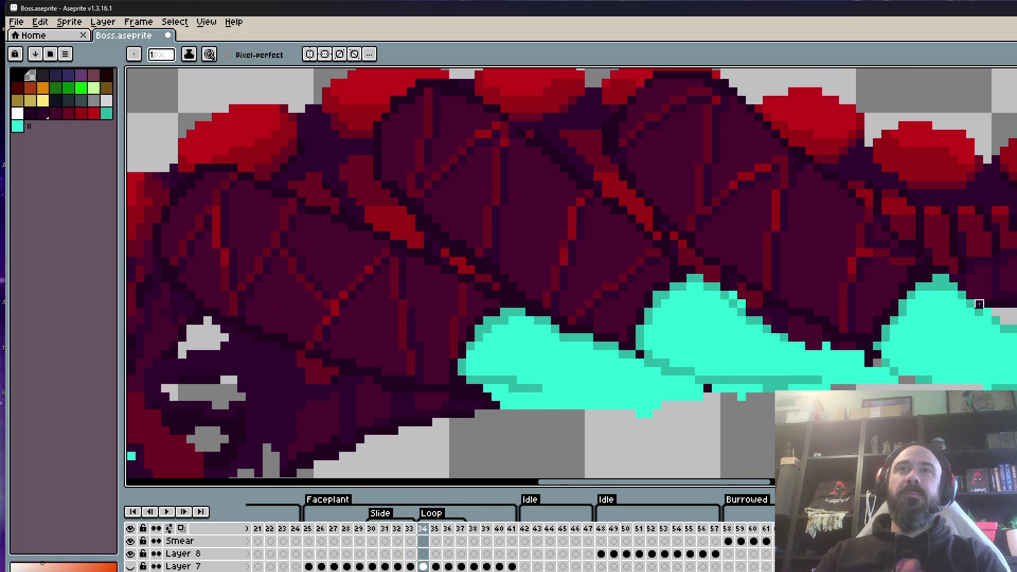
{"action": "scroll", "coordinate": [746, 290], "scroll_direction": "up", "scroll_amount": 1, "text": "ctrl"}
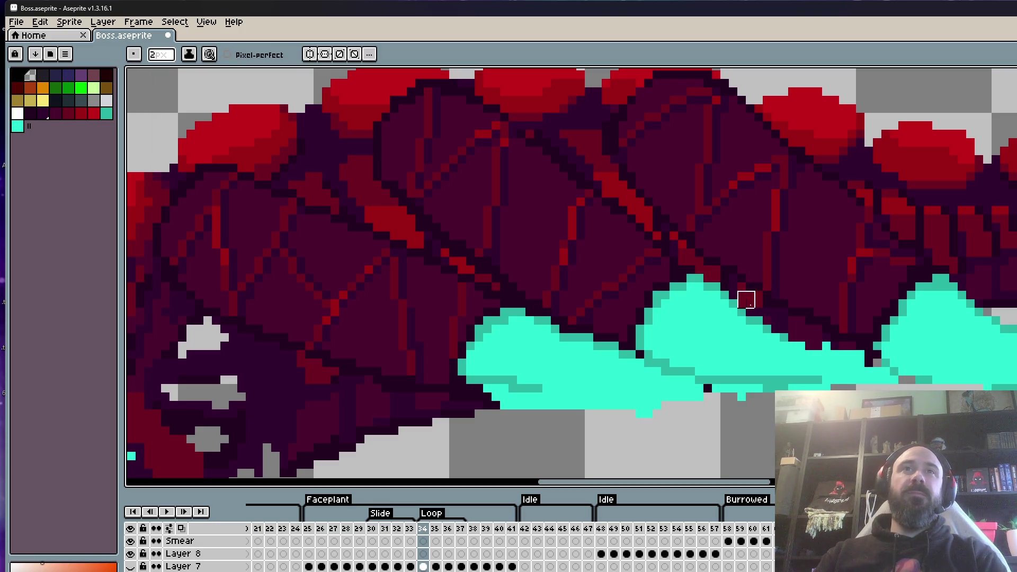
{"action": "key", "text": "period"}
{"action": "key", "text": "period"}
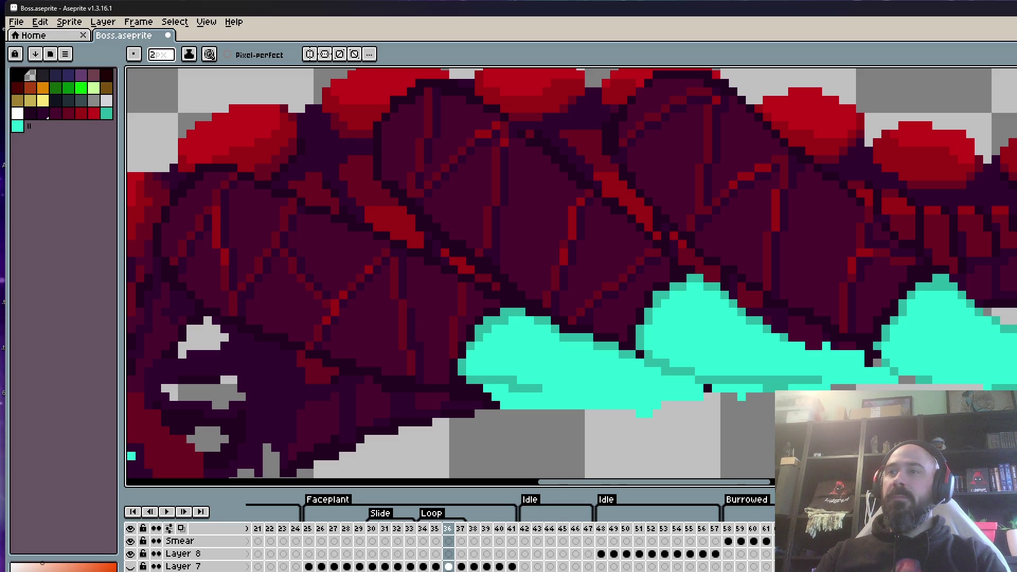
{"action": "scroll", "coordinate": [932, 299], "scroll_direction": "down", "scroll_amount": 3}
{"action": "key", "text": "Return"}
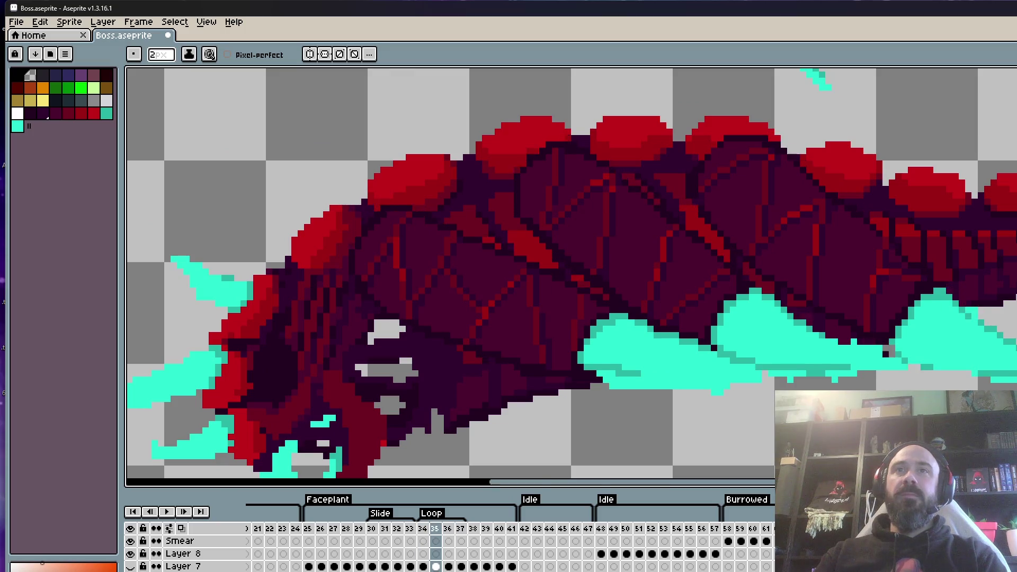
{"action": "key", "text": "Return"}
Zoom in to inspect the worm's underside and curled tail.
{"action": "scroll", "coordinate": [974, 308], "scroll_direction": "up", "scroll_amount": 3}
{"action": "scroll", "coordinate": [986, 307], "scroll_direction": "down", "scroll_amount": 2}
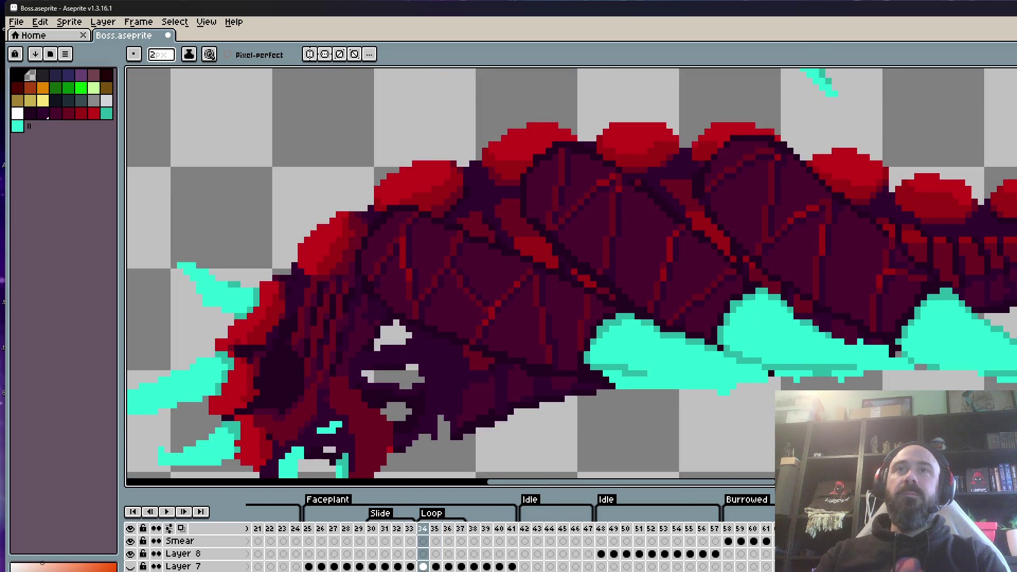
{"action": "scroll", "coordinate": [966, 314], "scroll_direction": "up", "scroll_amount": 2}
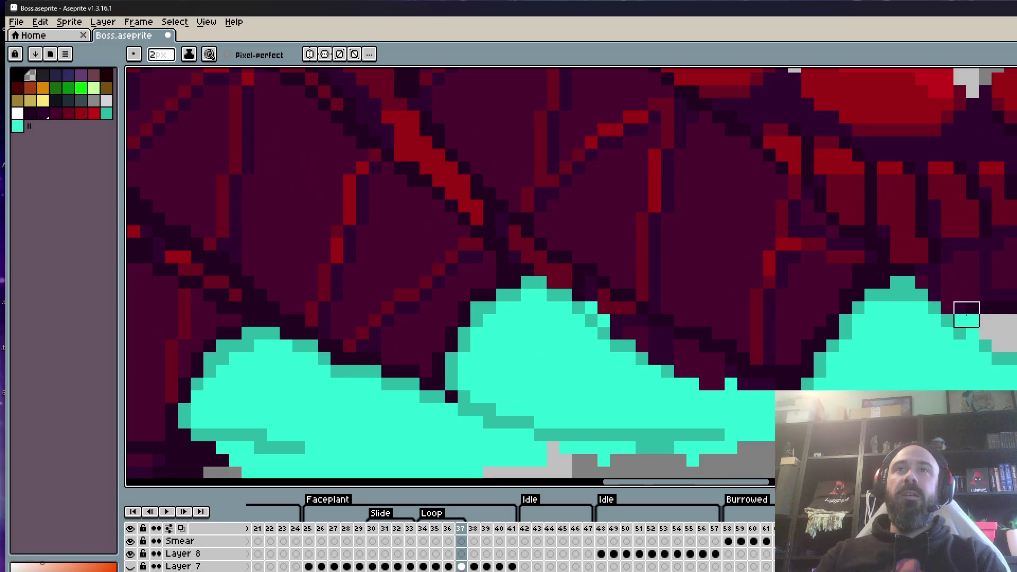
{"action": "scroll", "coordinate": [966, 314], "scroll_direction": "down", "scroll_amount": 2}
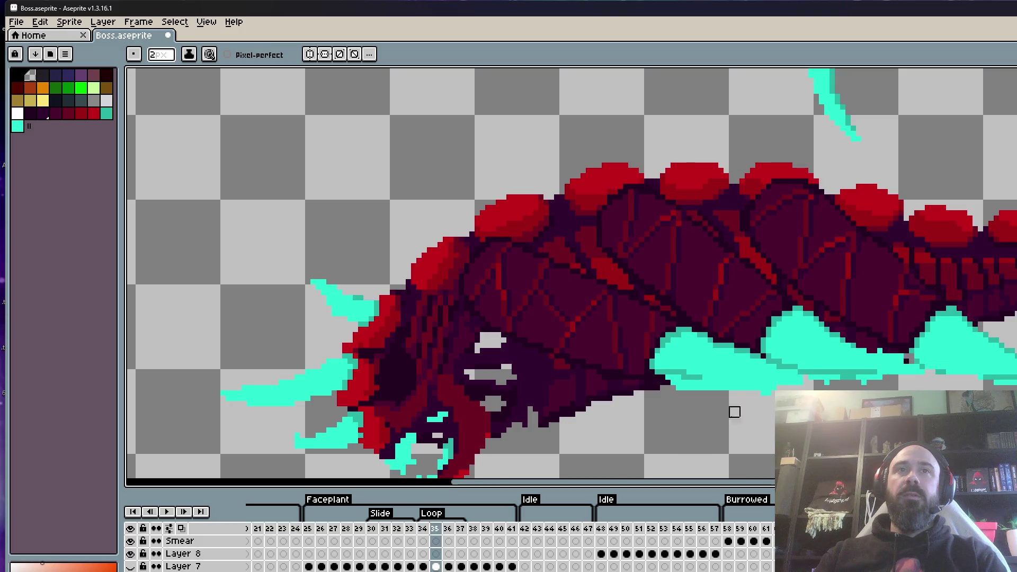
{"action": "scroll", "coordinate": [675, 392], "scroll_direction": "up", "scroll_amount": 1}
{"action": "scroll", "coordinate": [673, 385], "scroll_direction": "up", "scroll_amount": 1}
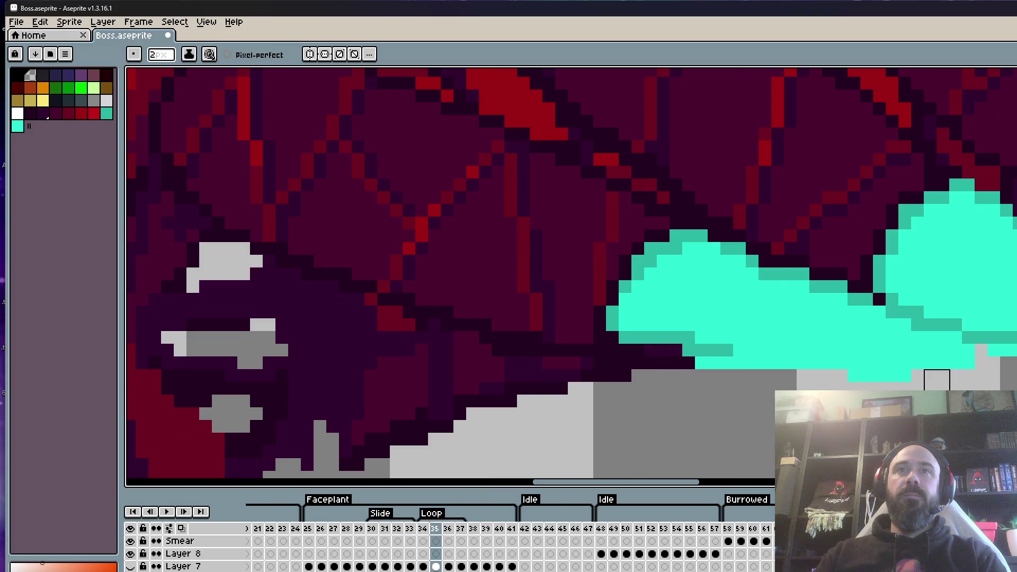
{"action": "scroll", "coordinate": [932, 384], "scroll_direction": "down", "scroll_amount": 2}
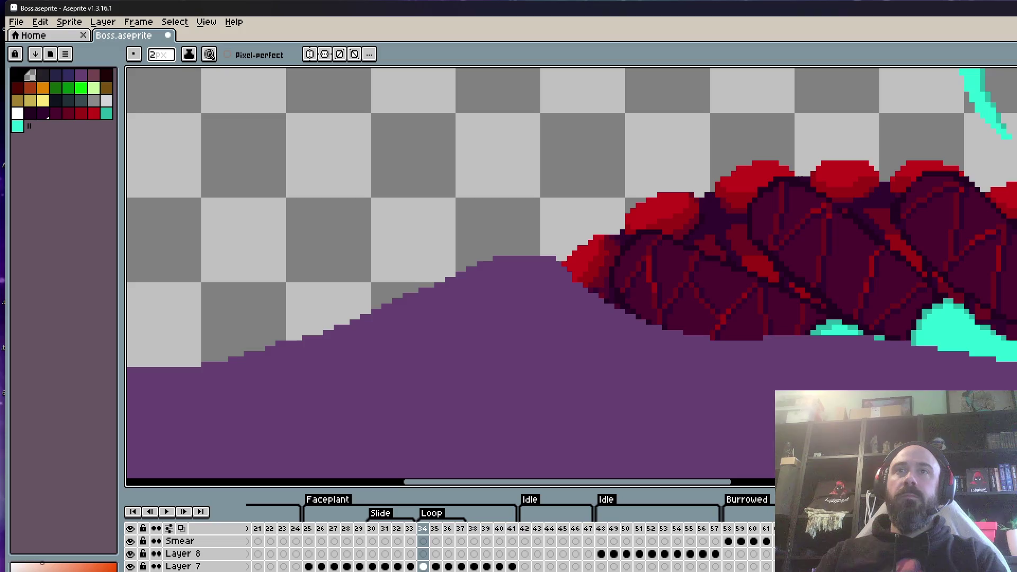
{"action": "key", "text": "plus"}
{"action": "key", "text": "plus"}
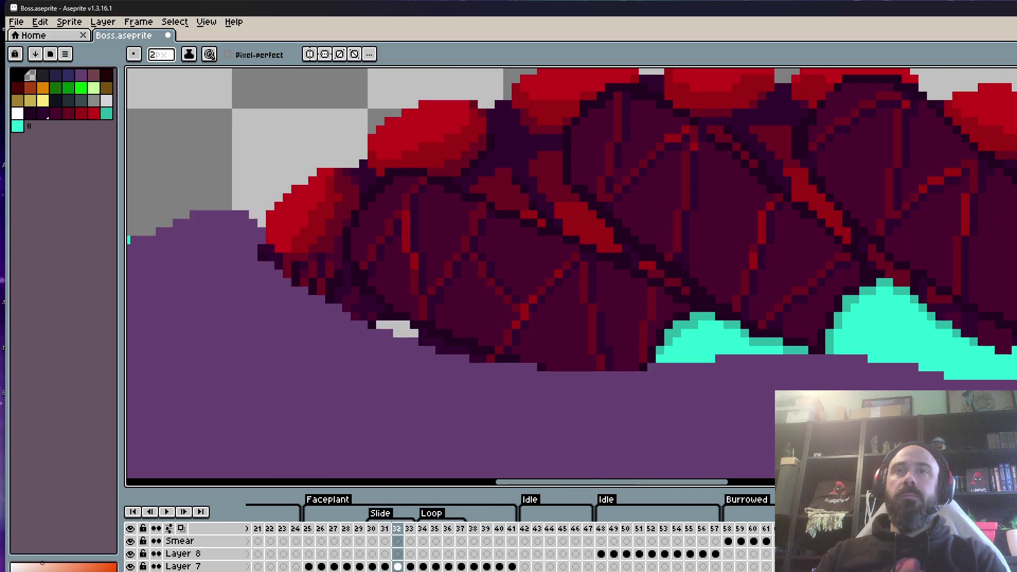
{"action": "scroll", "coordinate": [1001, 360], "scroll_direction": "up", "scroll_amount": 2}
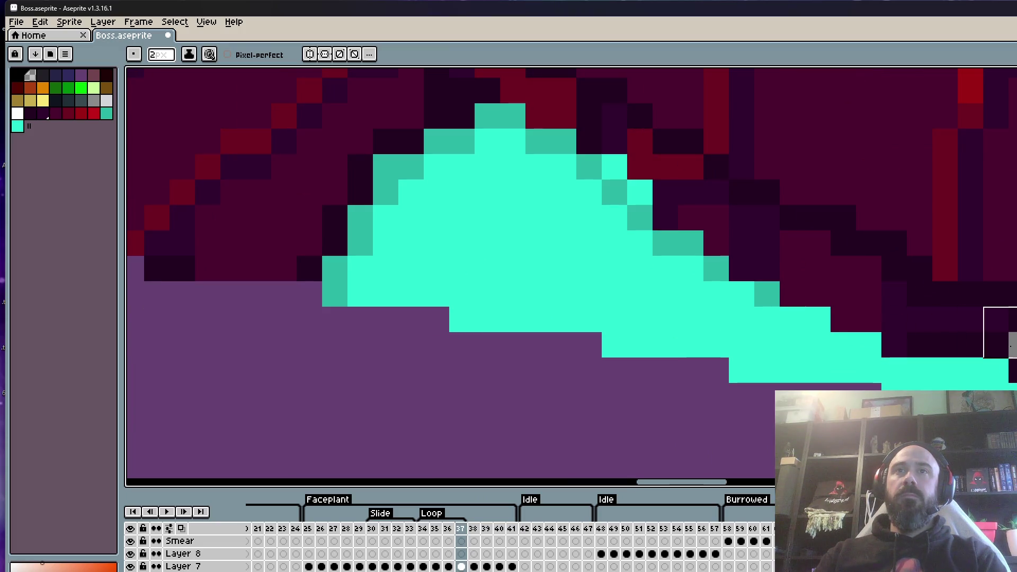
{"action": "scroll", "coordinate": [996, 333], "scroll_direction": "down", "scroll_amount": 3}
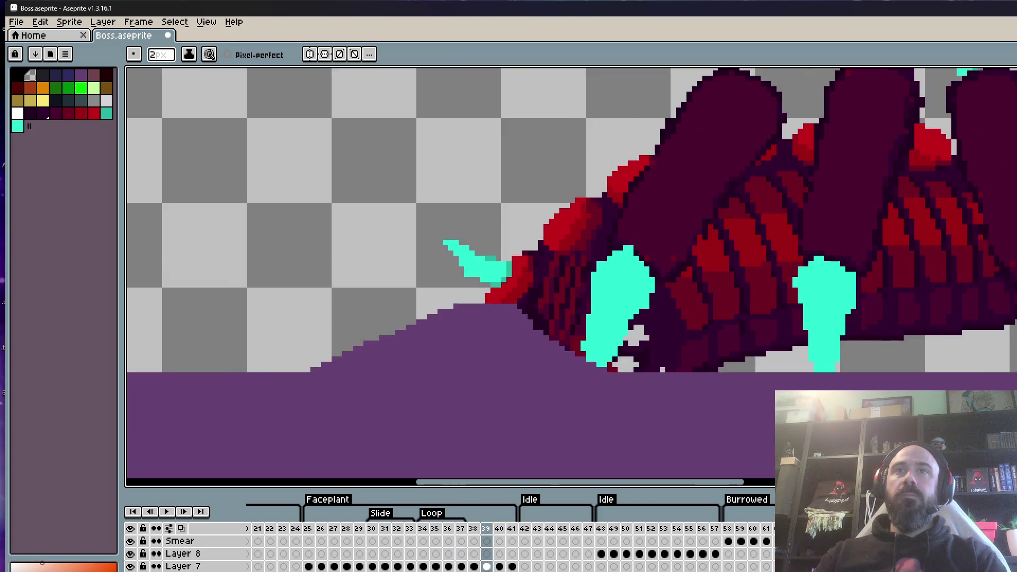
{"action": "scroll", "coordinate": [911, 365], "scroll_direction": "down", "scroll_amount": 2}
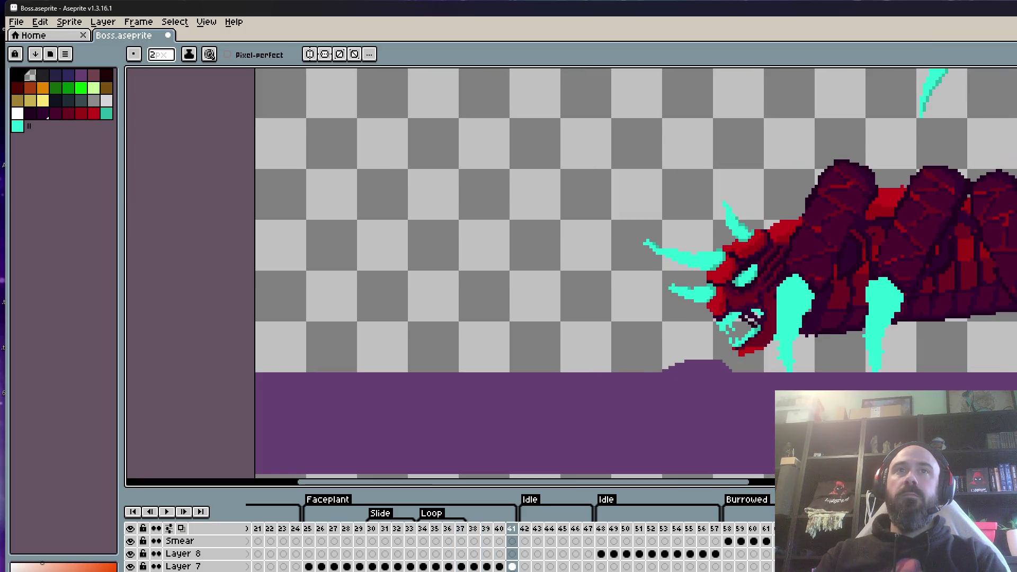
{"action": "scroll", "coordinate": [996, 344], "scroll_direction": "down", "scroll_amount": 1}
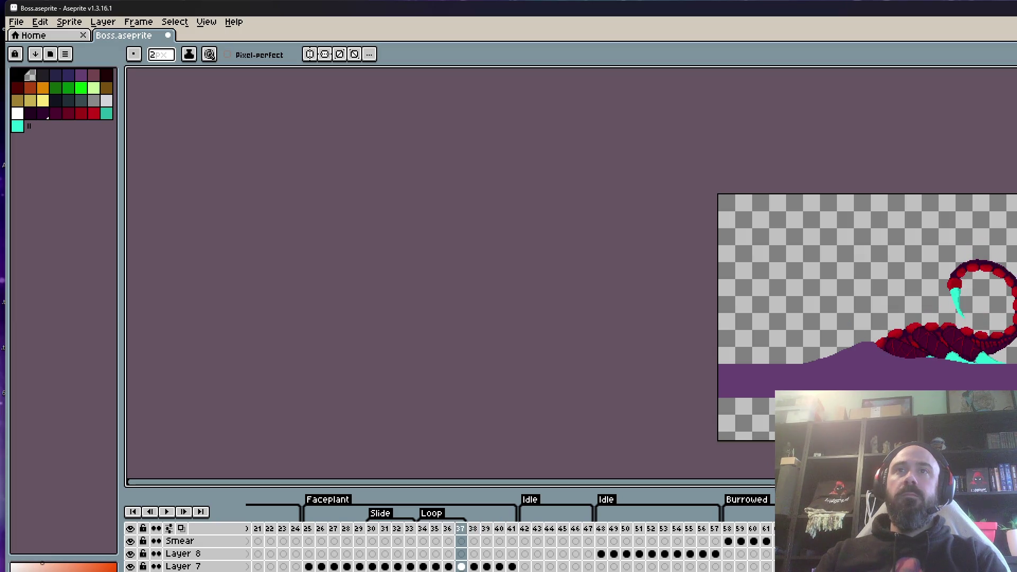
{"action": "scroll", "coordinate": [996, 328], "scroll_direction": "up", "scroll_amount": 2}
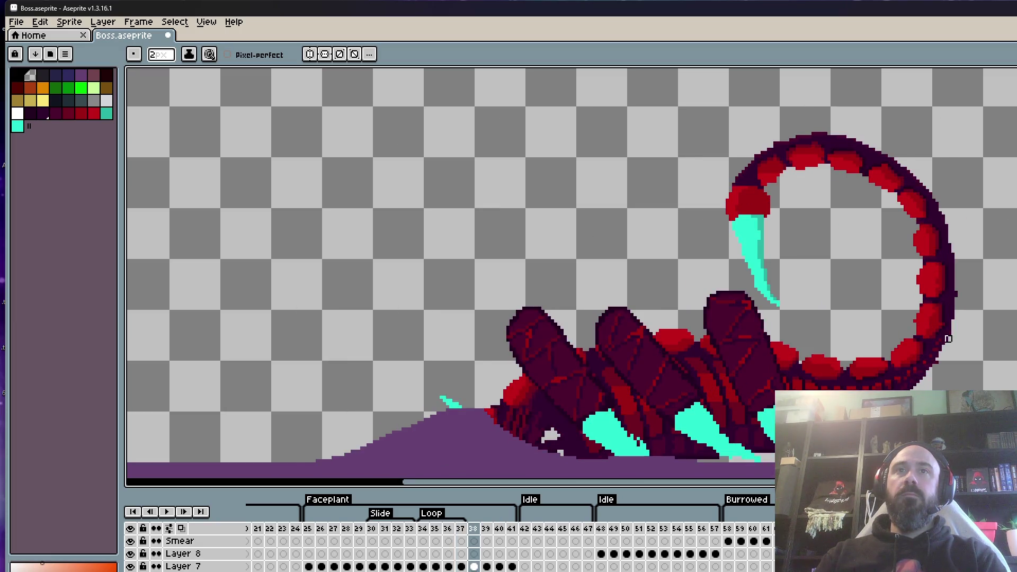
{"action": "scroll", "coordinate": [948, 340], "scroll_direction": "up", "scroll_amount": 1}
Make a trial selection on frame 37 and compare it against frame 38.
{"action": "key", "text": "m"}
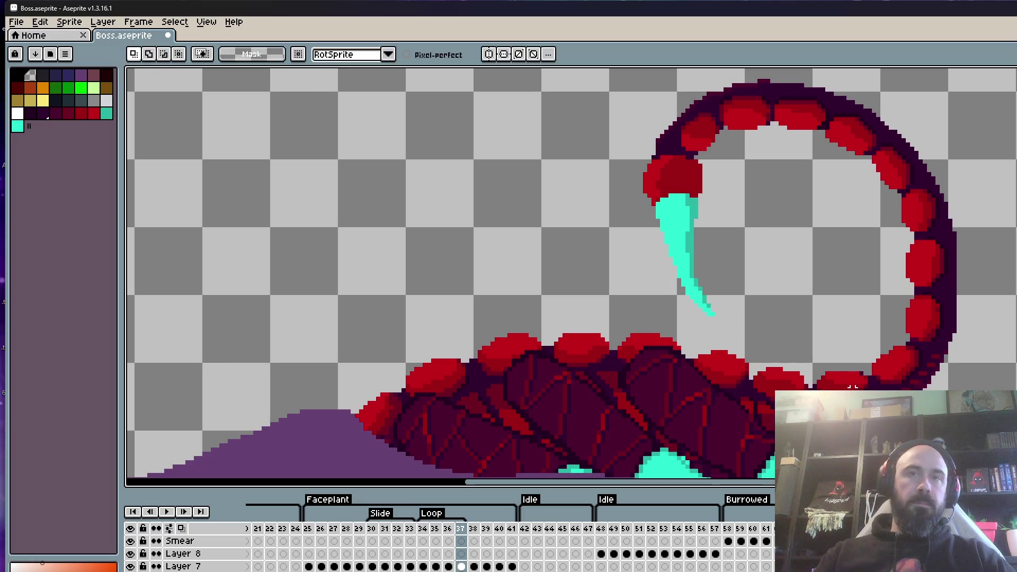
{"action": "scroll", "coordinate": [813, 343], "scroll_direction": "up", "scroll_amount": 1}
{"action": "scroll", "coordinate": [806, 364], "scroll_direction": "down", "scroll_amount": 1}
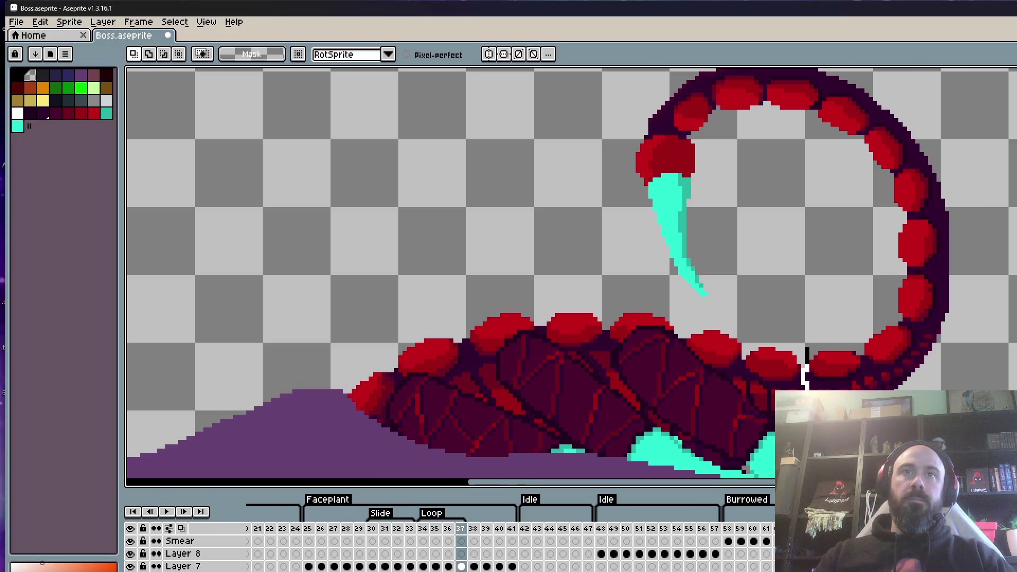
{"action": "mouse_move", "coordinate": [804, 365]}
{"action": "left_mouse_down"}
{"action": "mouse_move", "coordinate": [585, 227]}
{"action": "mouse_move", "coordinate": [773, 397]}
{"action": "mouse_move", "coordinate": [802, 437]}
{"action": "left_mouse_up"}
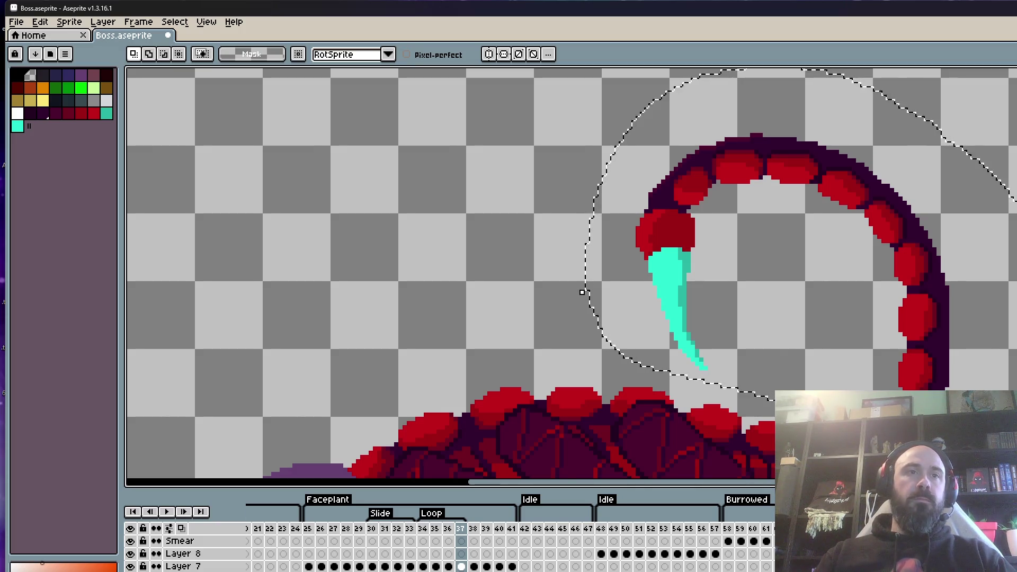
{"action": "key", "text": "ctrl+d"}
{"action": "key", "text": "Right"}
{"action": "scroll", "coordinate": [915, 314], "scroll_direction": "down", "scroll_amount": 2}
{"action": "scroll", "coordinate": [913, 302], "scroll_direction": "up", "scroll_amount": 2}
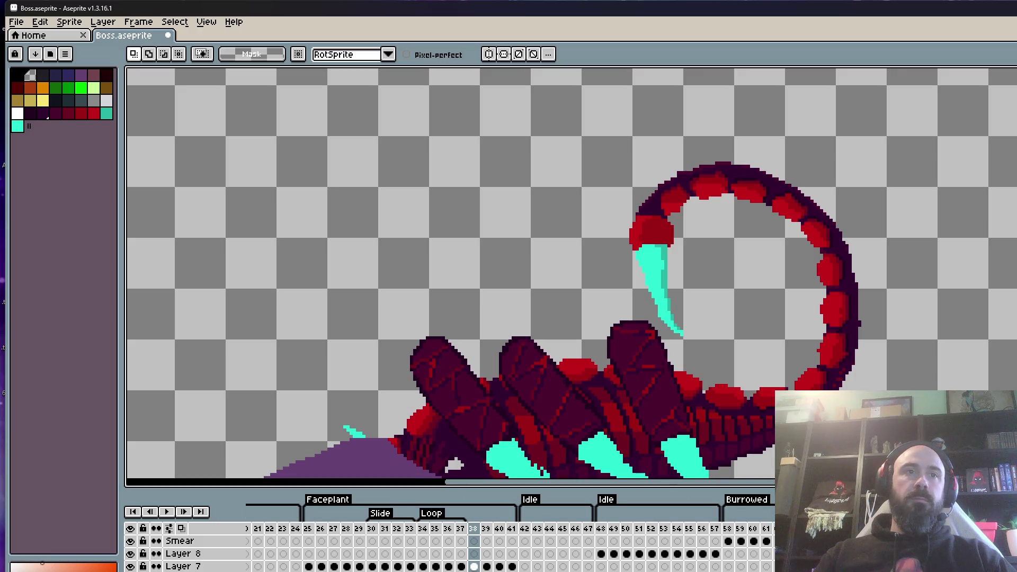
{"action": "key", "text": "Left"}
Copy frame 37's curled tail and paste it onto frame 38, off to the right.
{"action": "mouse_move", "coordinate": [900, 397]}
{"action": "left_mouse_down"}
{"action": "mouse_move", "coordinate": [712, 96]}
{"action": "mouse_move", "coordinate": [615, 332]}
{"action": "left_mouse_up"}
{"action": "left_click_drag", "start_coordinate": [736, 389], "coordinate": [736, 391]}
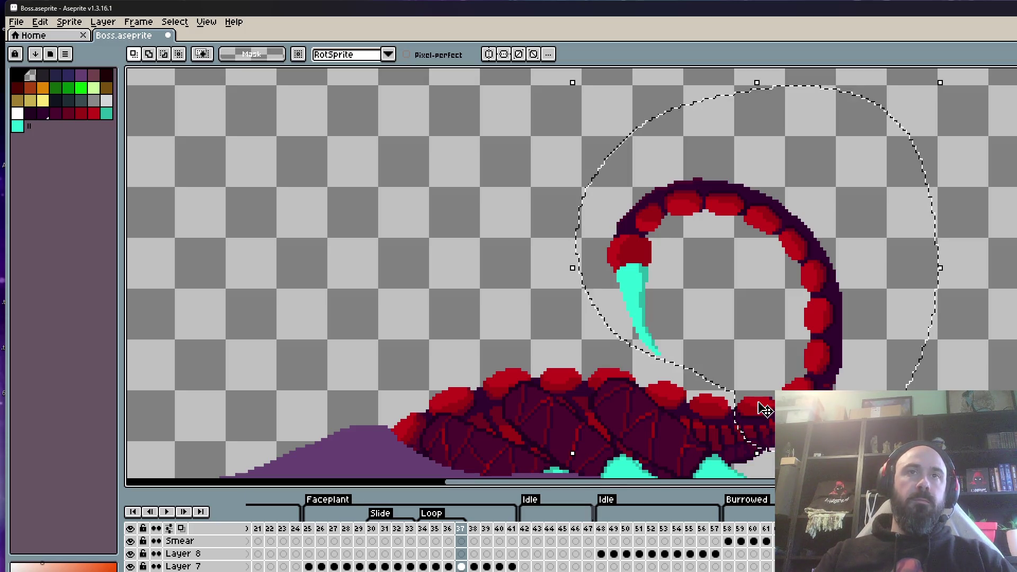
{"action": "key", "text": "."}
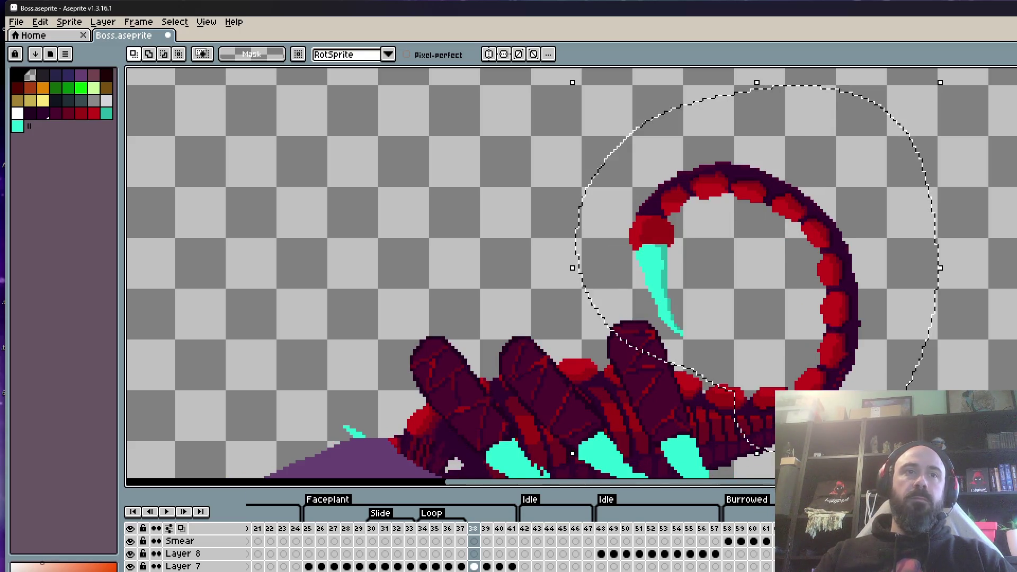
{"action": "key", "text": "comma"}
{"action": "key", "text": "ctrl+d"}
{"action": "mouse_move", "coordinate": [772, 453]}
{"action": "left_mouse_down"}
{"action": "mouse_move", "coordinate": [601, 208]}
{"action": "mouse_move", "coordinate": [707, 378]}
{"action": "mouse_move", "coordinate": [730, 396]}
{"action": "left_mouse_up"}
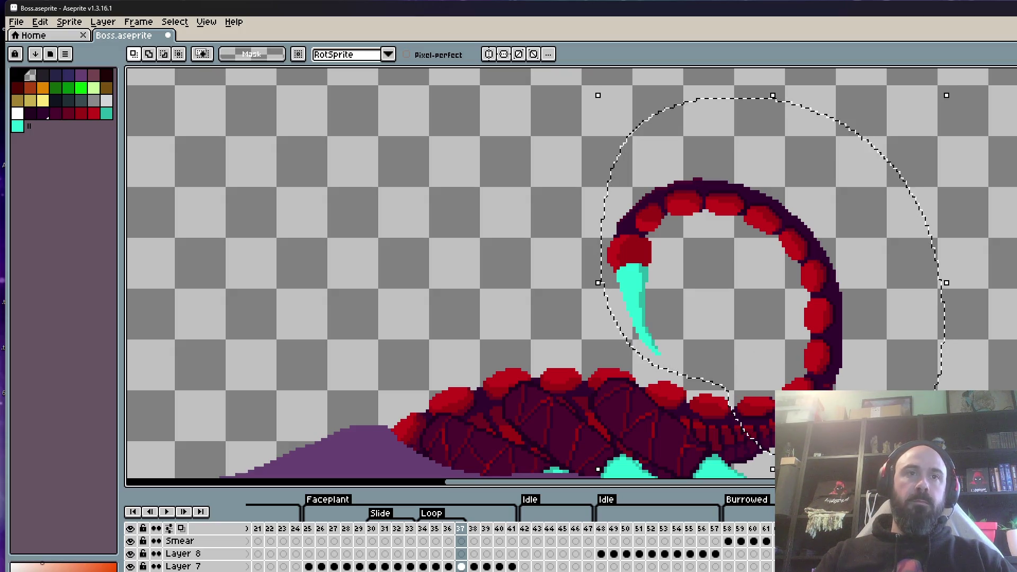
{"action": "key", "text": "period"}
{"action": "key", "text": "ctrl+d"}
{"action": "key", "text": "ctrl+v"}
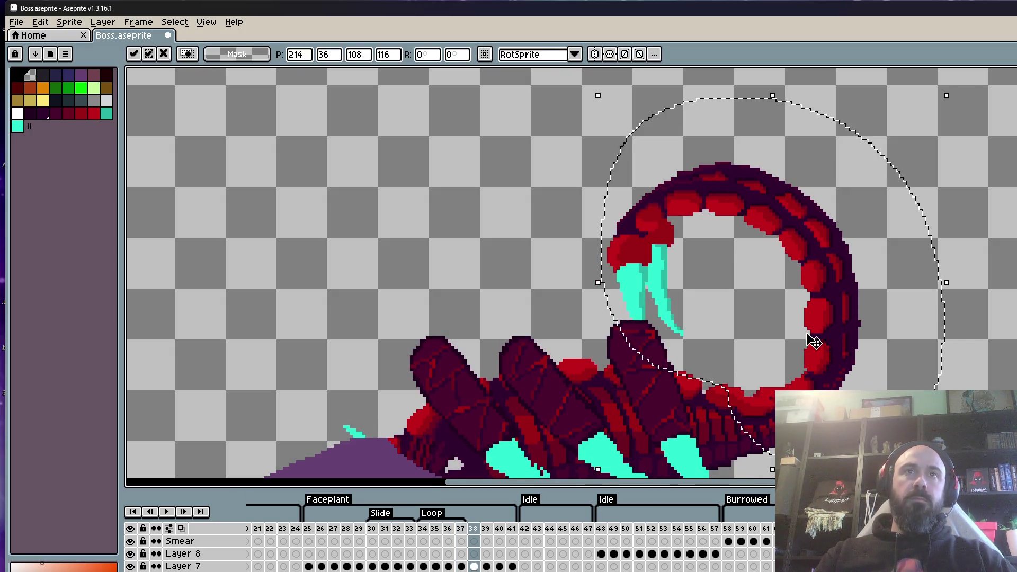
{"action": "left_click_drag", "start_coordinate": [741, 296], "coordinate": [1009, 276]}
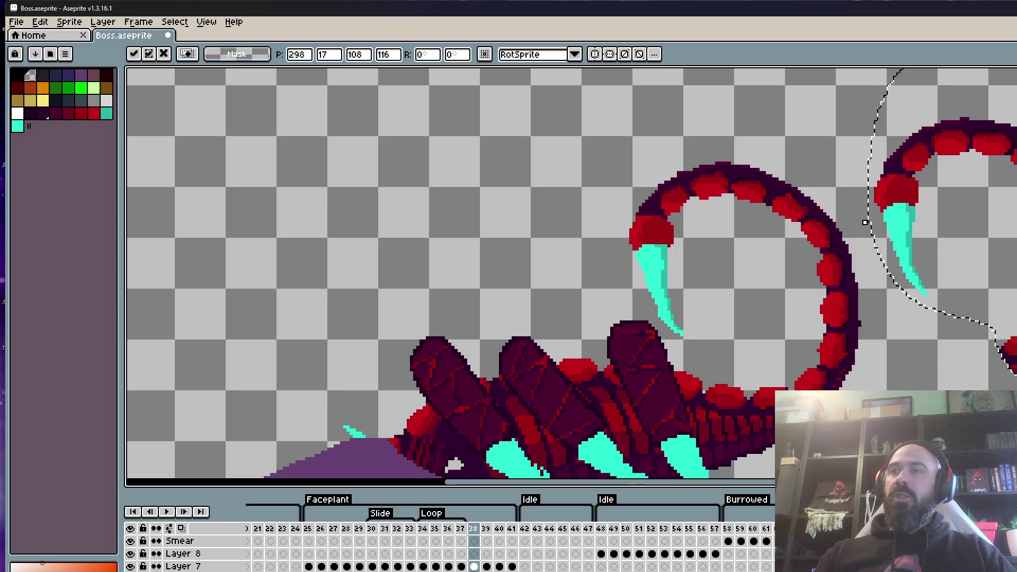
Drop the pasted tail and delete frame 38's original tail.
{"action": "scroll", "coordinate": [936, 183], "scroll_direction": "down", "scroll_amount": 1}
{"action": "scroll", "coordinate": [879, 214], "scroll_direction": "up", "scroll_amount": 2}
{"action": "scroll", "coordinate": [879, 214], "scroll_direction": "down", "scroll_amount": 1}
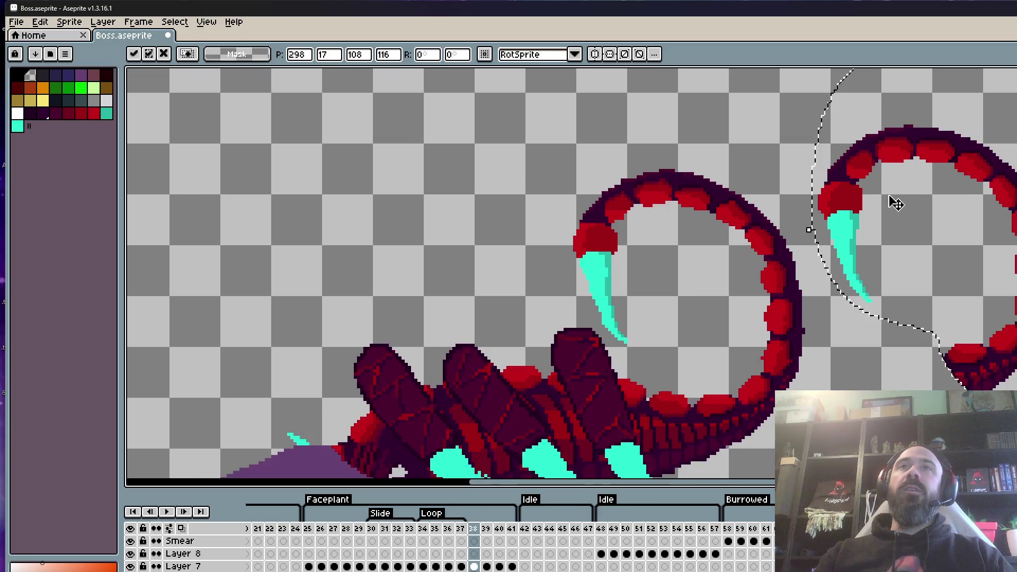
{"action": "key", "text": "ctrl+d"}
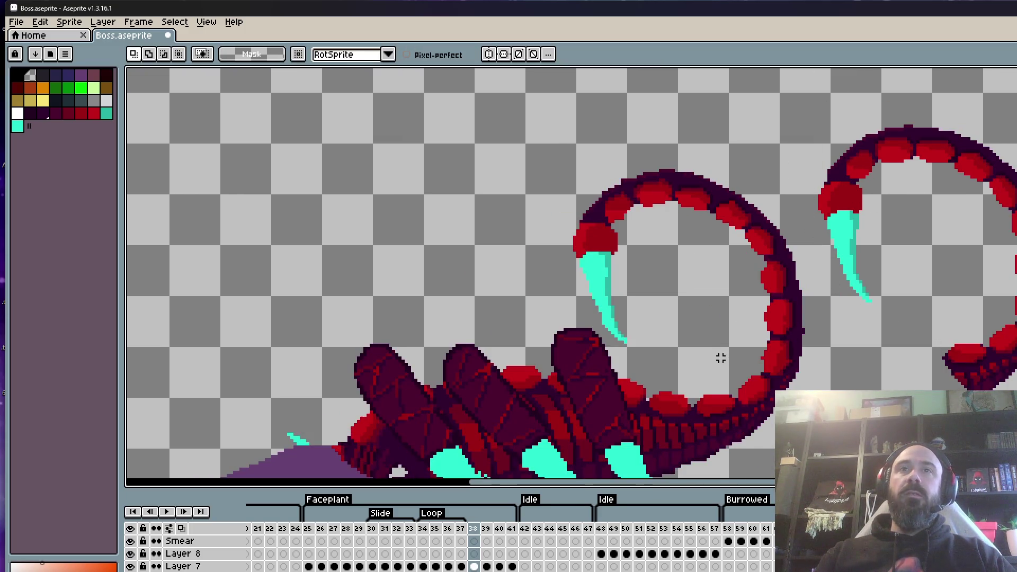
{"action": "scroll", "coordinate": [720, 358], "scroll_direction": "up", "scroll_amount": 1}
{"action": "scroll", "coordinate": [715, 368], "scroll_direction": "down", "scroll_amount": 2}
{"action": "scroll", "coordinate": [676, 336], "scroll_direction": "up", "scroll_amount": 1}
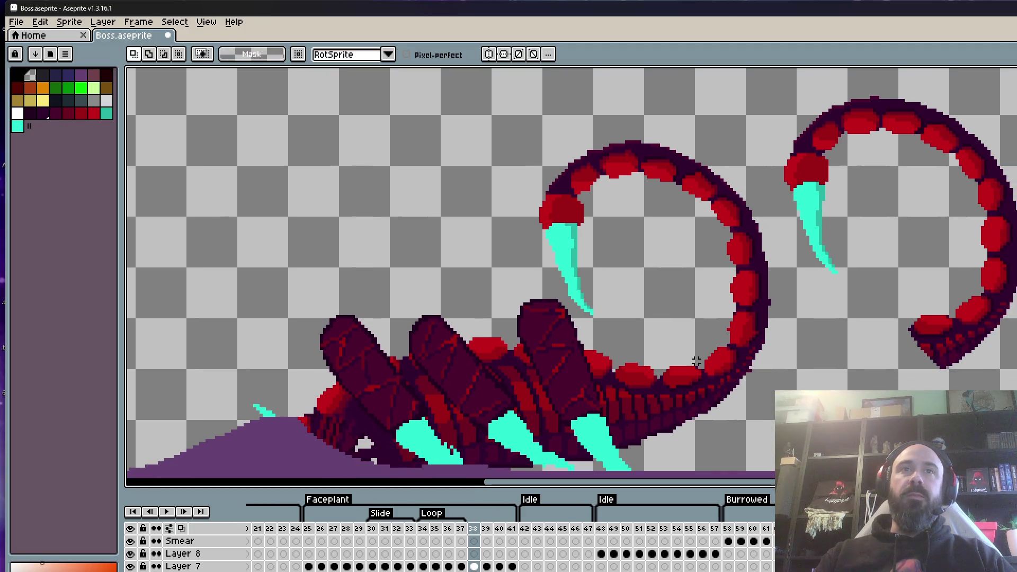
{"action": "mouse_move", "coordinate": [718, 389]}
{"action": "left_mouse_down"}
{"action": "mouse_move", "coordinate": [788, 299]}
{"action": "mouse_move", "coordinate": [675, 112]}
{"action": "mouse_move", "coordinate": [501, 255]}
{"action": "left_mouse_up"}
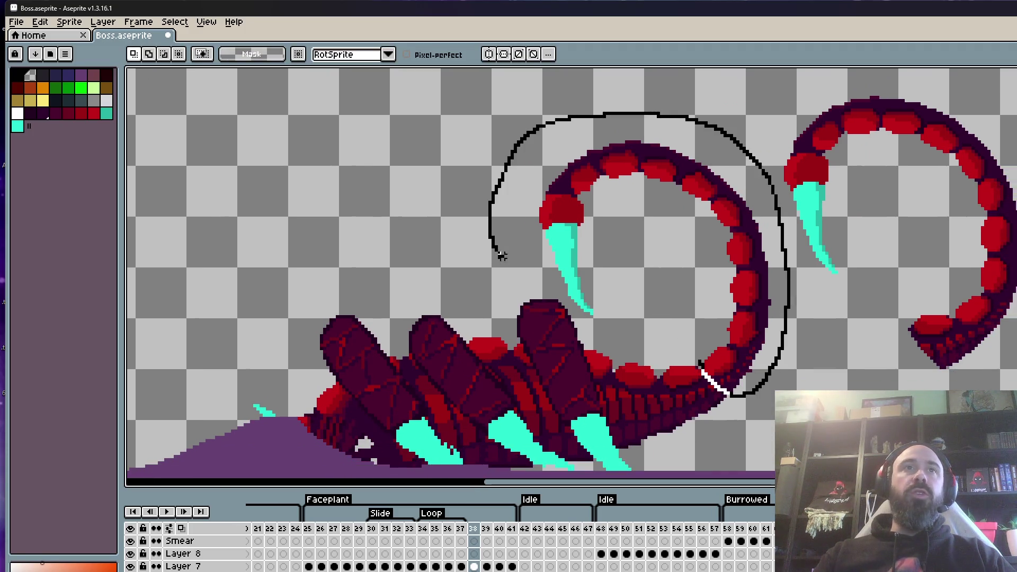
{"action": "left_click_drag", "start_coordinate": [578, 322], "coordinate": [712, 373]}
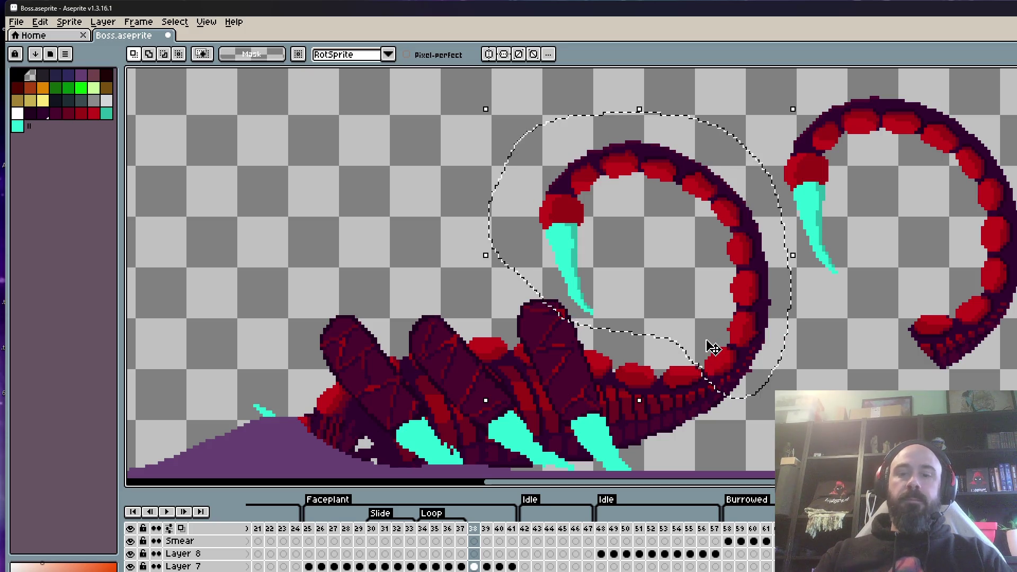
{"action": "key", "text": "Delete"}
Move the pasted tail onto the raised-claw body, commit, and compare with frame 37.
{"action": "mouse_move", "coordinate": [867, 329]}
{"action": "left_mouse_down"}
{"action": "mouse_move", "coordinate": [1014, 339]}
{"action": "mouse_move", "coordinate": [710, 169]}
{"action": "mouse_move", "coordinate": [872, 371]}
{"action": "left_mouse_up"}
{"action": "mouse_move", "coordinate": [972, 390]}
{"action": "left_mouse_down"}
{"action": "mouse_move", "coordinate": [750, 438]}
{"action": "mouse_move", "coordinate": [653, 443]}
{"action": "left_mouse_up"}
{"action": "scroll", "coordinate": [749, 438], "scroll_direction": "up", "scroll_amount": 2}
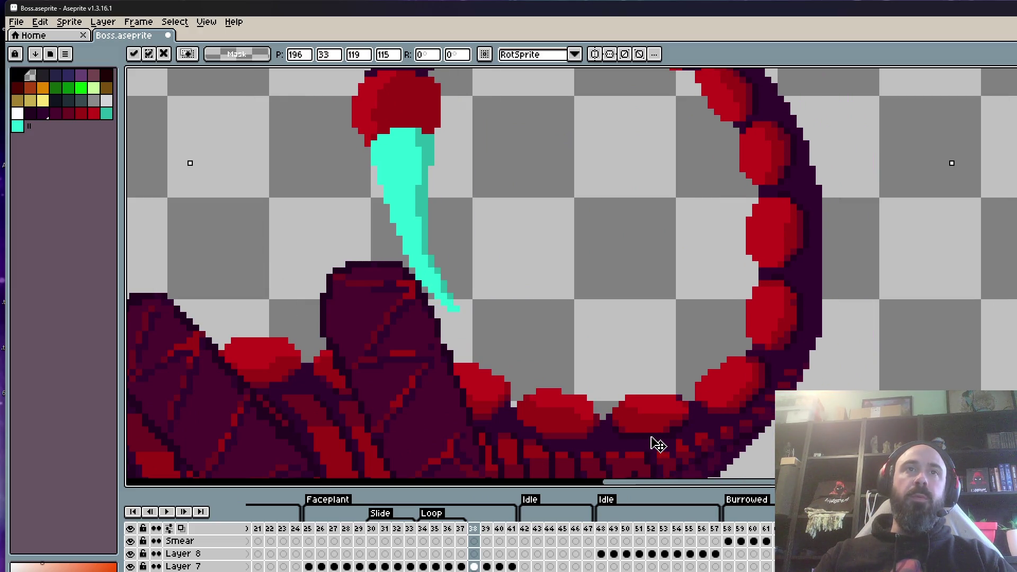
{"action": "scroll", "coordinate": [698, 345], "scroll_direction": "down", "scroll_amount": 2}
{"action": "key", "text": "Return"}
{"action": "scroll", "coordinate": [698, 345], "scroll_direction": "down", "scroll_amount": 2}
{"action": "key", "text": "Left"}
{"action": "key", "text": "Right"}
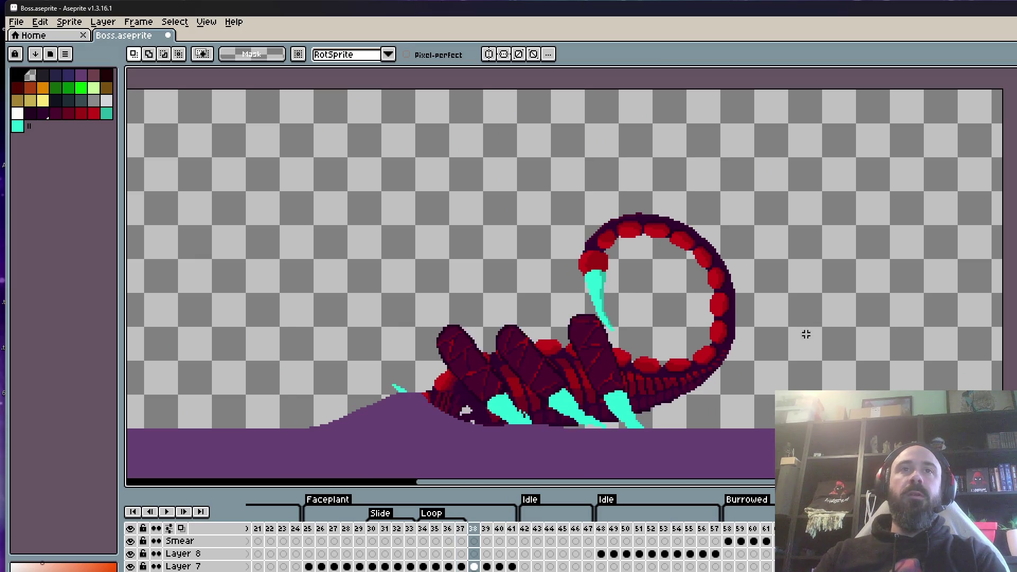
{"action": "scroll", "coordinate": [681, 375], "scroll_direction": "up", "scroll_amount": 3}
{"action": "scroll", "coordinate": [811, 359], "scroll_direction": "up", "scroll_amount": 1}
{"action": "key", "text": "Left"}
{"action": "key", "text": "Right"}
{"action": "scroll", "coordinate": [622, 345], "scroll_direction": "up", "scroll_amount": 3}
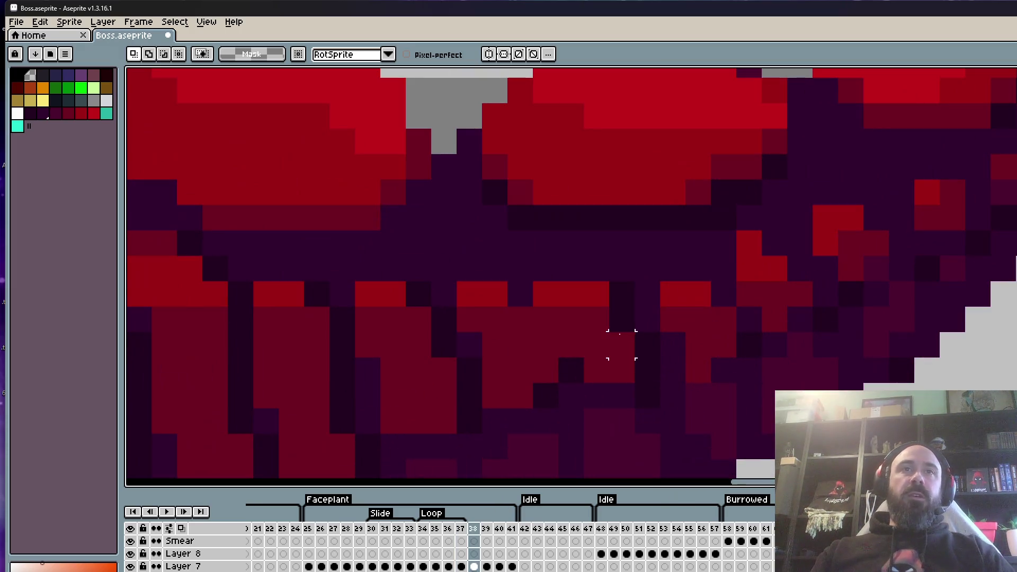
Undo the stray white stroke painted across the tail seam.
{"action": "mouse_move", "coordinate": [595, 294]}
{"action": "left_mouse_down"}
{"action": "mouse_move", "coordinate": [545, 294]}
{"action": "mouse_move", "coordinate": [596, 371]}
{"action": "mouse_move", "coordinate": [621, 320]}
{"action": "mouse_move", "coordinate": [621, 344]}
{"action": "left_mouse_up"}
{"action": "scroll", "coordinate": [615, 347], "scroll_direction": "down", "scroll_amount": 1}
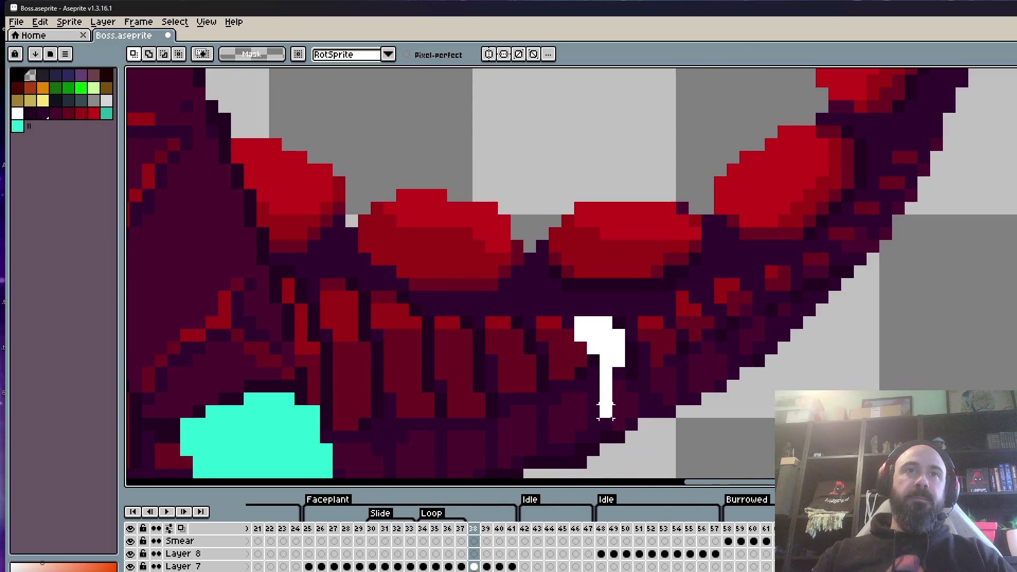
{"action": "key", "text": "ctrl+z"}
{"action": "key", "text": "ctrl+d"}
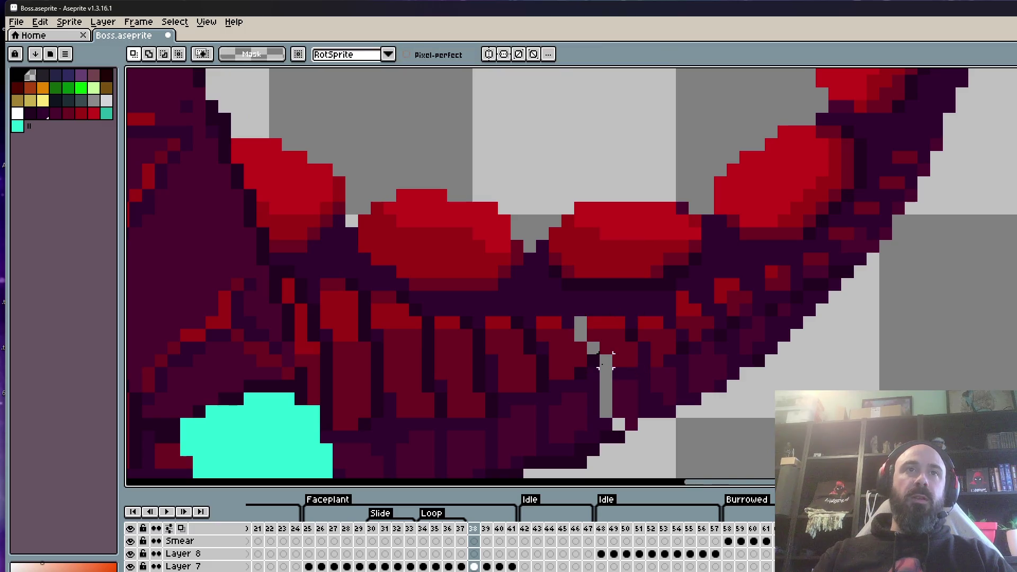
{"action": "scroll", "coordinate": [630, 363], "scroll_direction": "up", "scroll_amount": 1}
{"action": "key", "text": "ctrl+z"}
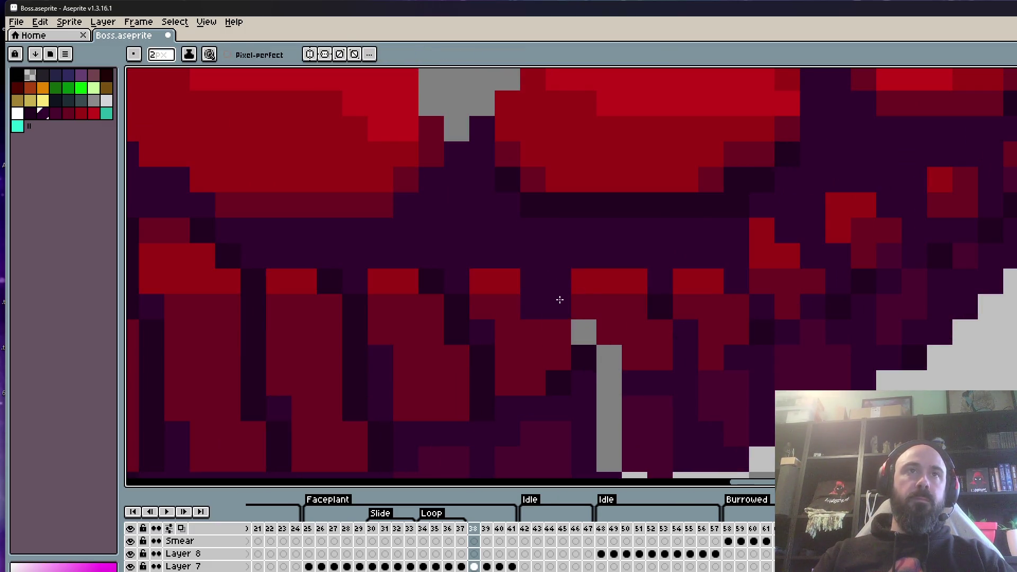
{"action": "key", "text": "ctrl+z"}
Pencil dark purple over the remaining transparent gap pixels along the tail seam.
{"action": "mouse_move", "coordinate": [559, 306]}
{"action": "left_mouse_down"}
{"action": "mouse_move", "coordinate": [644, 408]}
{"action": "mouse_move", "coordinate": [704, 383]}
{"action": "left_mouse_up"}
{"action": "scroll", "coordinate": [598, 349], "scroll_direction": "down", "scroll_amount": 1}
{"action": "scroll", "coordinate": [644, 408], "scroll_direction": "down", "scroll_amount": 1}
{"action": "scroll", "coordinate": [648, 407], "scroll_direction": "up", "scroll_amount": 2}
{"action": "left_click", "coordinate": [599, 415], "text": "alt"}
{"action": "scroll", "coordinate": [834, 378], "scroll_direction": "down", "scroll_amount": 3}
{"action": "scroll", "coordinate": [810, 381], "scroll_direction": "down", "scroll_amount": 3}
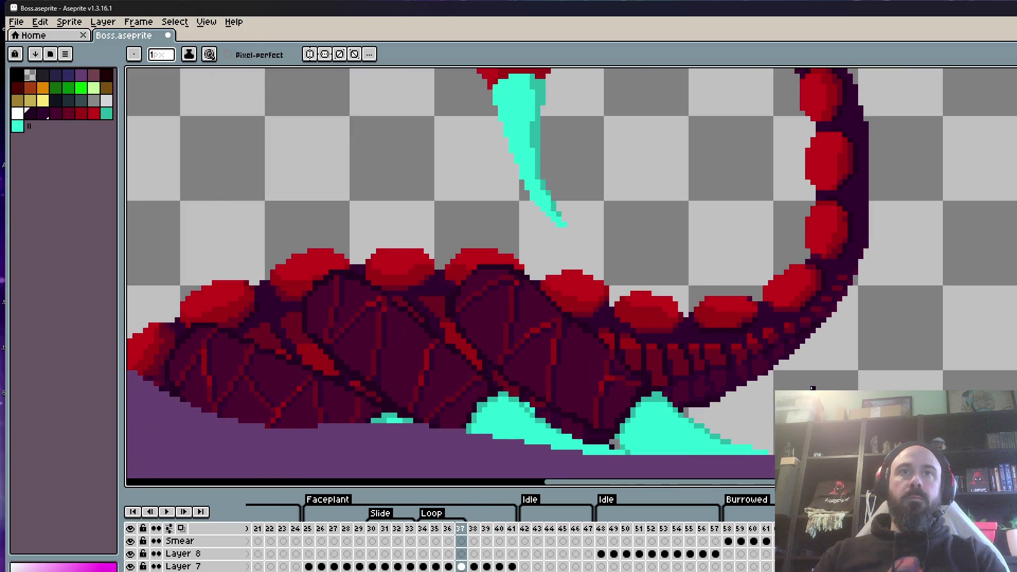
{"action": "scroll", "coordinate": [744, 392], "scroll_direction": "up", "scroll_amount": 4}
{"action": "scroll", "coordinate": [810, 370], "scroll_direction": "down", "scroll_amount": 3}
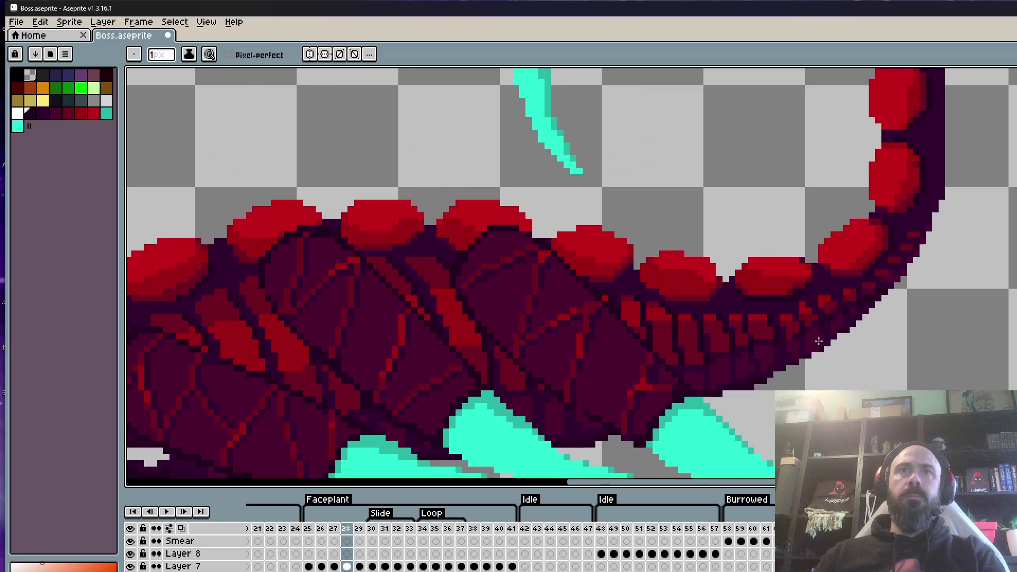
Flip between frame 29 and its neighbour to compare the worm.
{"action": "key", "text": "Right"}
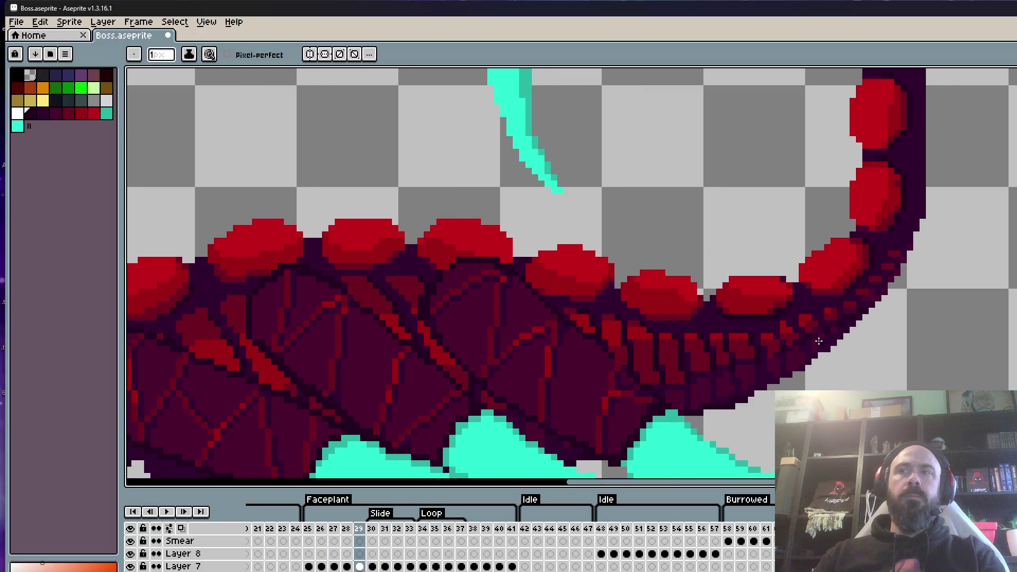
{"action": "key", "text": "Left"}
{"action": "key", "text": "Right"}
{"action": "scroll", "coordinate": [776, 344], "scroll_direction": "up", "scroll_amount": 2}
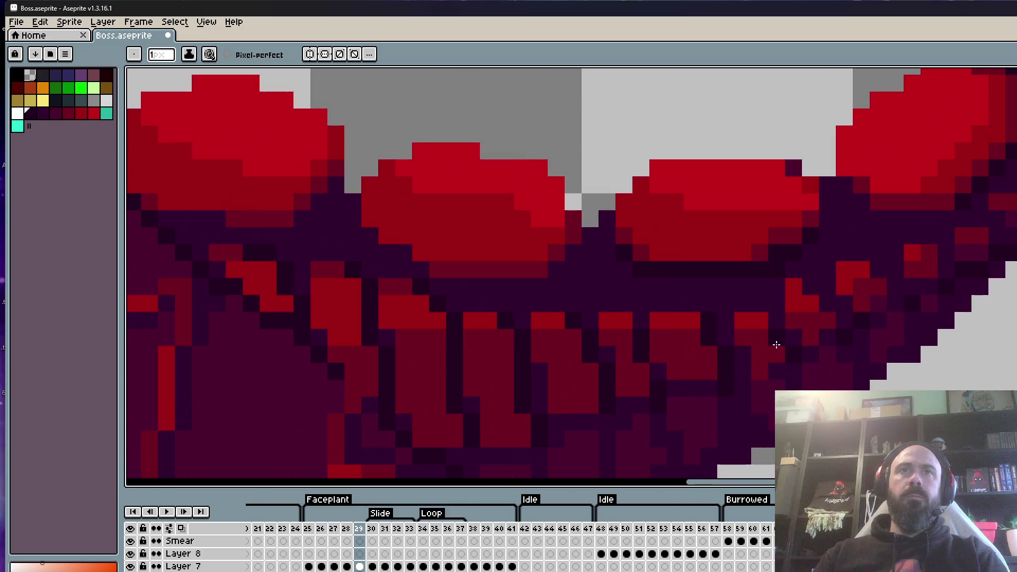
{"action": "scroll", "coordinate": [756, 334], "scroll_direction": "up", "scroll_amount": 2}
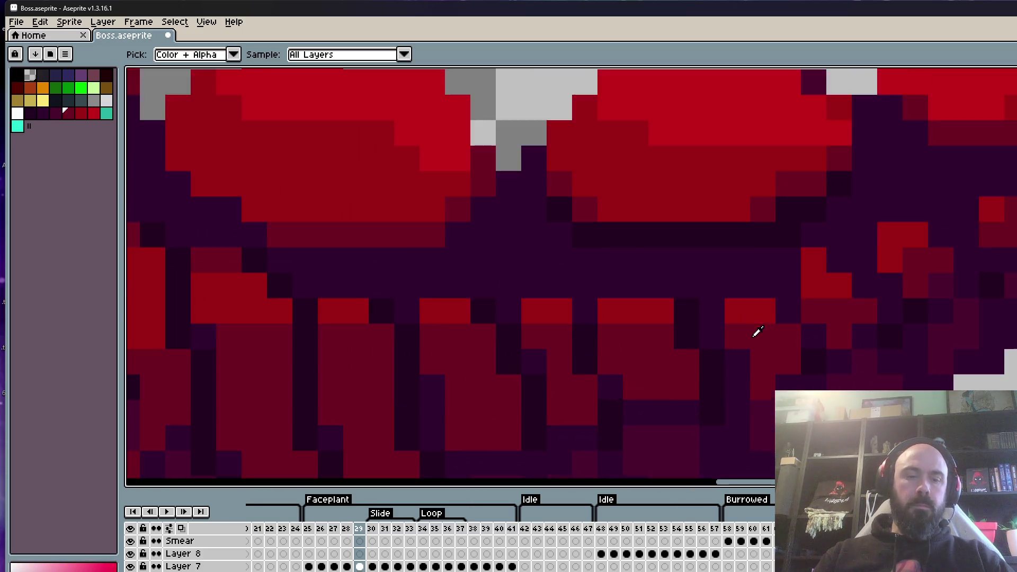
Paint the stray grey body pixel on frame 29 dark purple.
{"action": "key", "text": "space"}
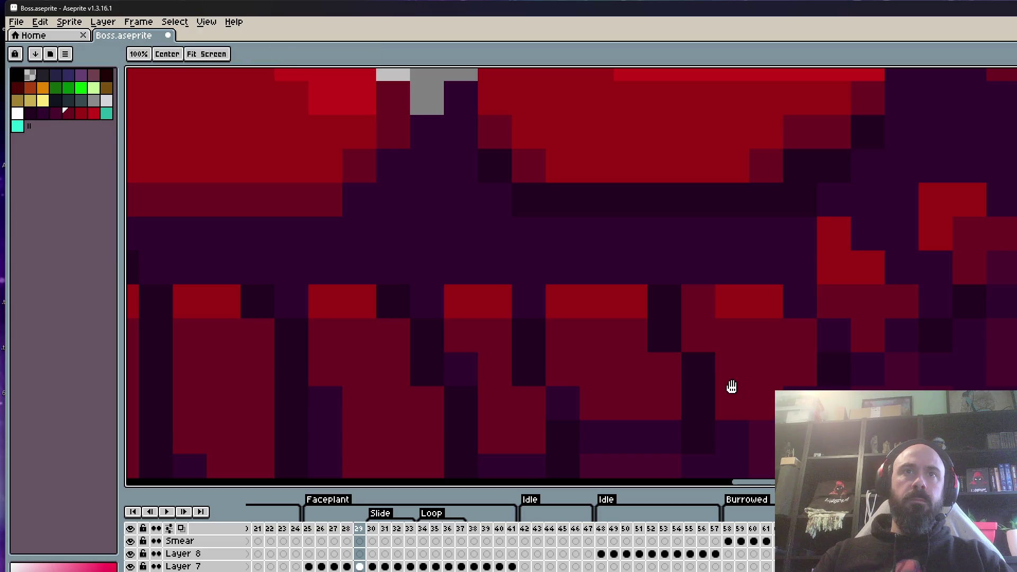
{"action": "scroll", "coordinate": [731, 386], "scroll_direction": "down", "scroll_amount": 2}
{"action": "left_click_drag", "start_coordinate": [745, 284], "coordinate": [801, 320]}
{"action": "scroll", "coordinate": [776, 297], "scroll_direction": "up", "scroll_amount": 1}
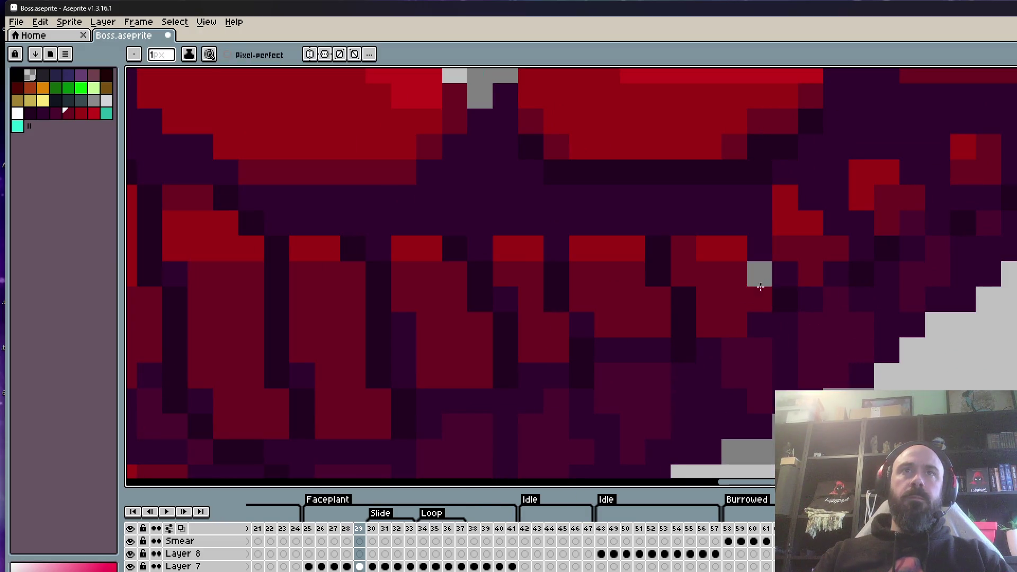
{"action": "scroll", "coordinate": [855, 315], "scroll_direction": "down", "scroll_amount": 2}
{"action": "scroll", "coordinate": [800, 323], "scroll_direction": "up", "scroll_amount": 2}
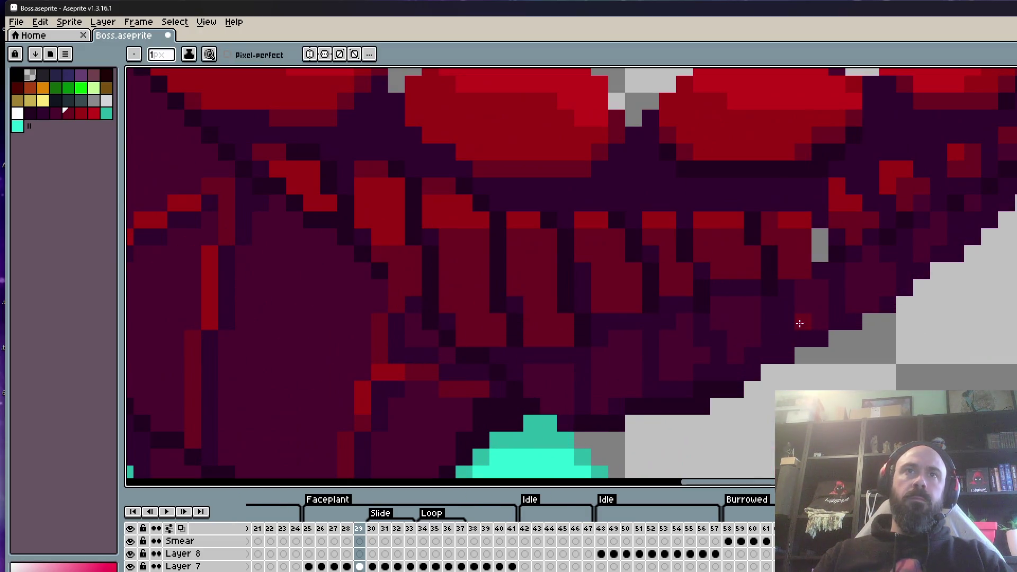
{"action": "scroll", "coordinate": [826, 299], "scroll_direction": "up", "scroll_amount": 2}
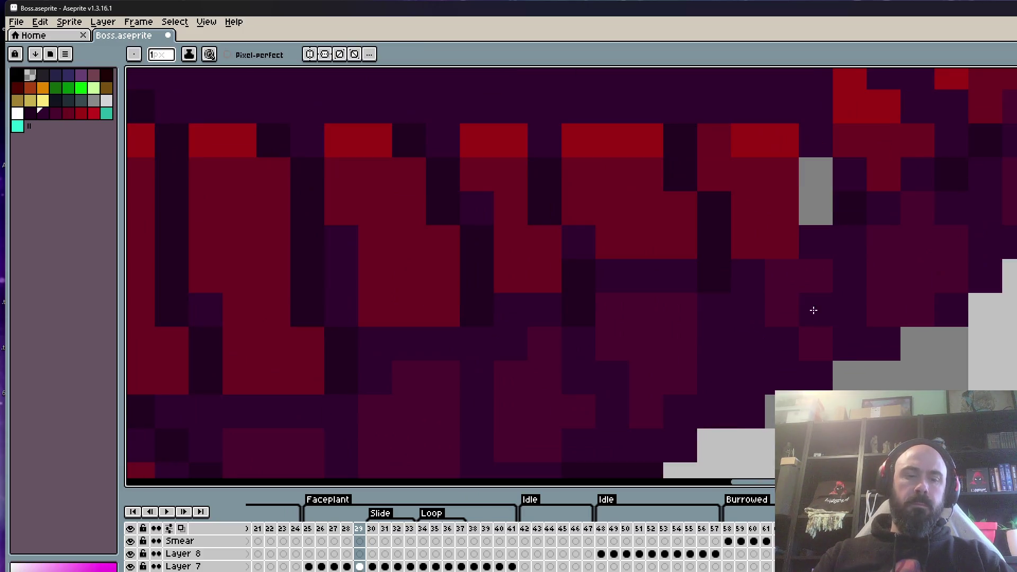
{"action": "left_click", "coordinate": [815, 208]}
Eyedrop the dark body colour from the worm sprite.
{"action": "key", "text": "alt"}
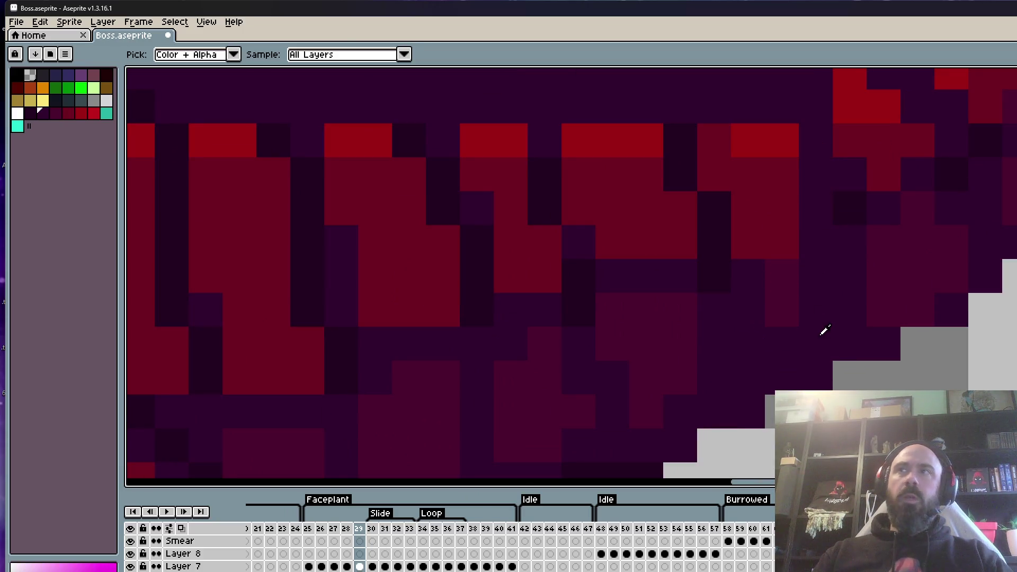
{"action": "left_click", "coordinate": [786, 314]}
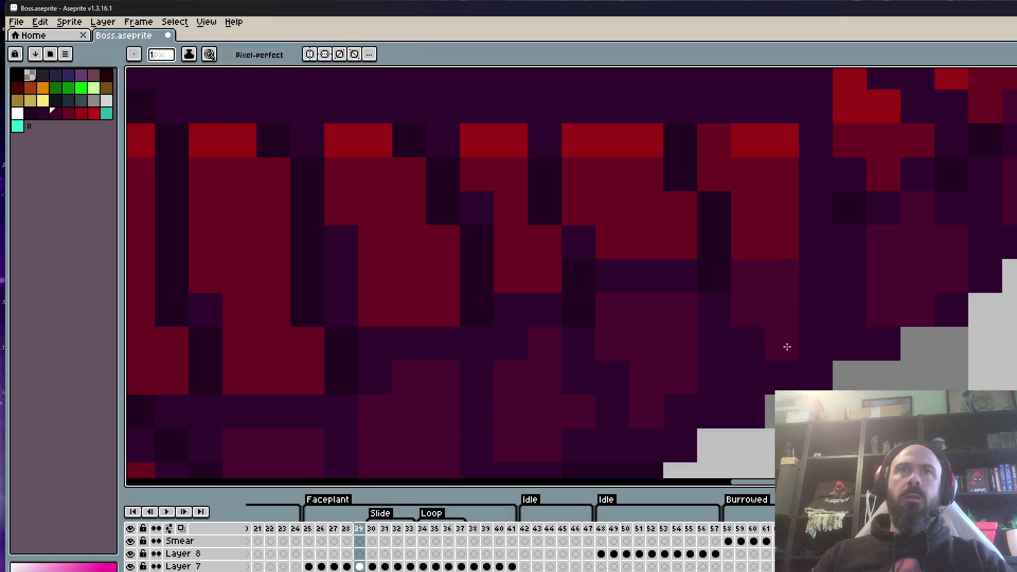
{"action": "scroll", "coordinate": [755, 337], "scroll_direction": "down", "scroll_amount": 3}
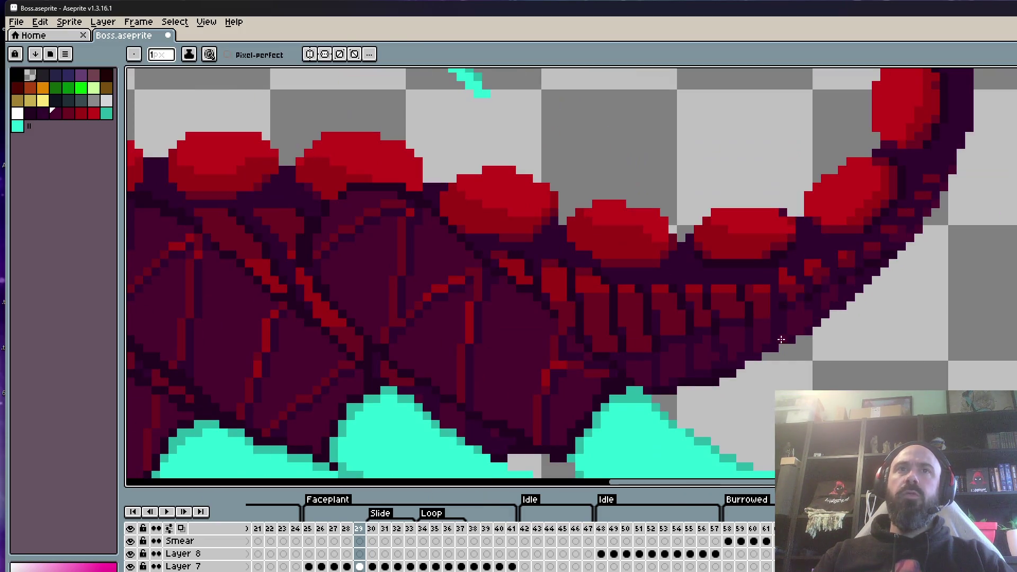
{"action": "scroll", "coordinate": [776, 337], "scroll_direction": "up", "scroll_amount": 3}
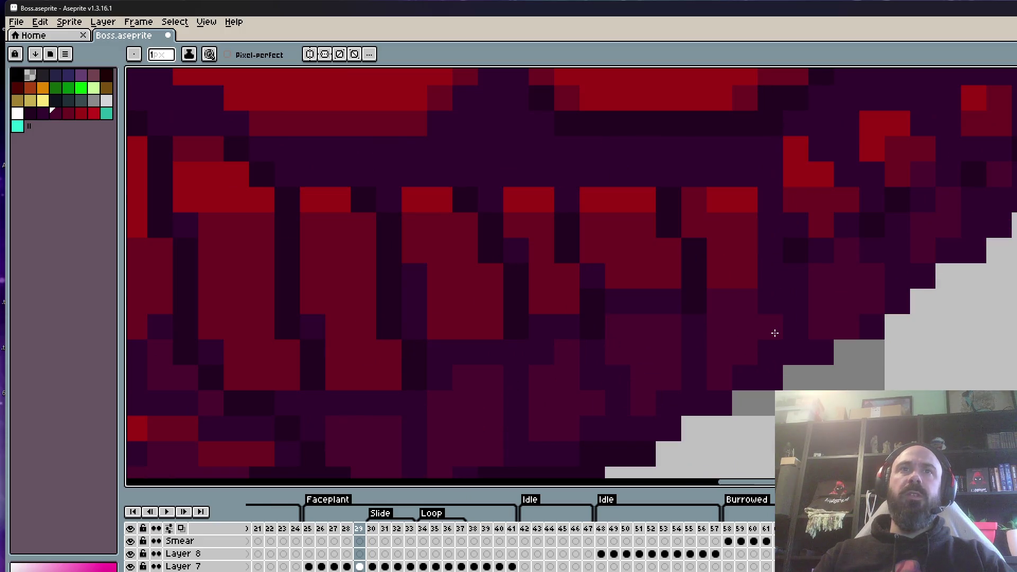
{"action": "left_click", "coordinate": [704, 291], "text": "alt"}
{"action": "scroll", "coordinate": [743, 299], "scroll_direction": "down", "scroll_amount": 6}
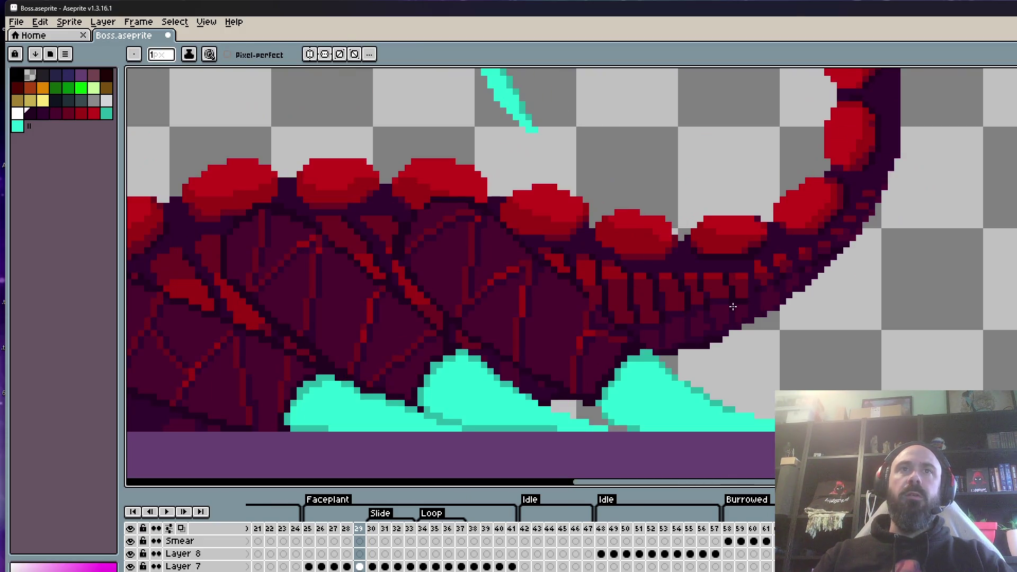
{"action": "scroll", "coordinate": [731, 302], "scroll_direction": "up", "scroll_amount": 3}
{"action": "scroll", "coordinate": [719, 301], "scroll_direction": "up", "scroll_amount": 2, "text": "alt"}
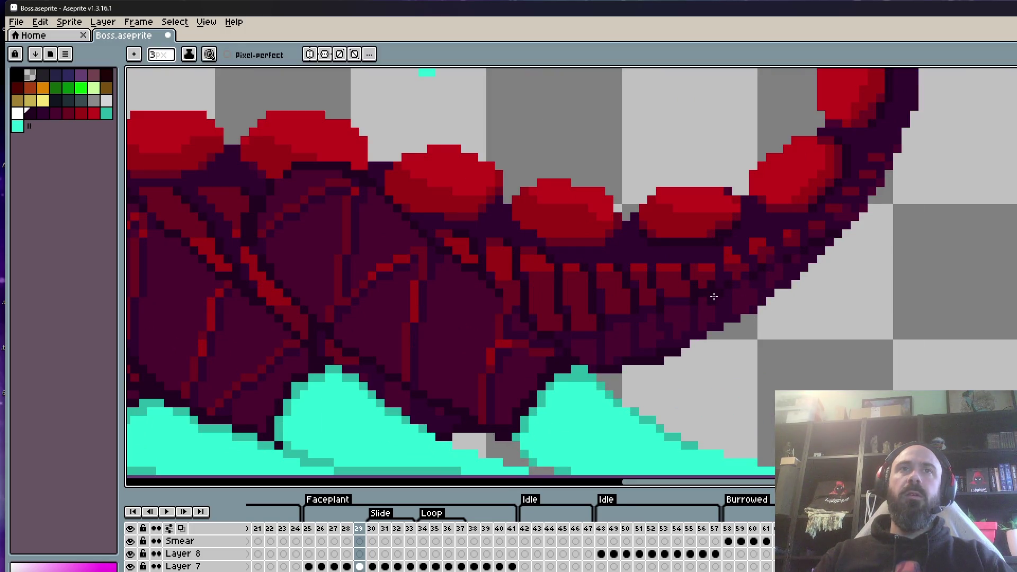
{"action": "scroll", "coordinate": [714, 299], "scroll_direction": "up", "scroll_amount": 3}
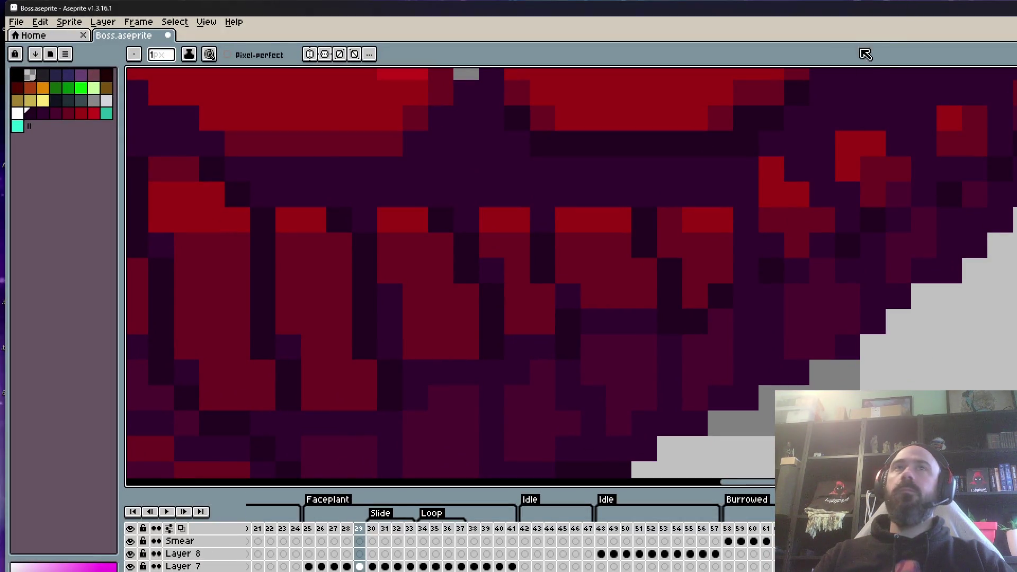
{"action": "scroll", "coordinate": [804, 198], "scroll_direction": "down", "scroll_amount": 4}
{"action": "scroll", "coordinate": [810, 257], "scroll_direction": "up", "scroll_amount": 3}
{"action": "scroll", "coordinate": [810, 257], "scroll_direction": "down", "scroll_amount": 3}
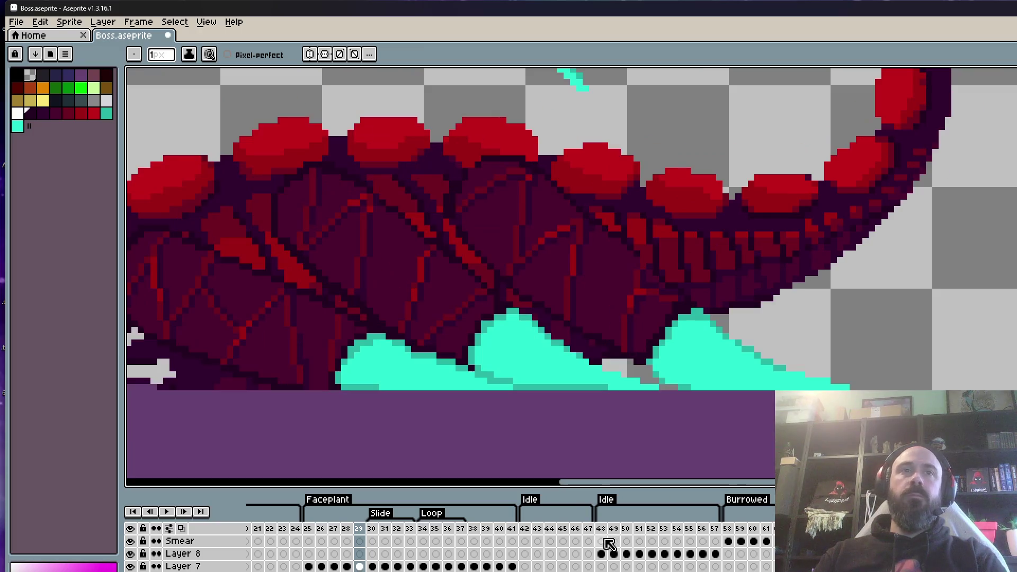
Play the animation starting from frame 28.
{"action": "left_click", "coordinate": [312, 539]}
{"action": "scroll", "coordinate": [869, 316], "scroll_direction": "down", "scroll_amount": 2}
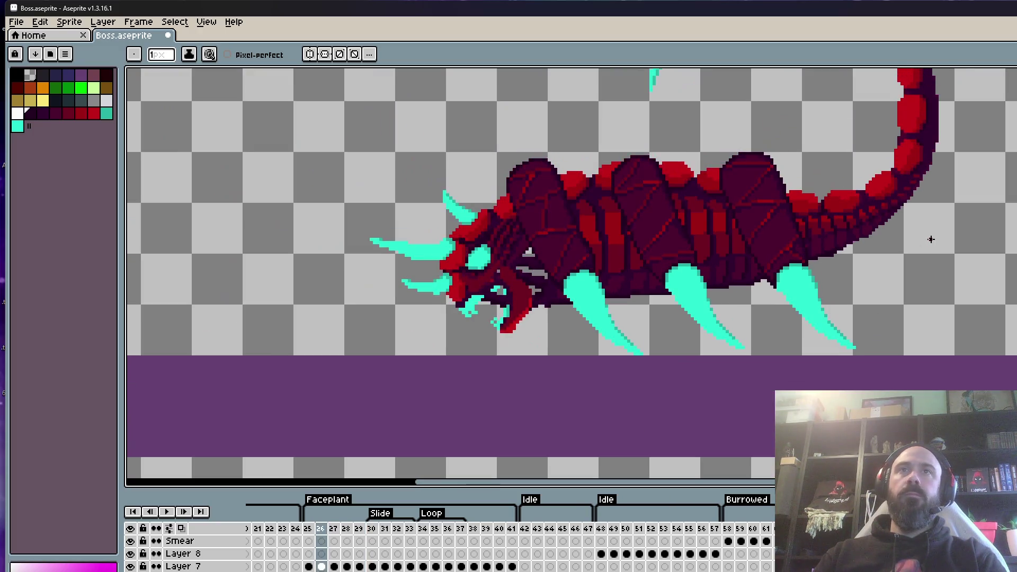
{"action": "scroll", "coordinate": [937, 242], "scroll_direction": "up", "scroll_amount": 1}
{"action": "key", "text": "Return"}
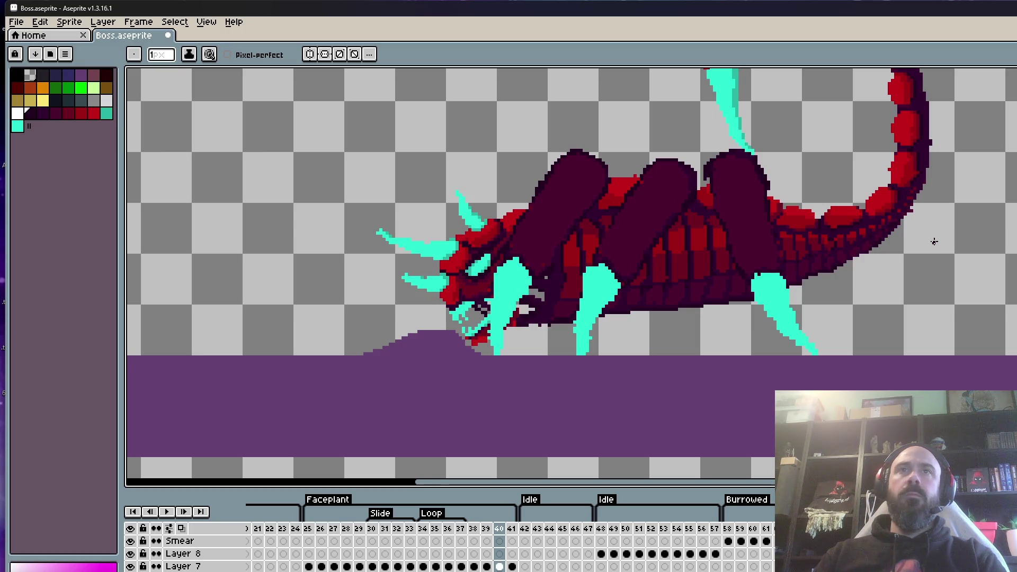
On frame 40, undo the dark purple body humps.
{"action": "key", "text": "v"}
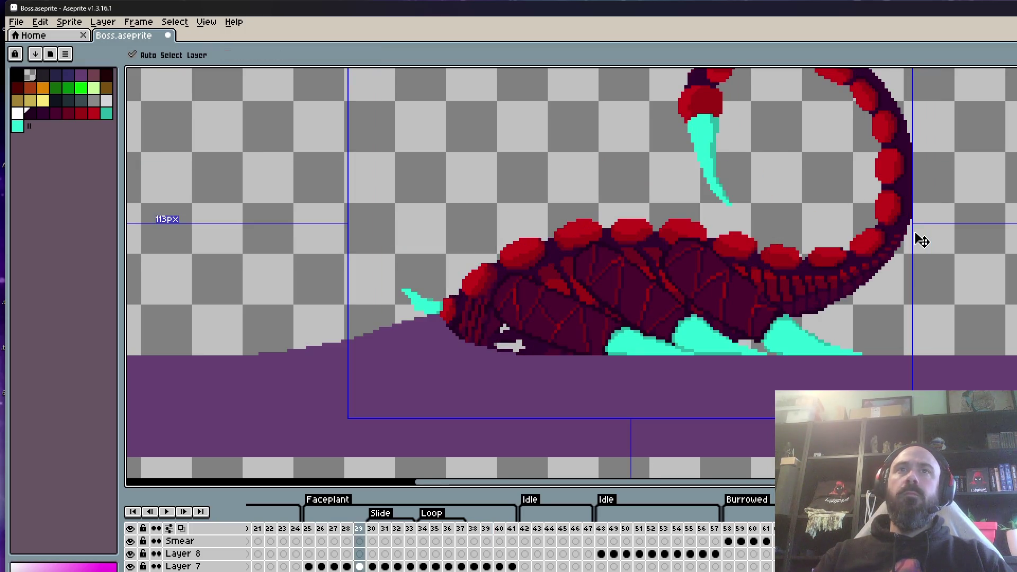
{"action": "key", "text": "b"}
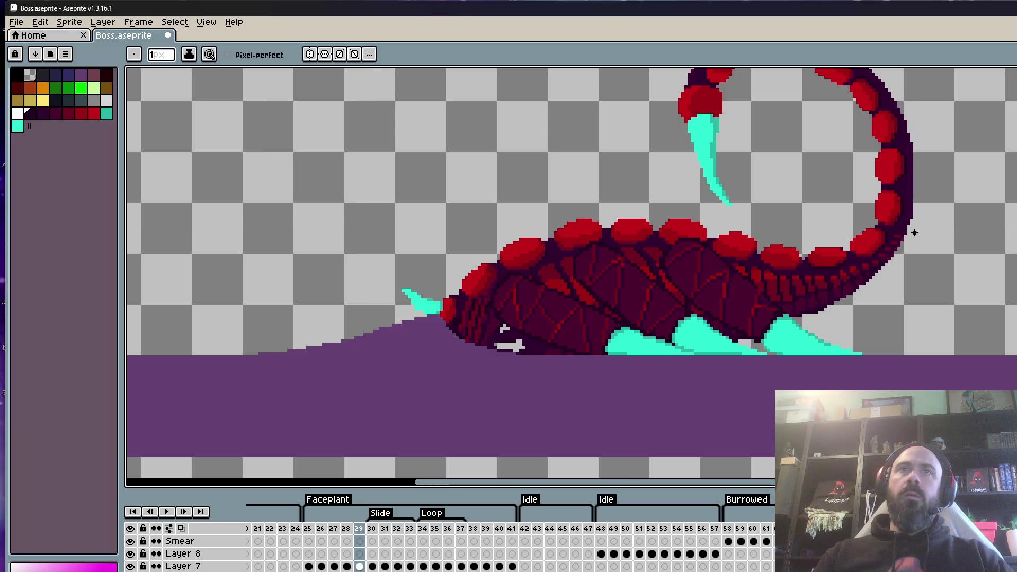
{"action": "key", "text": "Right"}
{"action": "key", "text": "Right"}
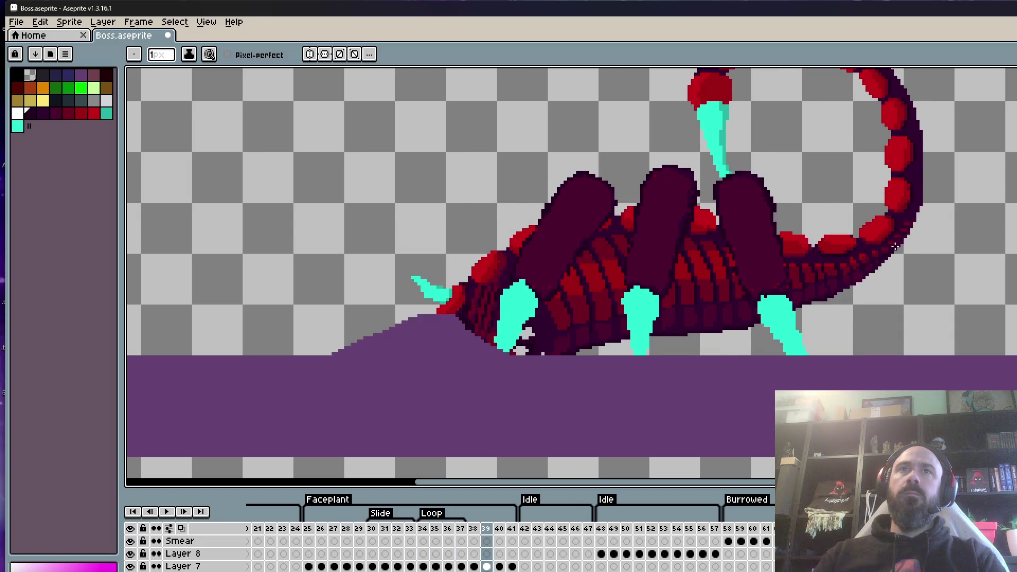
{"action": "key", "text": "Right"}
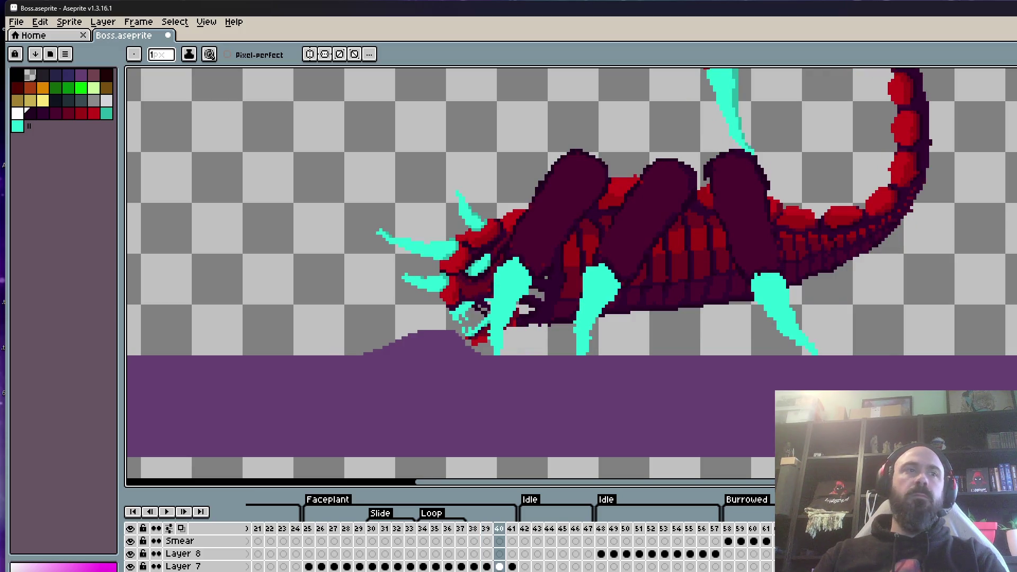
{"action": "key", "text": "ctrl+z"}
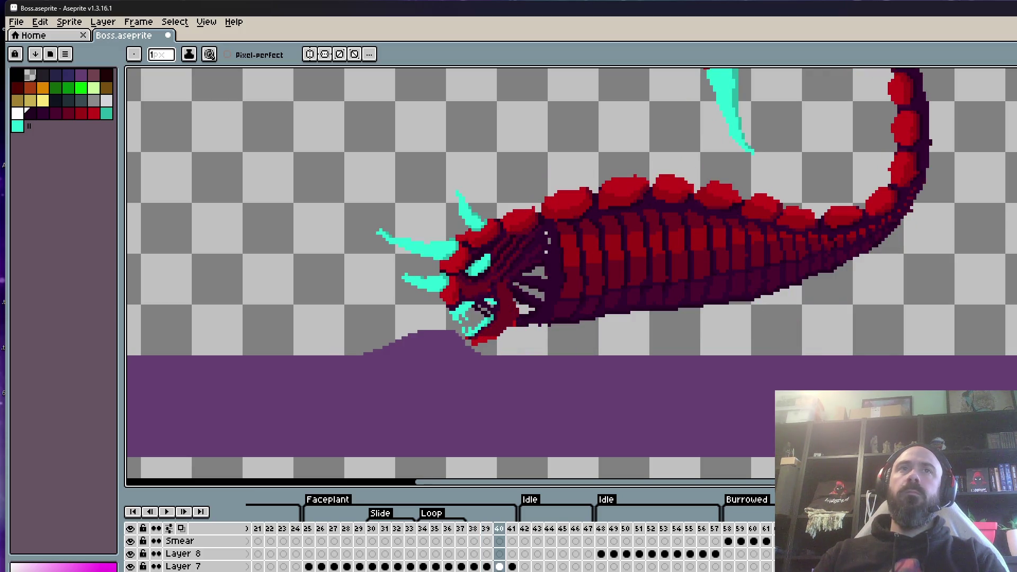
{"action": "scroll", "coordinate": [632, 245], "scroll_direction": "down", "scroll_amount": 1}
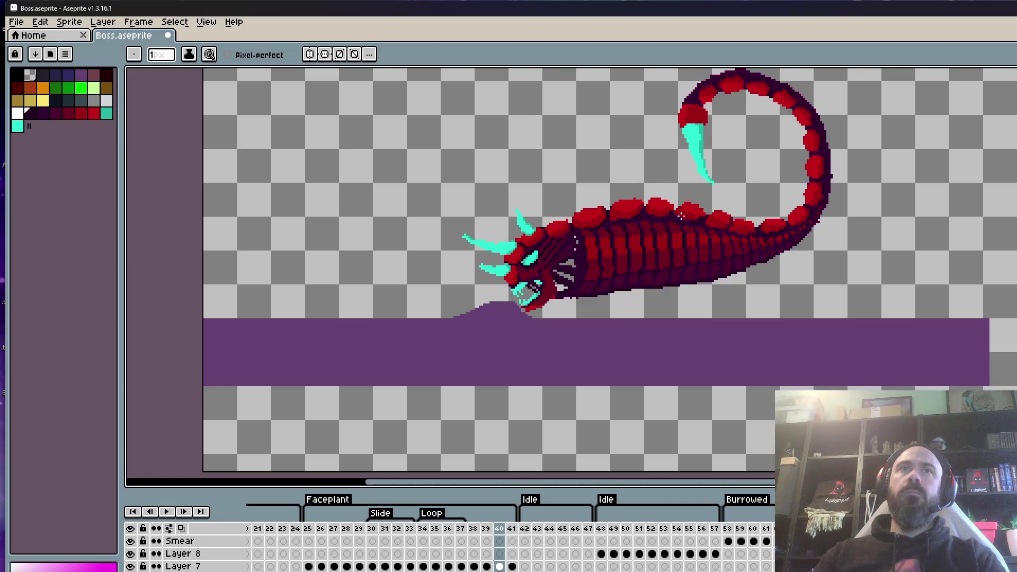
{"action": "left_click", "coordinate": [488, 528]}
{"action": "mouse_move", "coordinate": [487, 530]}
{"action": "left_mouse_down"}
{"action": "mouse_move", "coordinate": [461, 530]}
{"action": "mouse_move", "coordinate": [504, 530]}
{"action": "mouse_move", "coordinate": [486, 530]}
{"action": "left_mouse_up"}
{"action": "left_click_drag", "start_coordinate": [307, 527], "coordinate": [364, 538]}
{"action": "left_click", "coordinate": [272, 533]}
{"action": "mouse_move", "coordinate": [272, 533]}
{"action": "left_mouse_down"}
{"action": "mouse_move", "coordinate": [245, 535]}
{"action": "mouse_move", "coordinate": [404, 545]}
{"action": "mouse_move", "coordinate": [386, 544]}
{"action": "left_mouse_up"}
{"action": "left_click_drag", "start_coordinate": [688, 536], "coordinate": [711, 535]}
{"action": "left_click", "coordinate": [762, 529]}
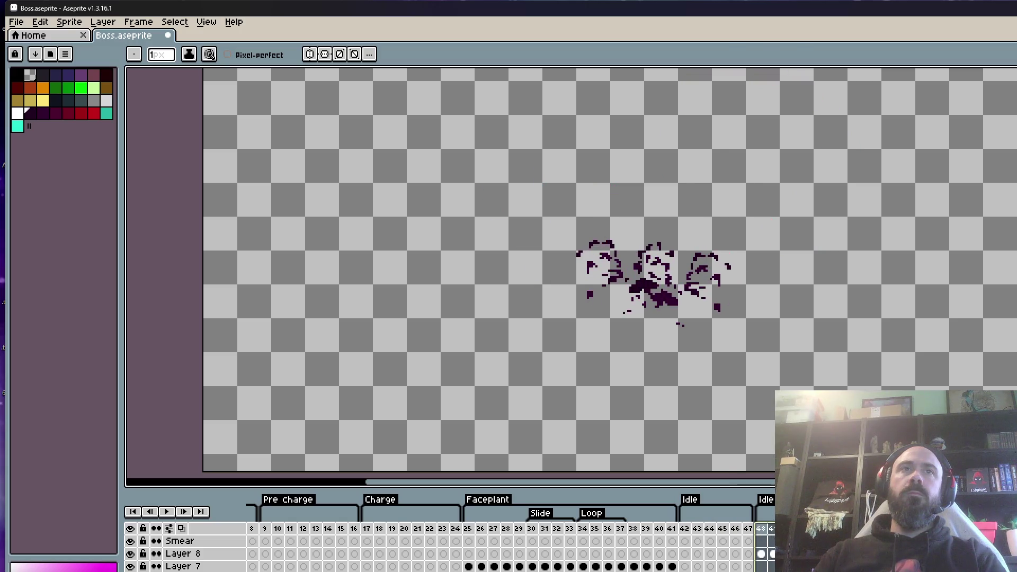
{"action": "left_click", "coordinate": [691, 532]}
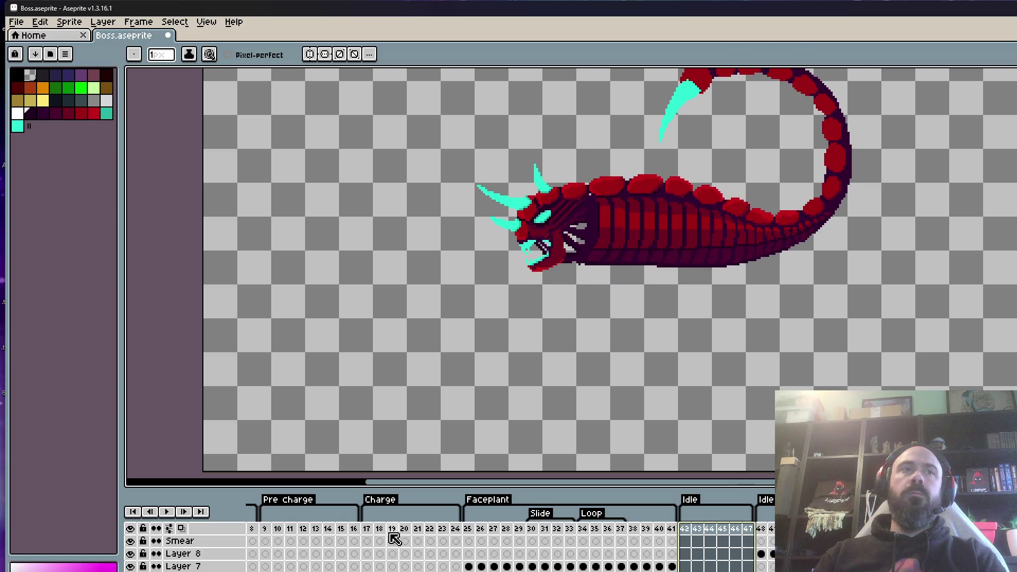
{"action": "left_click", "coordinate": [371, 532]}
{"action": "left_click_drag", "start_coordinate": [372, 536], "coordinate": [670, 544]}
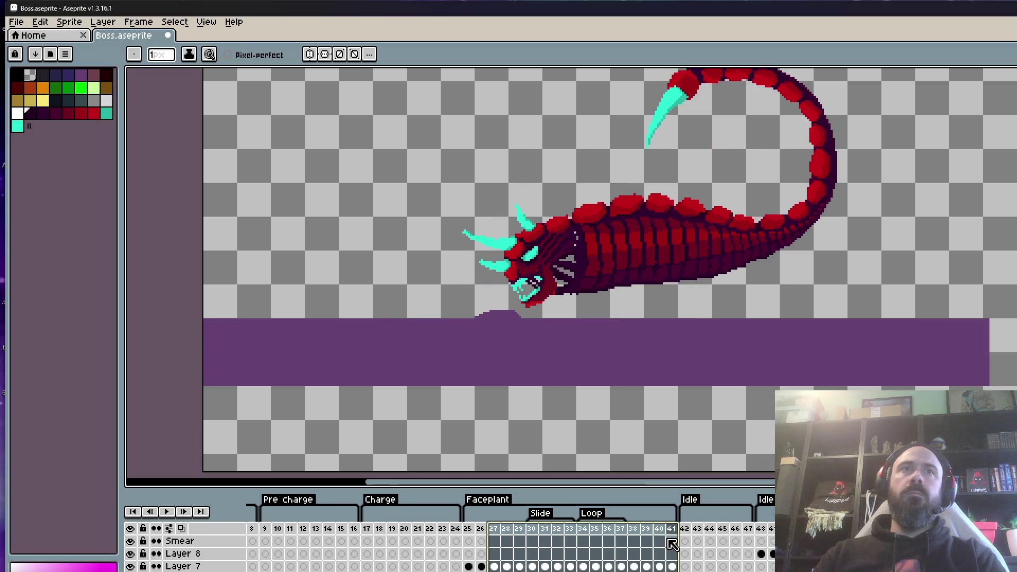
{"action": "left_click", "coordinate": [672, 535]}
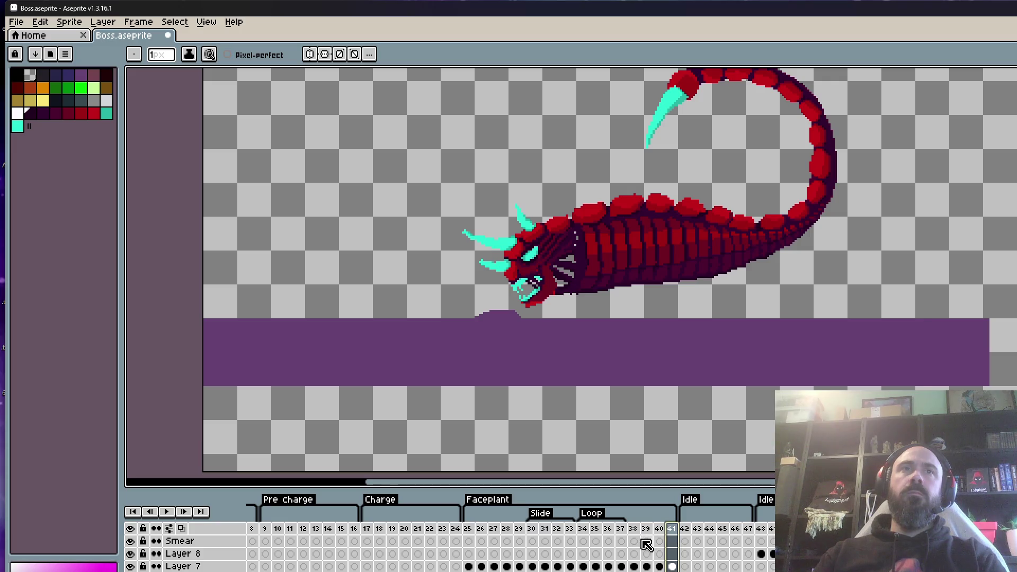
{"action": "key", "text": "Left"}
{"action": "key", "text": "Left"}
{"action": "key", "text": "Left"}
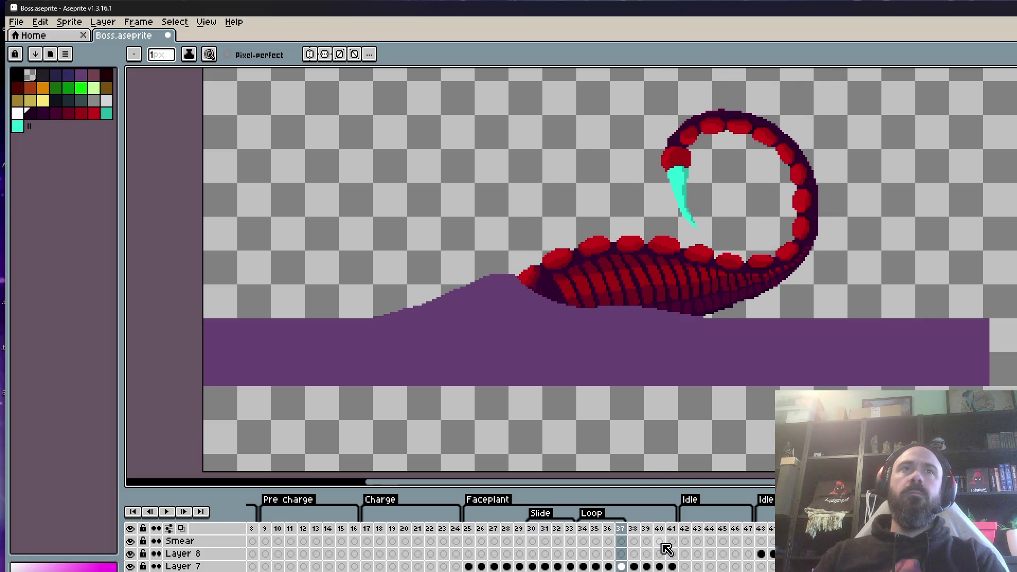
{"action": "key", "text": "Right"}
{"action": "key", "text": "Right"}
{"action": "key", "text": "Right"}
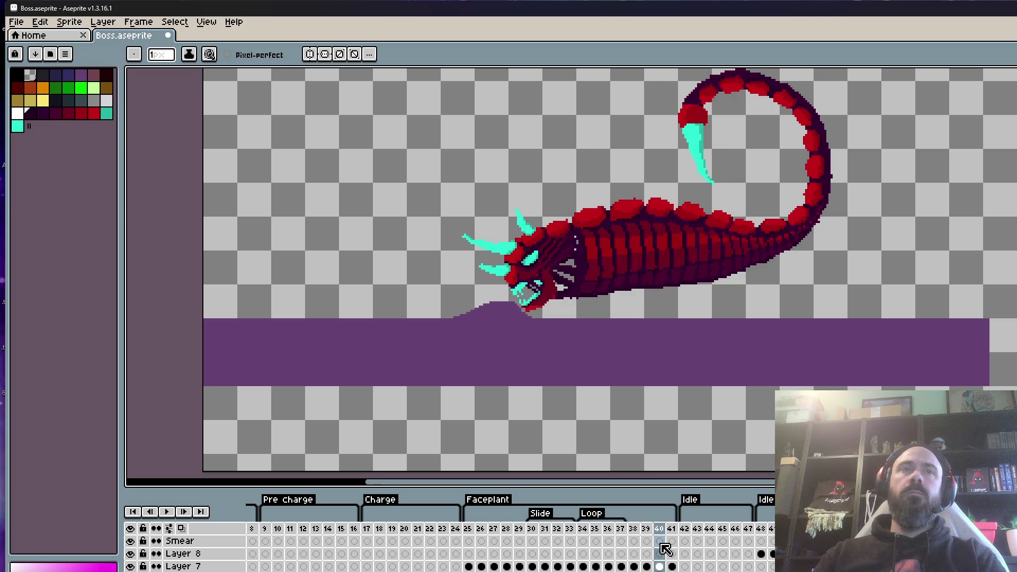
{"action": "left_click", "coordinate": [443, 532]}
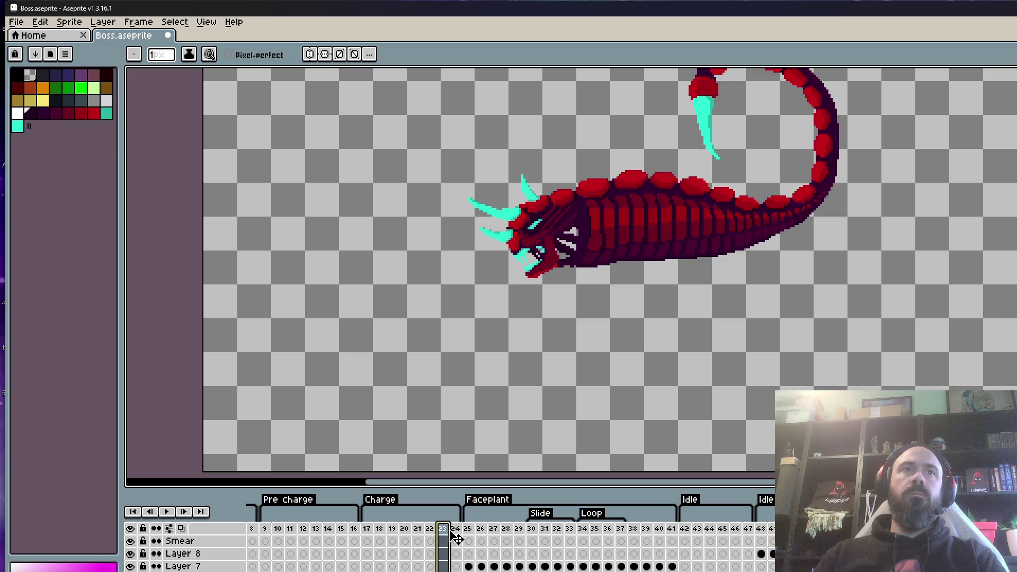
{"action": "left_click", "coordinate": [457, 531]}
{"action": "left_click", "coordinate": [442, 534]}
{"action": "left_click", "coordinate": [430, 535]}
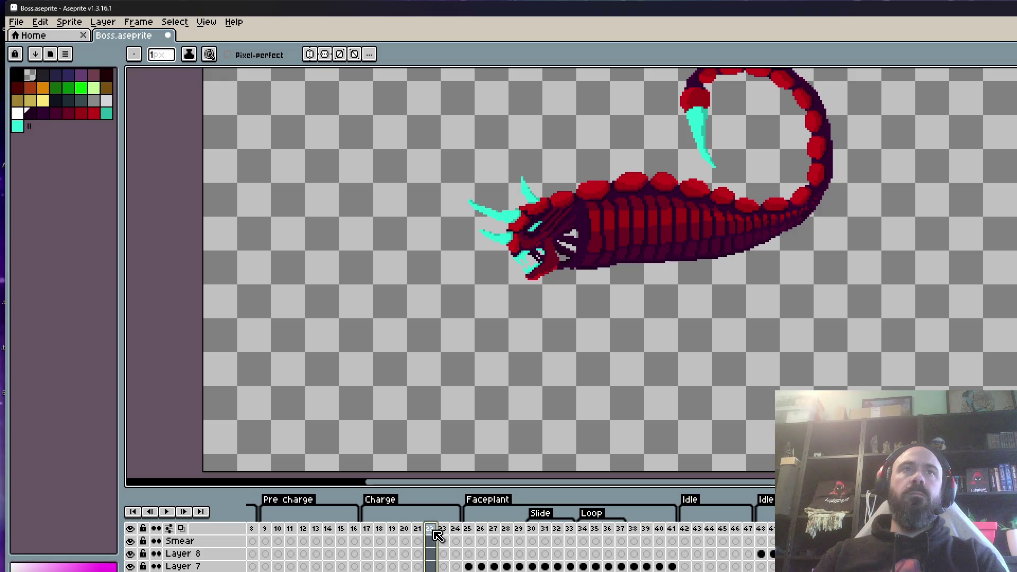
{"action": "left_click", "coordinate": [418, 535]}
{"action": "left_click", "coordinate": [404, 537]}
{"action": "left_click", "coordinate": [395, 535]}
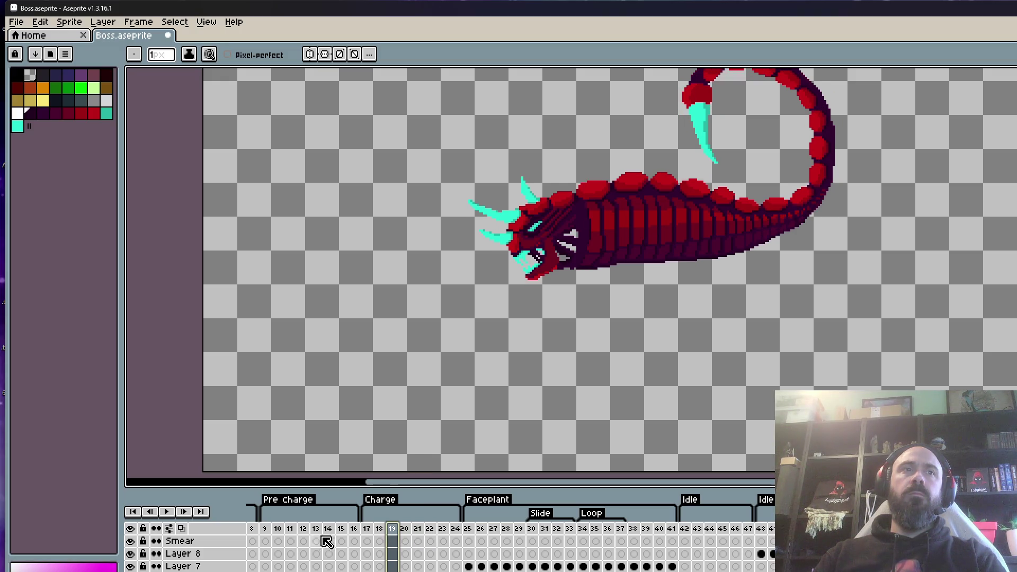
{"action": "left_click_drag", "start_coordinate": [265, 535], "coordinate": [360, 546]}
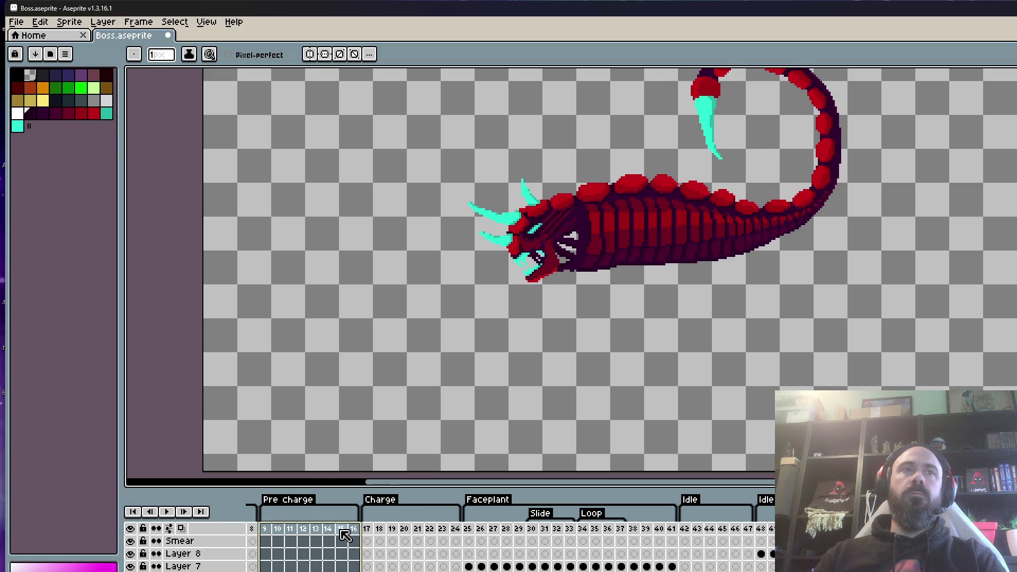
{"action": "left_click", "coordinate": [343, 535]}
{"action": "left_click", "coordinate": [354, 535]}
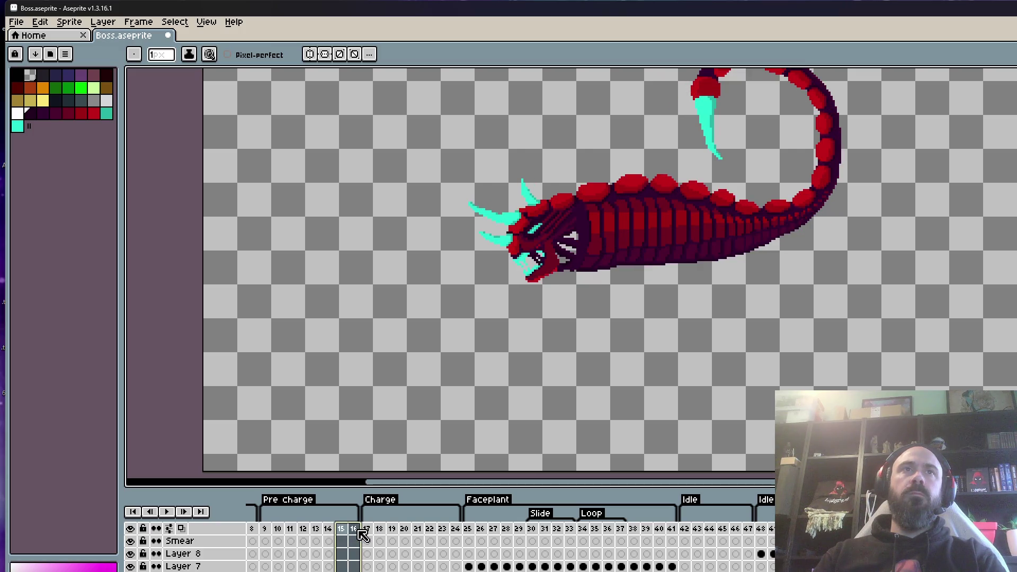
{"action": "left_click", "coordinate": [656, 531]}
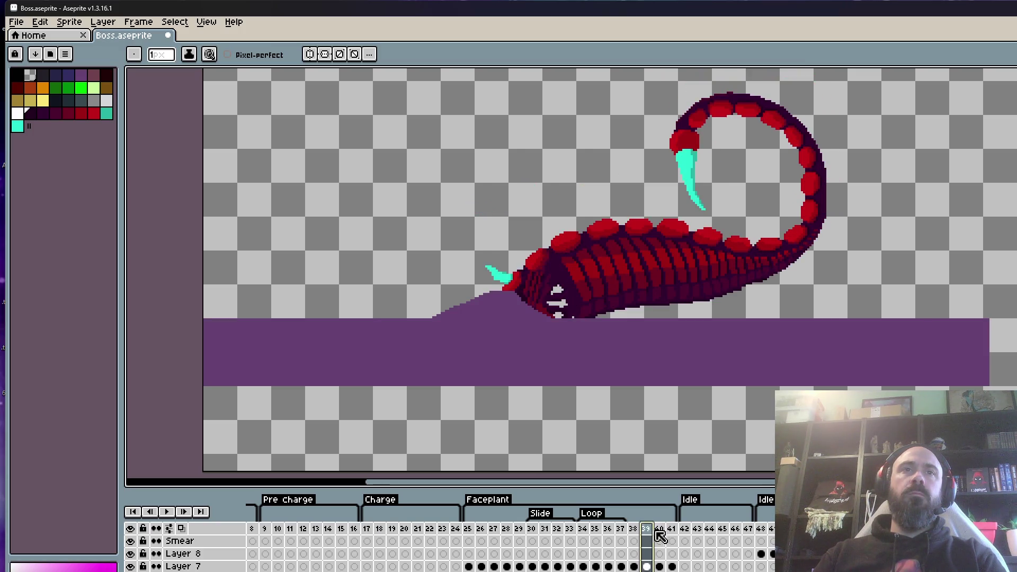
{"action": "left_click", "coordinate": [659, 536]}
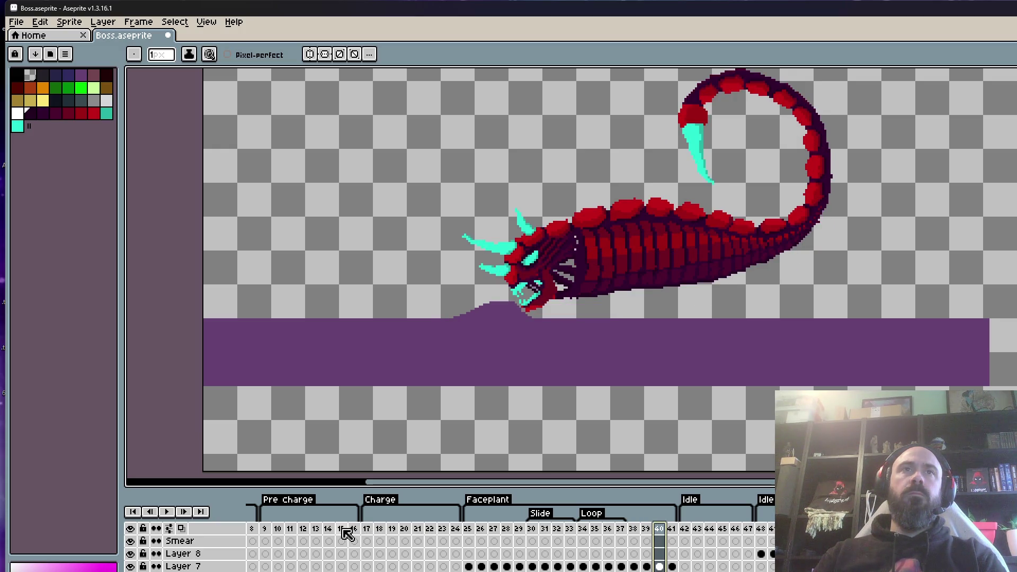
{"action": "left_click", "coordinate": [341, 531]}
{"action": "left_click", "coordinate": [353, 530]}
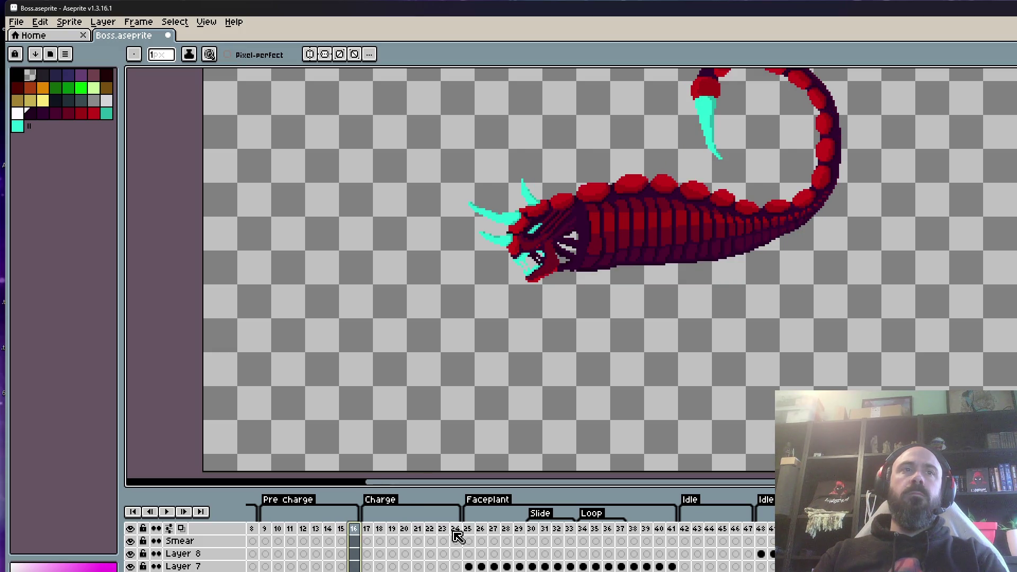
{"action": "left_click", "coordinate": [660, 530]}
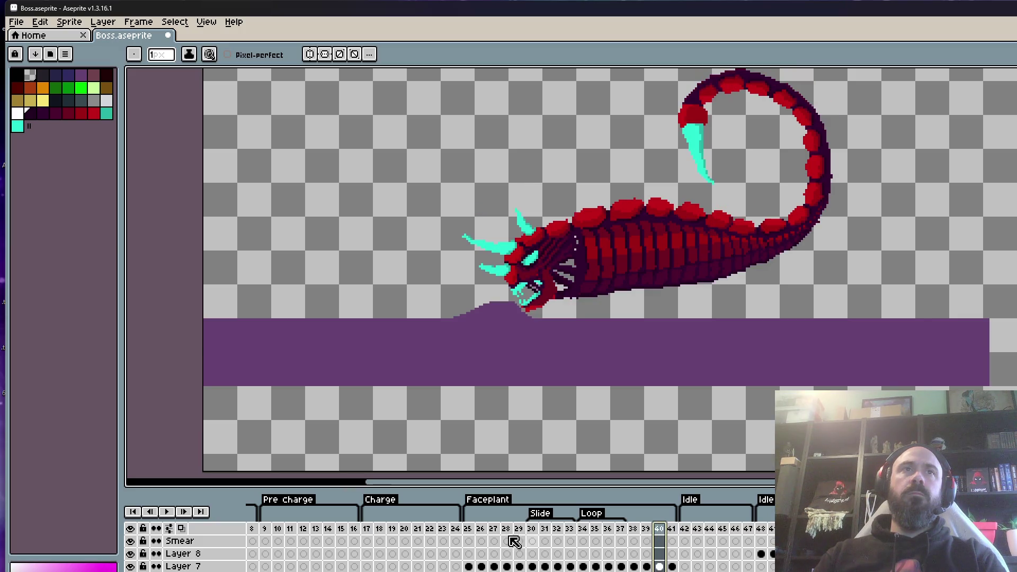
{"action": "left_click", "coordinate": [344, 538]}
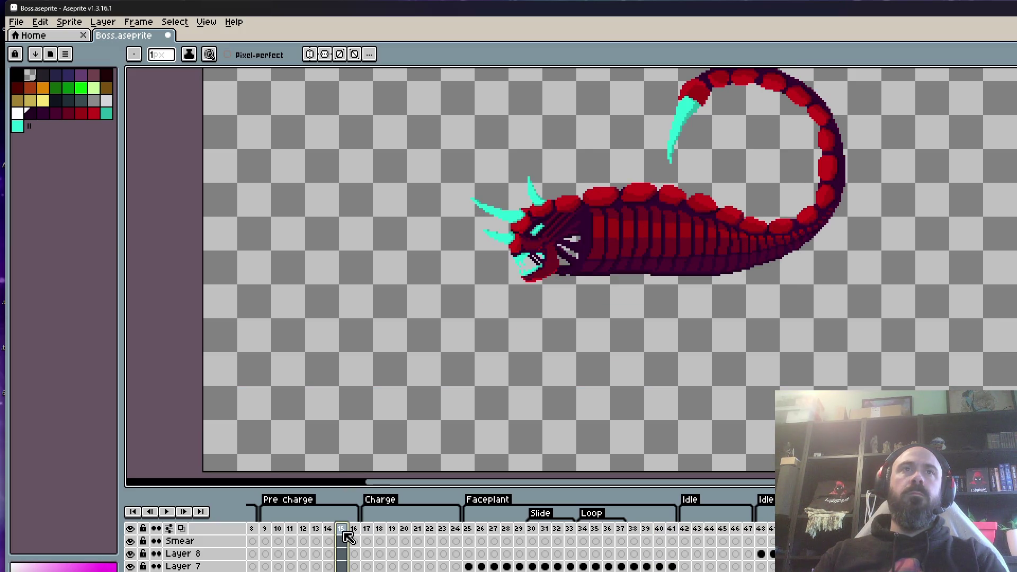
{"action": "left_click", "coordinate": [353, 538]}
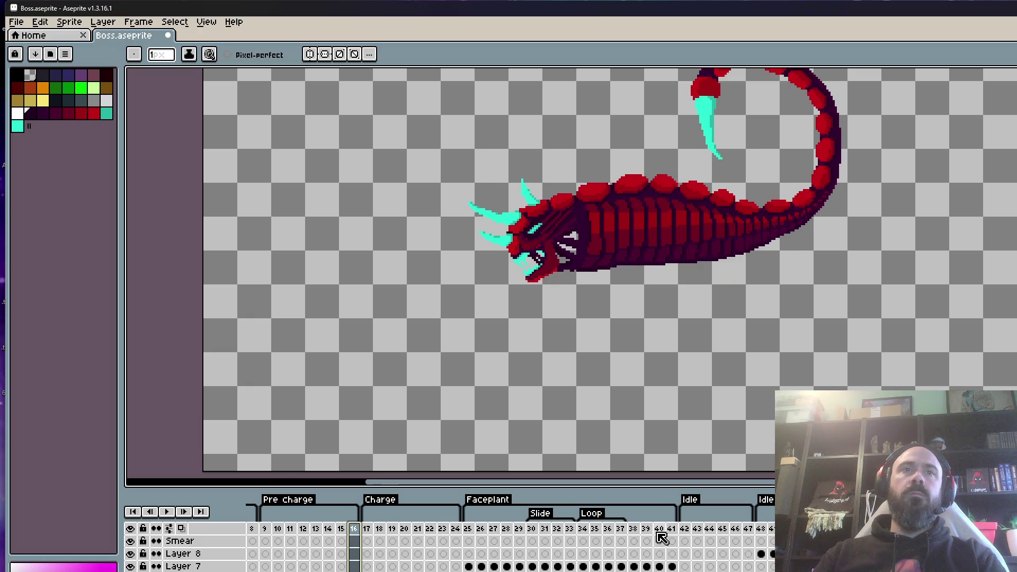
{"action": "mouse_move", "coordinate": [264, 528]}
{"action": "left_mouse_down"}
{"action": "mouse_move", "coordinate": [431, 540]}
{"action": "mouse_move", "coordinate": [367, 543]}
{"action": "mouse_move", "coordinate": [380, 540]}
{"action": "left_mouse_up"}
{"action": "left_click", "coordinate": [380, 540]}
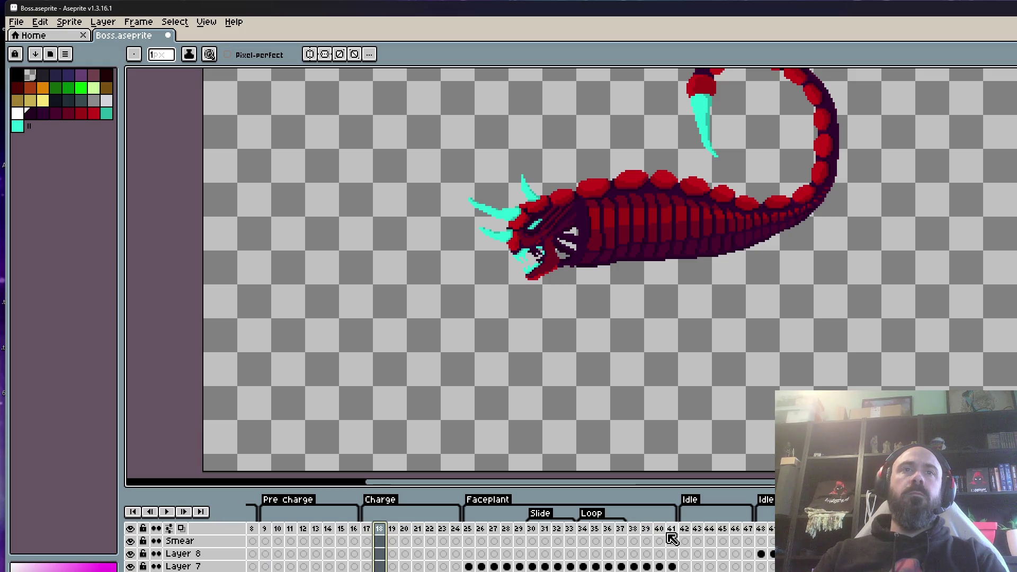
{"action": "left_click", "coordinate": [659, 531]}
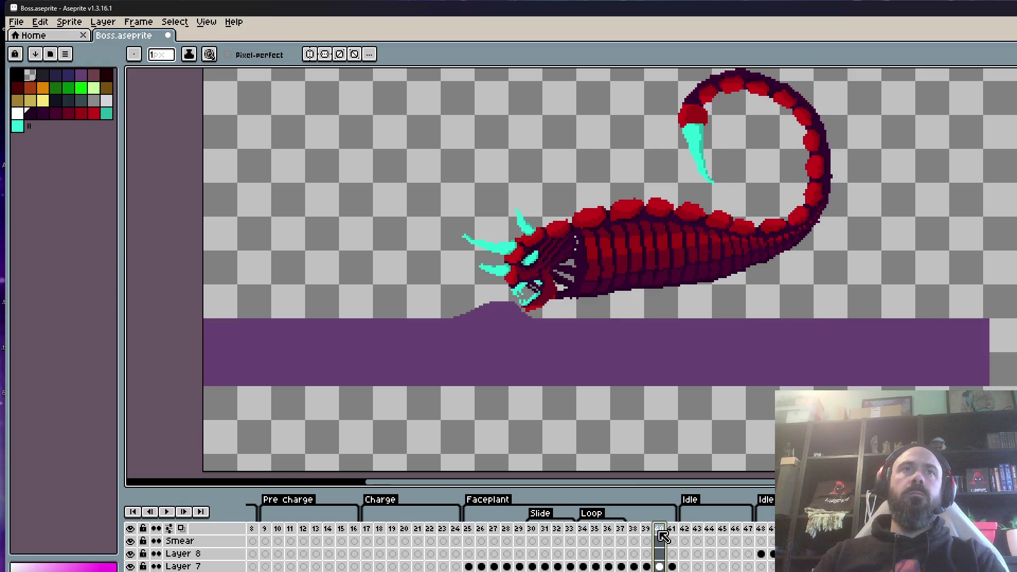
{"action": "left_click", "coordinate": [381, 529]}
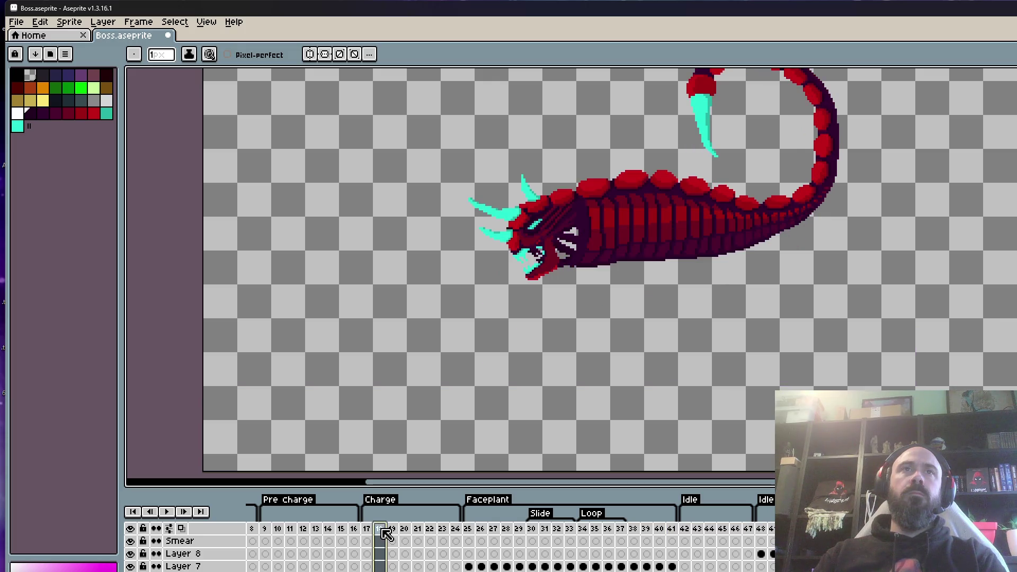
{"action": "left_click", "coordinate": [660, 531]}
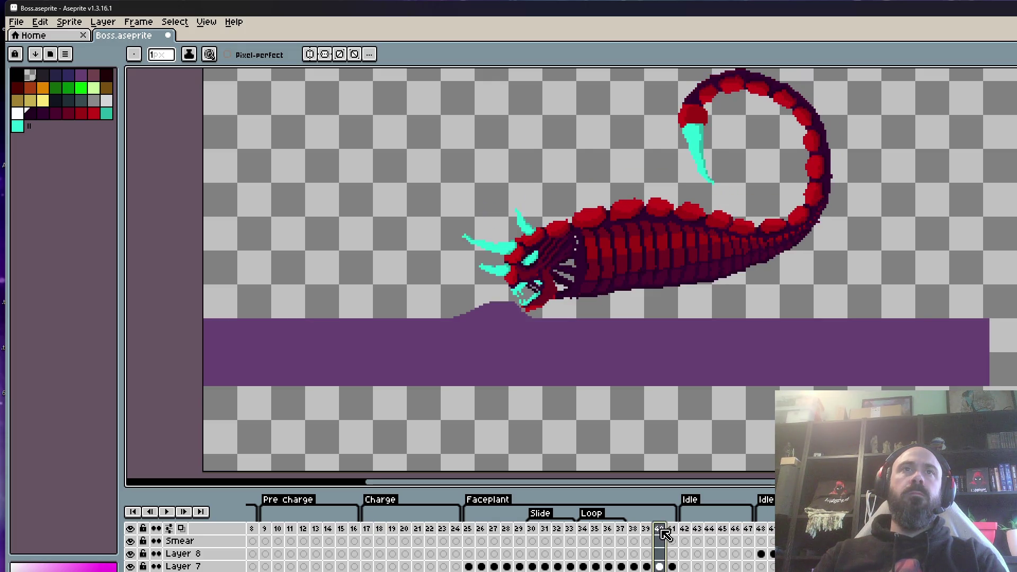
{"action": "left_click", "coordinate": [382, 534]}
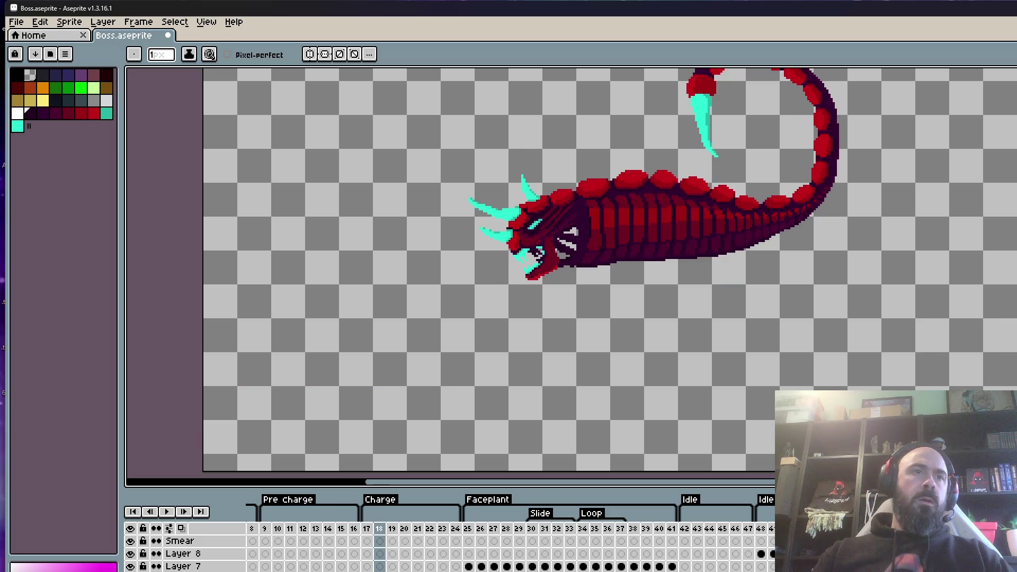
{"action": "key", "text": "m"}
Select the whole worm on frame 18 and go to frame 40.
{"action": "left_click_drag", "start_coordinate": [420, 236], "coordinate": [407, 286]}
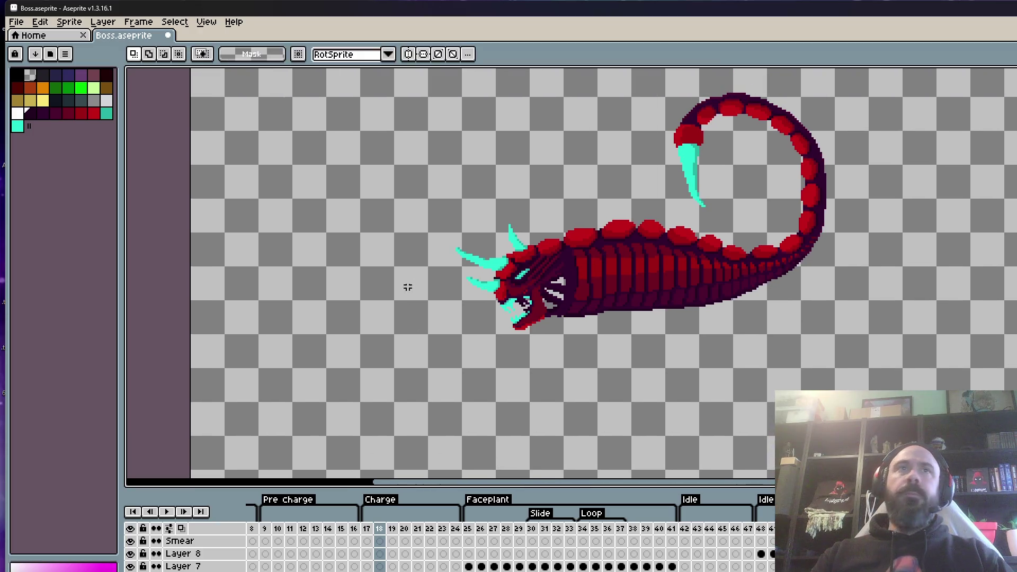
{"action": "scroll", "coordinate": [407, 286], "scroll_direction": "up", "scroll_amount": 2}
{"action": "mouse_move", "coordinate": [399, 130]}
{"action": "left_mouse_down"}
{"action": "mouse_move", "coordinate": [908, 358]}
{"action": "mouse_move", "coordinate": [908, 391]}
{"action": "left_mouse_up"}
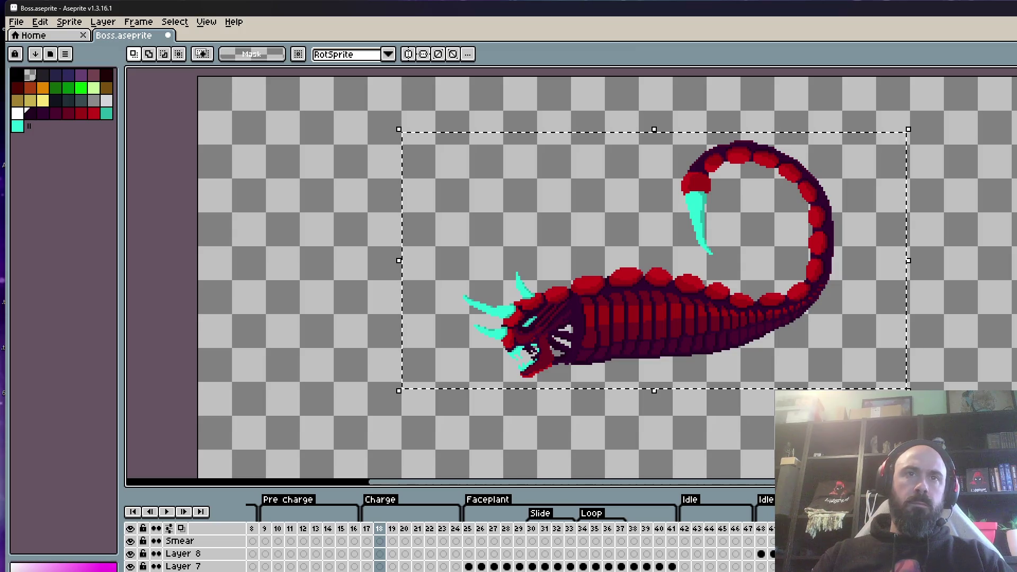
{"action": "left_click", "coordinate": [633, 566]}
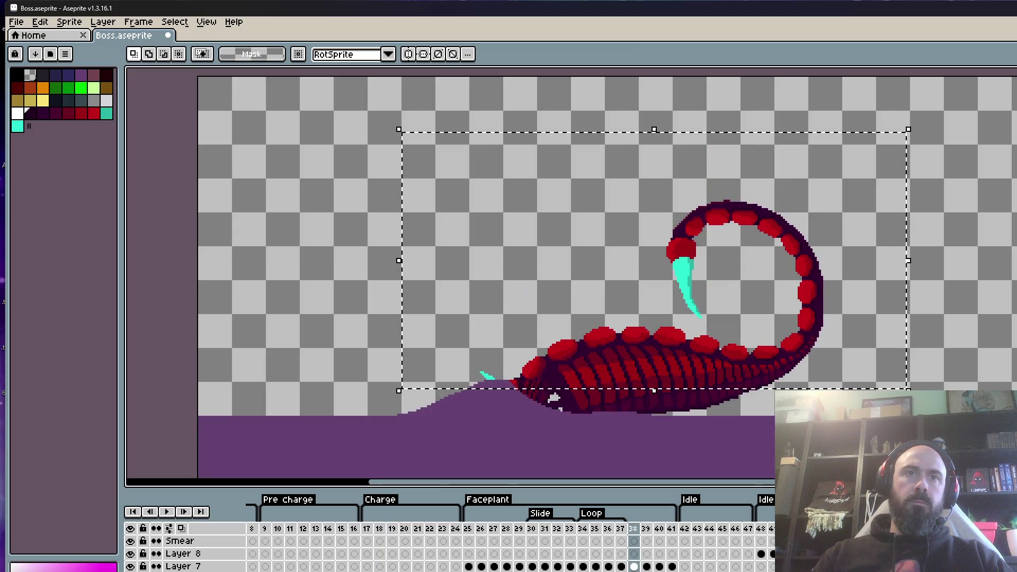
{"action": "key", "text": "Right"}
{"action": "key", "text": "Right"}
{"action": "key", "text": "Right"}
{"action": "key", "text": "ctrl+d"}
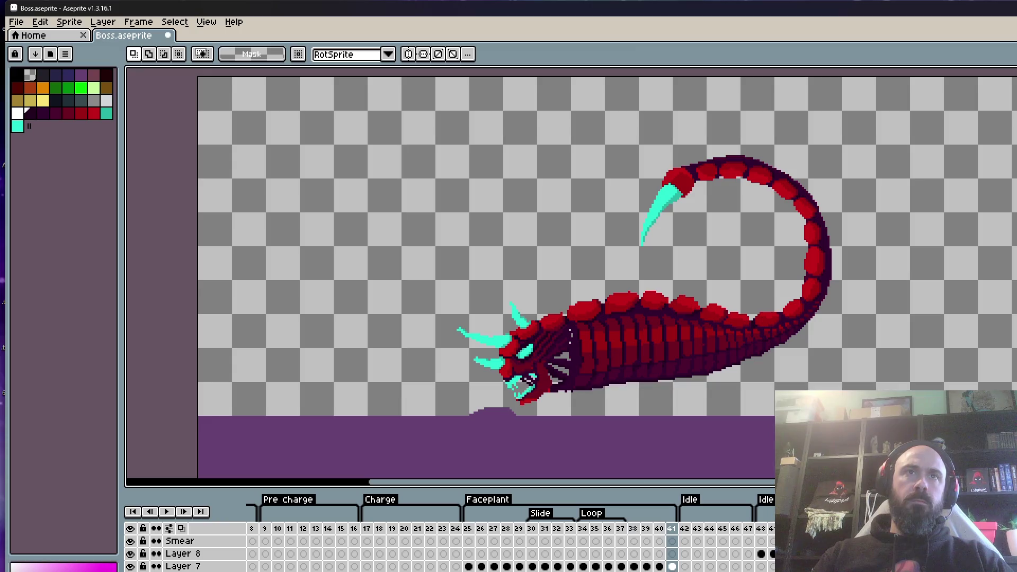
{"action": "left_click_drag", "start_coordinate": [633, 566], "coordinate": [646, 566]}
{"action": "key", "text": "Escape"}
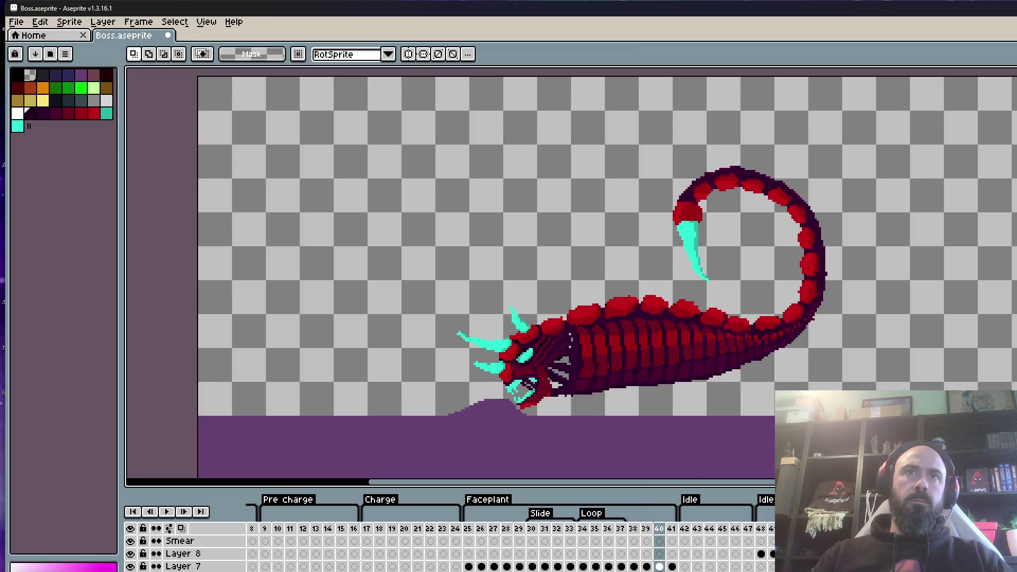
Paste the worm into frame 40, placed up-left of the grounded worm.
{"action": "key", "text": "ctrl+t"}
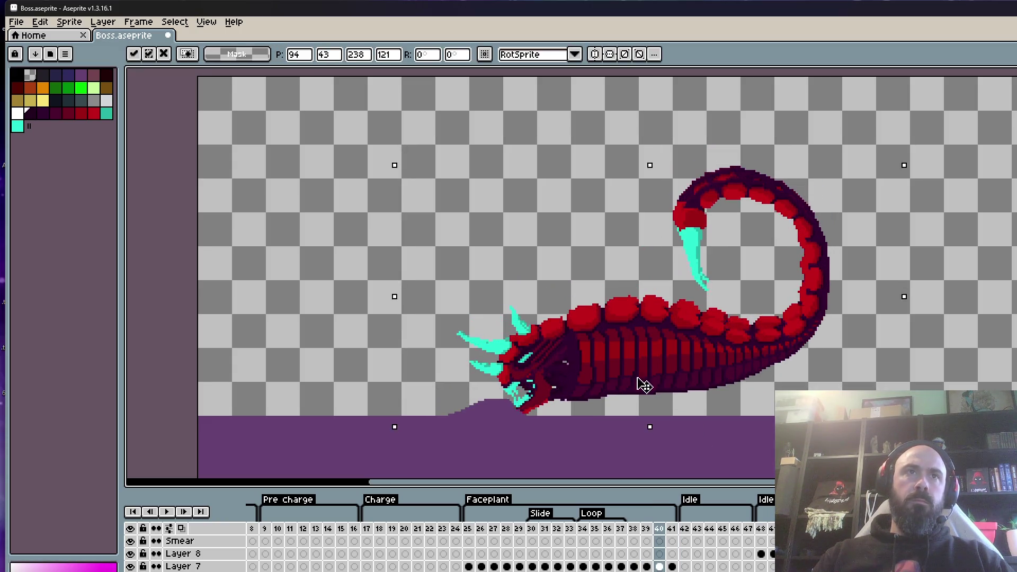
{"action": "scroll", "coordinate": [640, 382], "scroll_direction": "up", "scroll_amount": 2}
{"action": "mouse_move", "coordinate": [608, 374]}
{"action": "left_mouse_down"}
{"action": "mouse_move", "coordinate": [612, 364]}
{"action": "mouse_move", "coordinate": [672, 437]}
{"action": "left_mouse_up"}
{"action": "scroll", "coordinate": [610, 366], "scroll_direction": "down", "scroll_amount": 2}
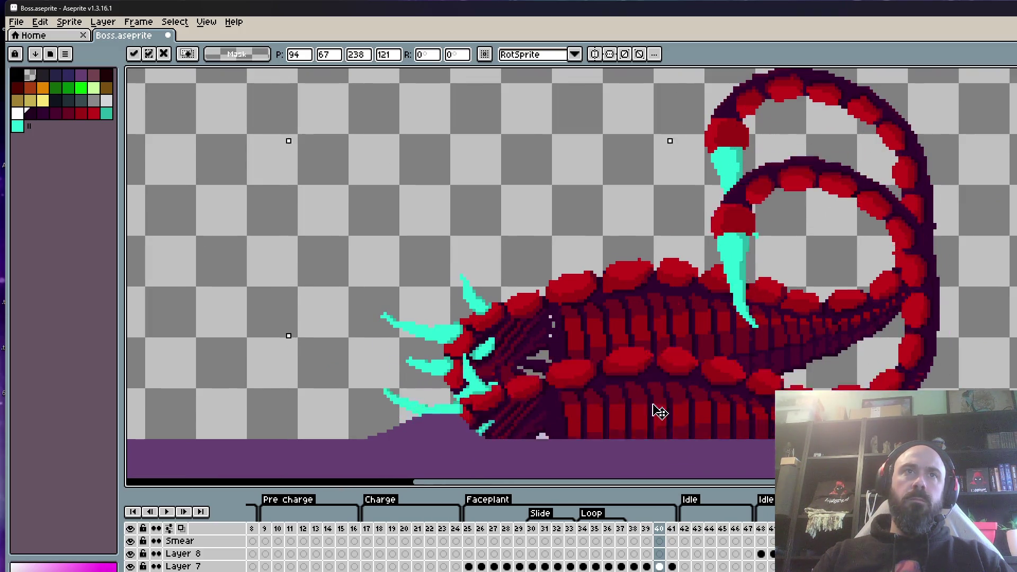
{"action": "scroll", "coordinate": [654, 408], "scroll_direction": "down", "scroll_amount": 4}
{"action": "left_click_drag", "start_coordinate": [660, 377], "coordinate": [526, 313]}
{"action": "scroll", "coordinate": [524, 313], "scroll_direction": "up", "scroll_amount": 2}
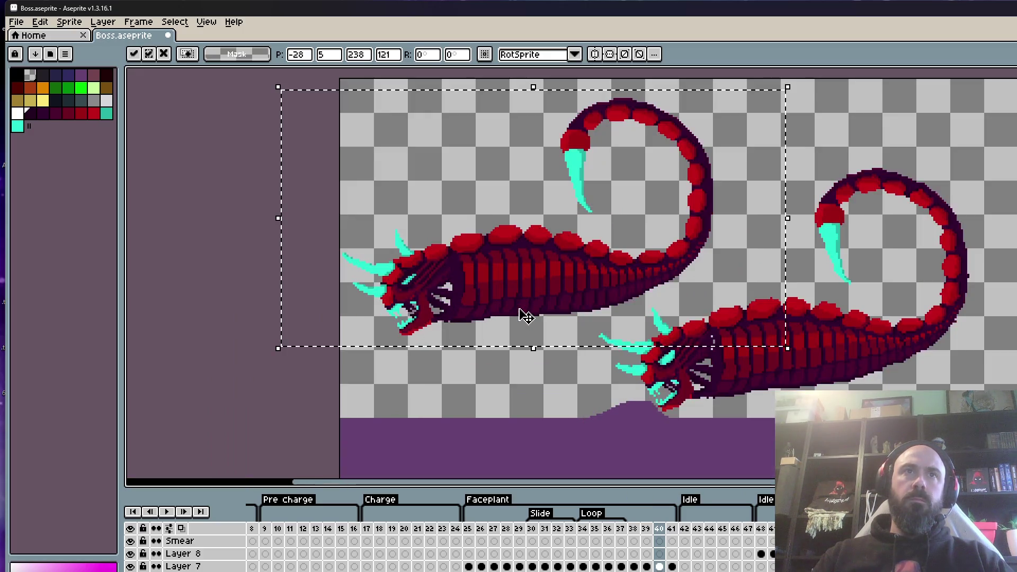
{"action": "key", "text": "ctrl+d"}
{"action": "scroll", "coordinate": [445, 255], "scroll_direction": "up", "scroll_amount": 2}
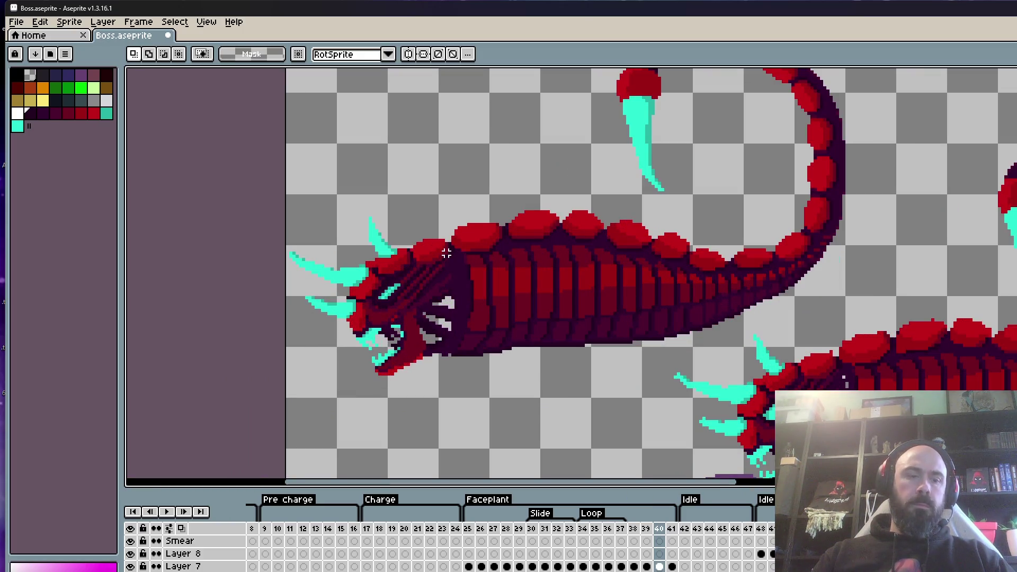
Lasso the upper worm copy and nudge it slightly into position.
{"action": "key", "text": "b"}
{"action": "scroll", "coordinate": [446, 254], "scroll_direction": "up", "scroll_amount": 1}
{"action": "mouse_move", "coordinate": [449, 237]}
{"action": "left_mouse_down"}
{"action": "mouse_move", "coordinate": [460, 296]}
{"action": "mouse_move", "coordinate": [447, 386]}
{"action": "mouse_move", "coordinate": [233, 291]}
{"action": "mouse_move", "coordinate": [416, 163]}
{"action": "mouse_move", "coordinate": [450, 233]}
{"action": "left_mouse_up"}
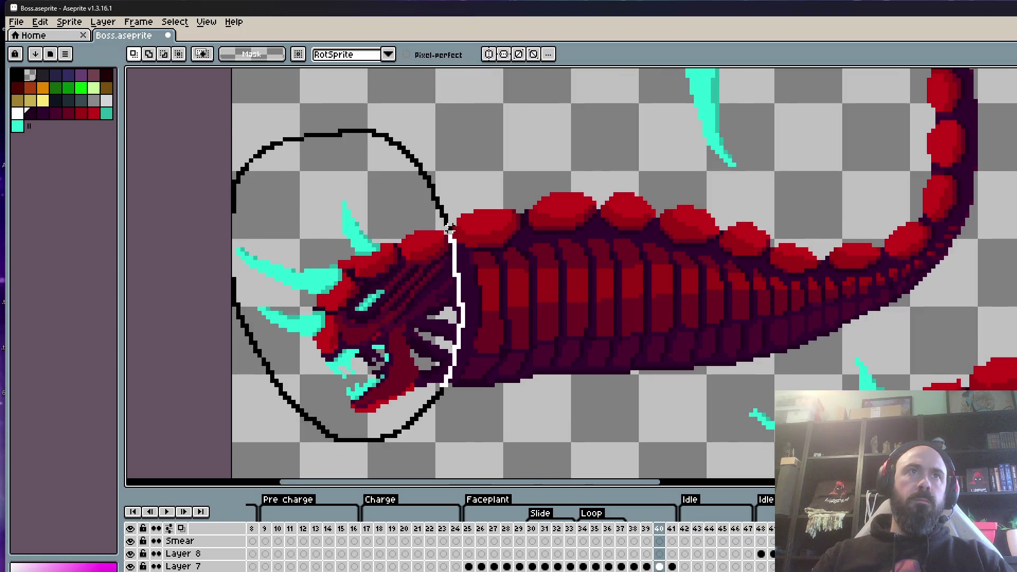
{"action": "scroll", "coordinate": [505, 256], "scroll_direction": "down", "scroll_amount": 1}
{"action": "mouse_move", "coordinate": [506, 257]}
{"action": "left_mouse_down"}
{"action": "mouse_move", "coordinate": [454, 179]}
{"action": "mouse_move", "coordinate": [449, 203]}
{"action": "left_mouse_up"}
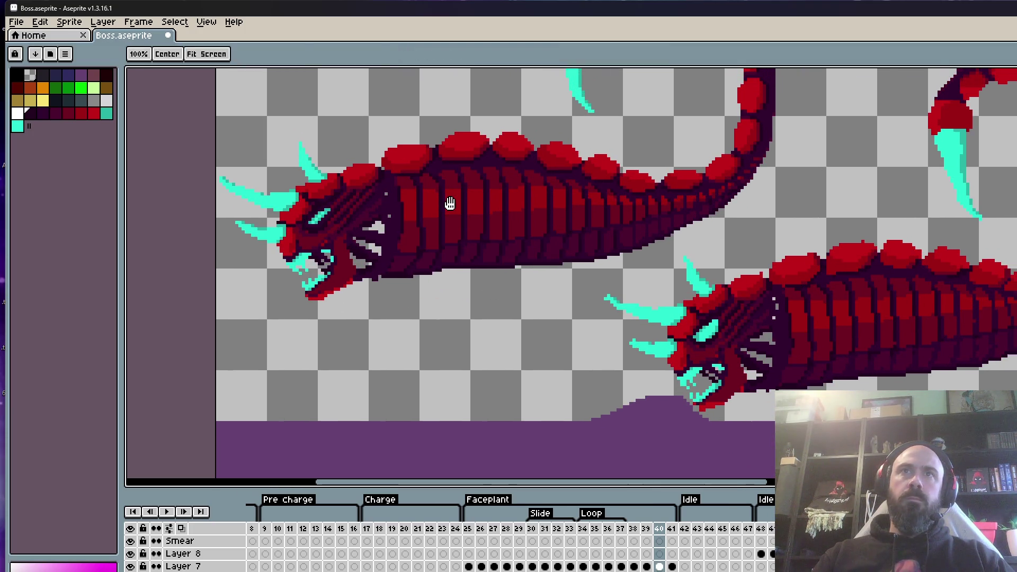
{"action": "scroll", "coordinate": [452, 185], "scroll_direction": "up", "scroll_amount": 1}
{"action": "scroll", "coordinate": [430, 133], "scroll_direction": "down", "scroll_amount": 2}
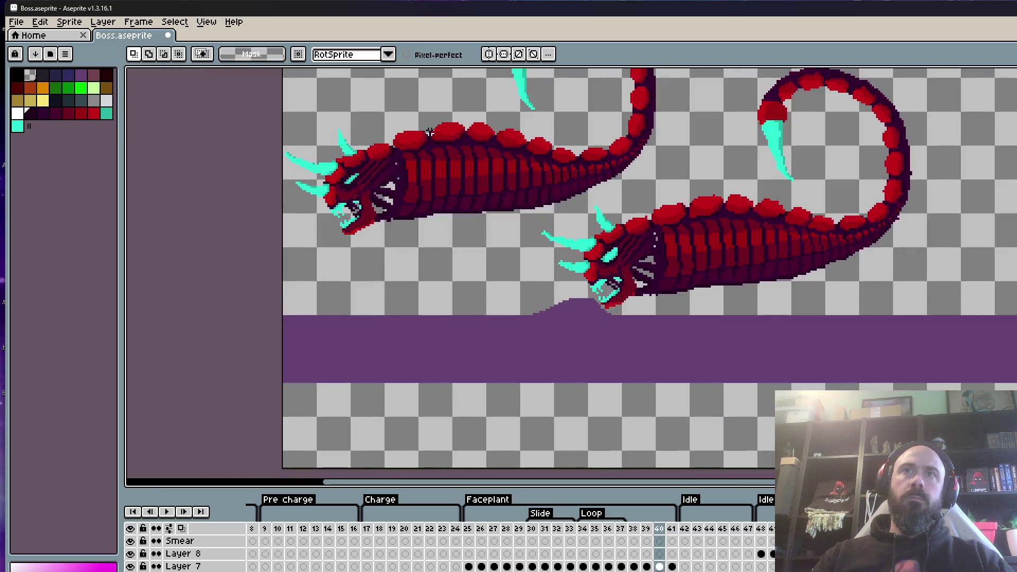
{"action": "left_click_drag", "start_coordinate": [655, 219], "coordinate": [639, 319]}
{"action": "mouse_move", "coordinate": [380, 138]}
{"action": "left_mouse_down"}
{"action": "mouse_move", "coordinate": [328, 410]}
{"action": "mouse_move", "coordinate": [524, 320]}
{"action": "mouse_move", "coordinate": [617, 76]}
{"action": "mouse_move", "coordinate": [609, 79]}
{"action": "left_mouse_up"}
{"action": "mouse_move", "coordinate": [631, 204]}
{"action": "left_mouse_down"}
{"action": "mouse_move", "coordinate": [874, 260]}
{"action": "mouse_move", "coordinate": [895, 279]}
{"action": "mouse_move", "coordinate": [633, 227]}
{"action": "mouse_move", "coordinate": [651, 190]}
{"action": "left_mouse_up"}
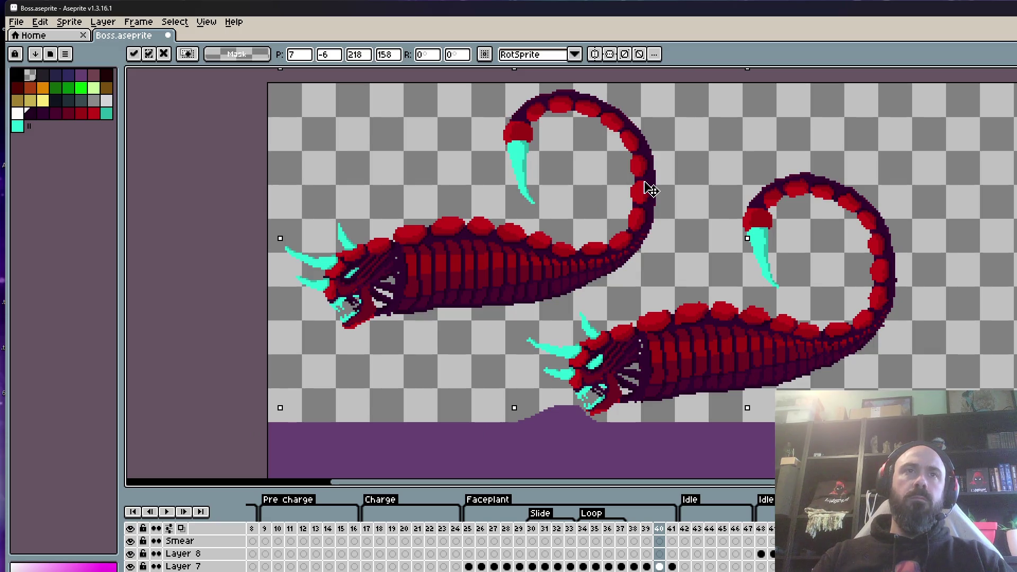
{"action": "key", "text": "ctrl+d"}
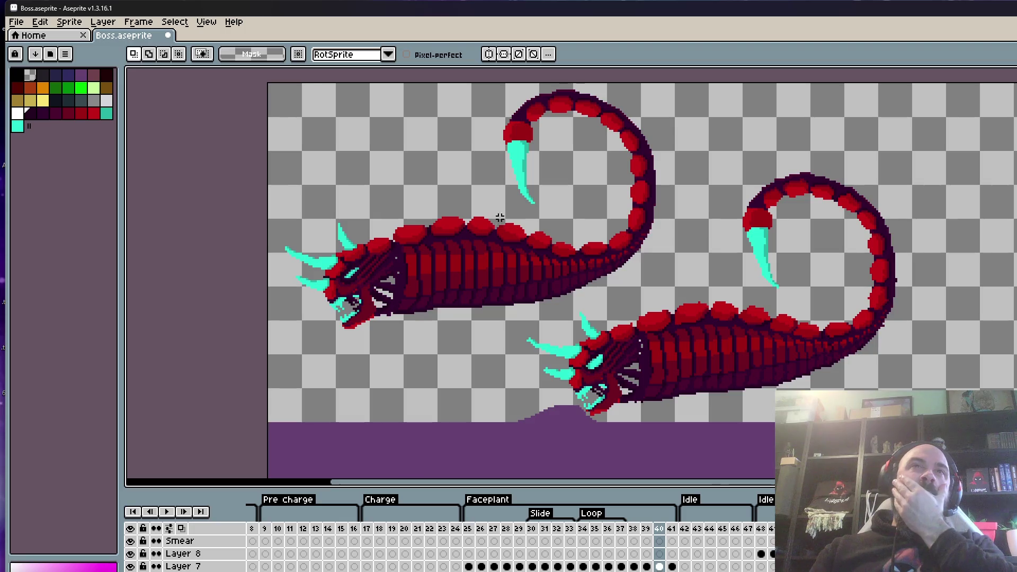
{"action": "scroll", "coordinate": [501, 226], "scroll_direction": "up", "scroll_amount": 2}
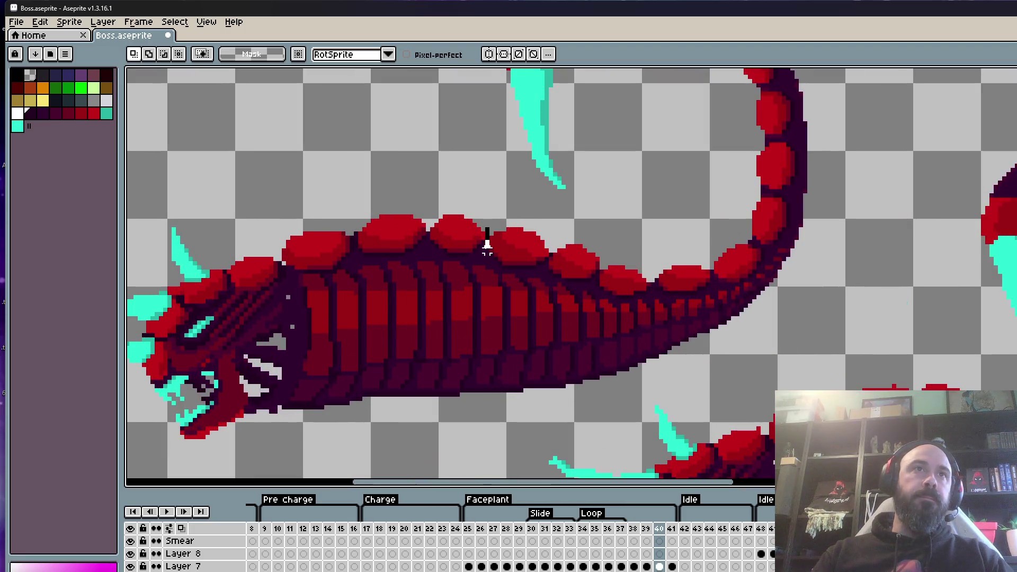
{"action": "left_click_drag", "start_coordinate": [507, 293], "coordinate": [508, 346]}
Lasso the upper worm's tail section and commit its shifted position.
{"action": "scroll", "coordinate": [495, 377], "scroll_direction": "down", "scroll_amount": 1}
{"action": "mouse_move", "coordinate": [495, 396]}
{"action": "left_mouse_down"}
{"action": "mouse_move", "coordinate": [515, 412]}
{"action": "mouse_move", "coordinate": [793, 255]}
{"action": "mouse_move", "coordinate": [730, 83]}
{"action": "mouse_move", "coordinate": [473, 99]}
{"action": "mouse_move", "coordinate": [491, 294]}
{"action": "mouse_move", "coordinate": [543, 309]}
{"action": "left_mouse_up"}
{"action": "scroll", "coordinate": [550, 317], "scroll_direction": "down", "scroll_amount": 4}
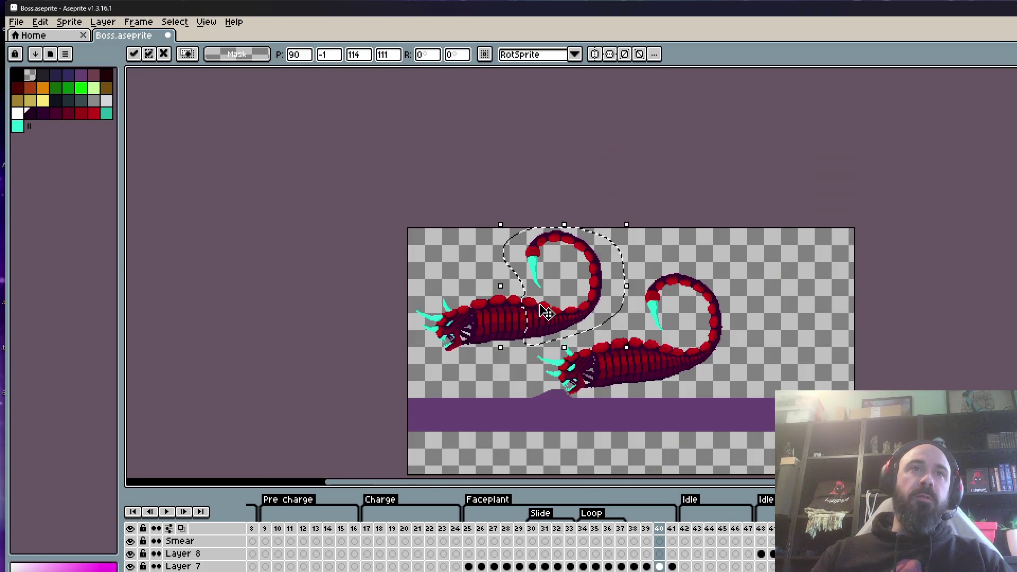
{"action": "key", "text": "Return"}
{"action": "scroll", "coordinate": [561, 332], "scroll_direction": "up", "scroll_amount": 2}
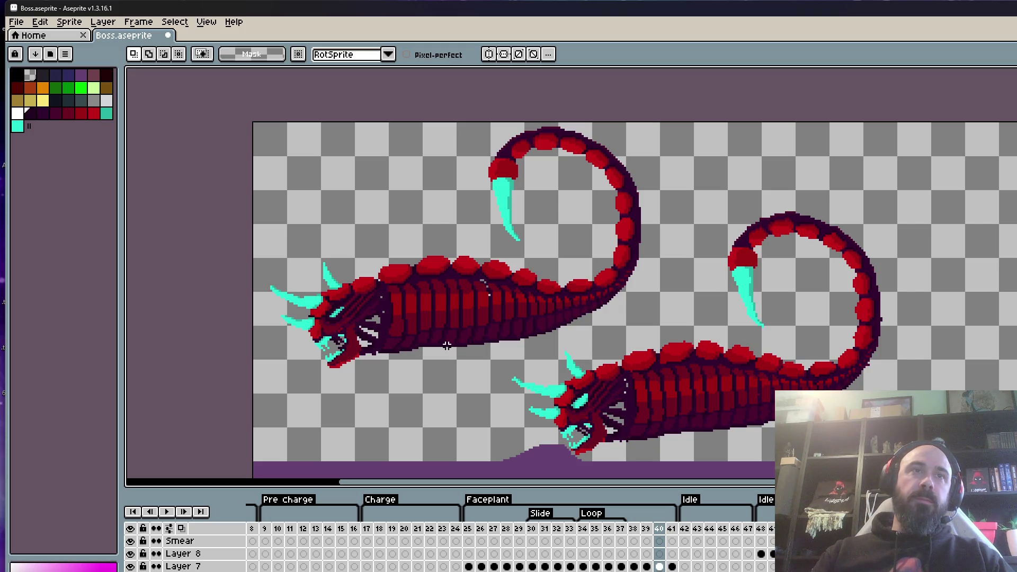
{"action": "scroll", "coordinate": [446, 344], "scroll_direction": "up", "scroll_amount": 2}
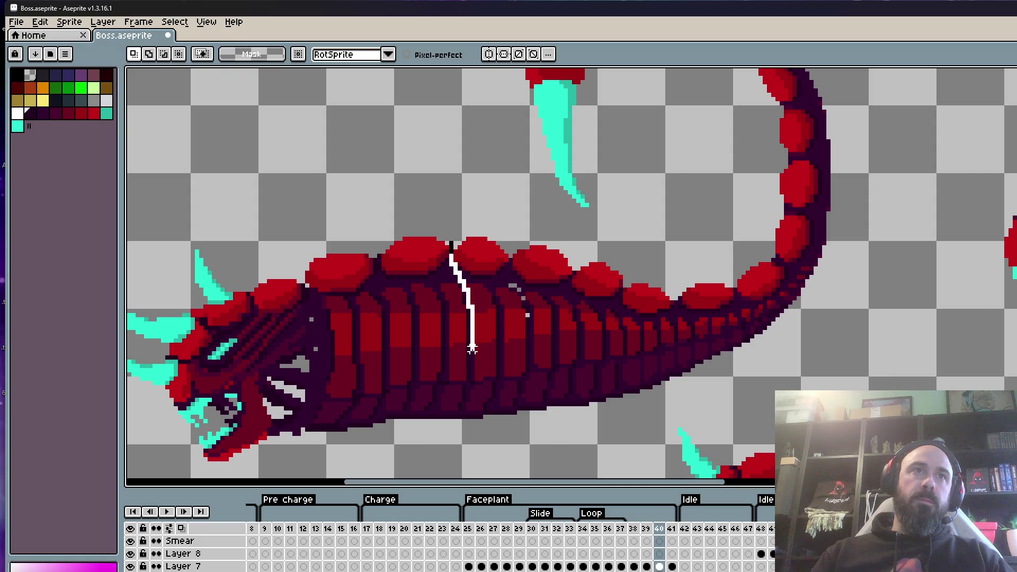
{"action": "scroll", "coordinate": [461, 399], "scroll_direction": "down", "scroll_amount": 1}
Select the upper worm's head and shift it slightly left.
{"action": "mouse_move", "coordinate": [460, 398]}
{"action": "left_mouse_down"}
{"action": "mouse_move", "coordinate": [429, 463]}
{"action": "mouse_move", "coordinate": [159, 381]}
{"action": "mouse_move", "coordinate": [432, 260]}
{"action": "mouse_move", "coordinate": [454, 267]}
{"action": "left_mouse_up"}
{"action": "left_click", "coordinate": [428, 328]}
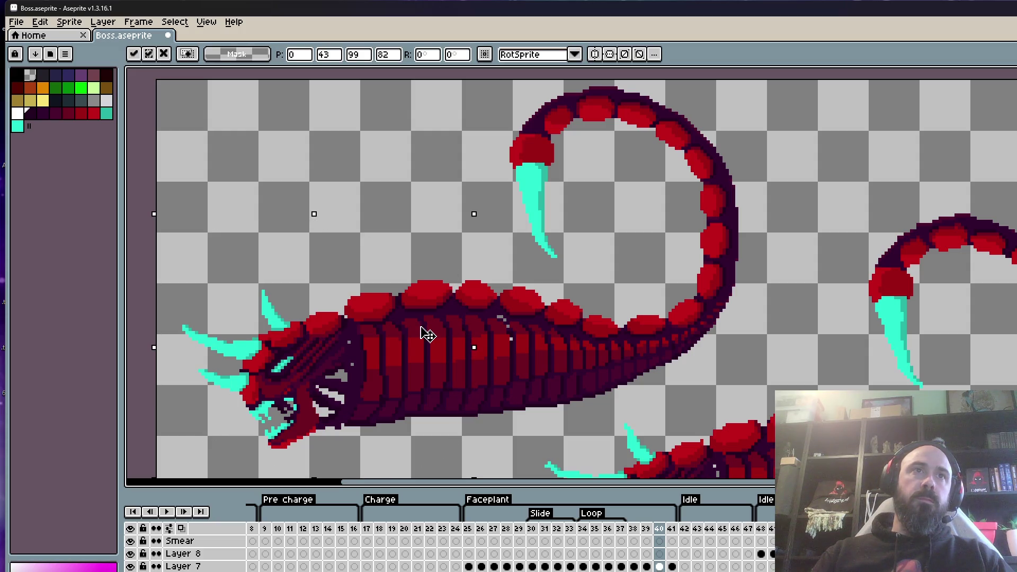
{"action": "left_click_drag", "start_coordinate": [428, 335], "coordinate": [424, 336]}
{"action": "left_click", "coordinate": [445, 281]}
{"action": "scroll", "coordinate": [445, 278], "scroll_direction": "down", "scroll_amount": 3}
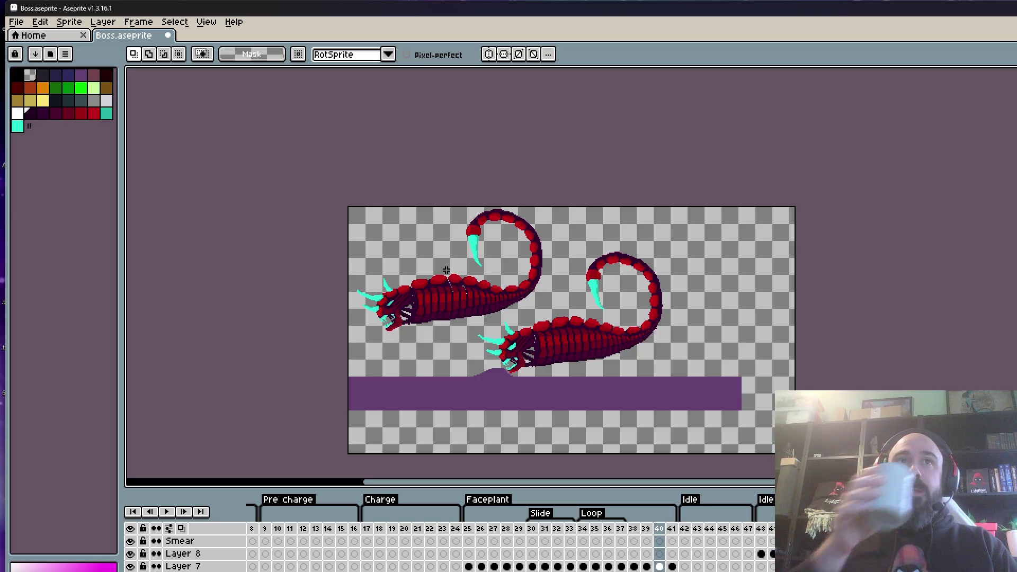
{"action": "scroll", "coordinate": [446, 278], "scroll_direction": "up", "scroll_amount": 2}
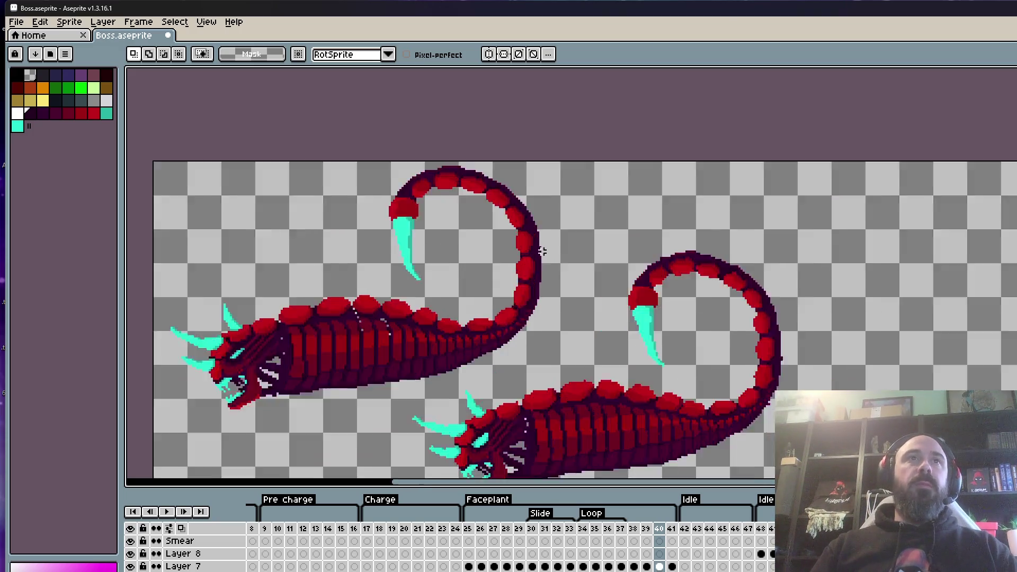
{"action": "left_click", "coordinate": [634, 529]}
{"action": "key", "text": "Right"}
{"action": "scroll", "coordinate": [636, 350], "scroll_direction": "down", "scroll_amount": 2}
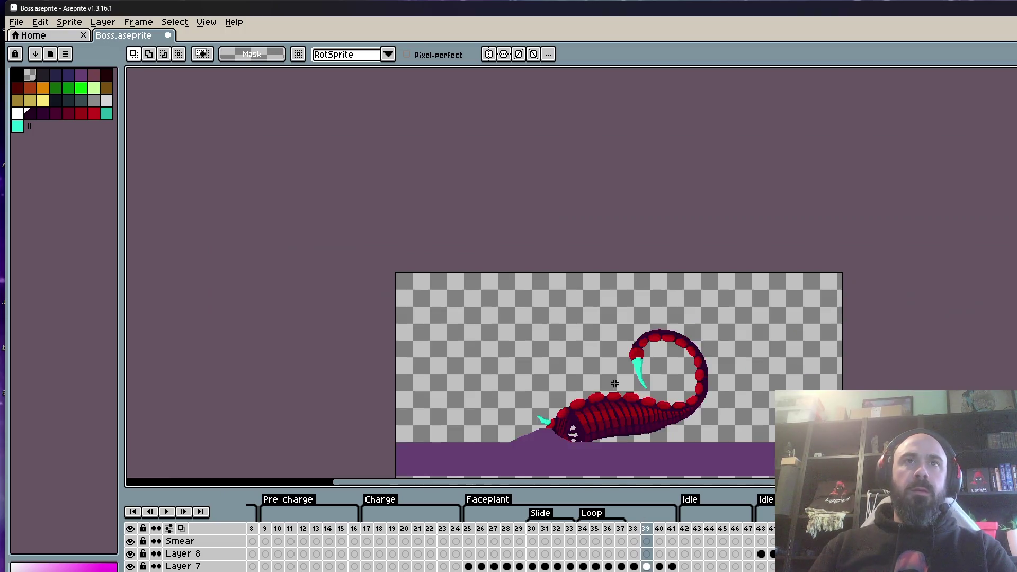
{"action": "key", "text": "Right"}
{"action": "scroll", "coordinate": [598, 415], "scroll_direction": "up", "scroll_amount": 1}
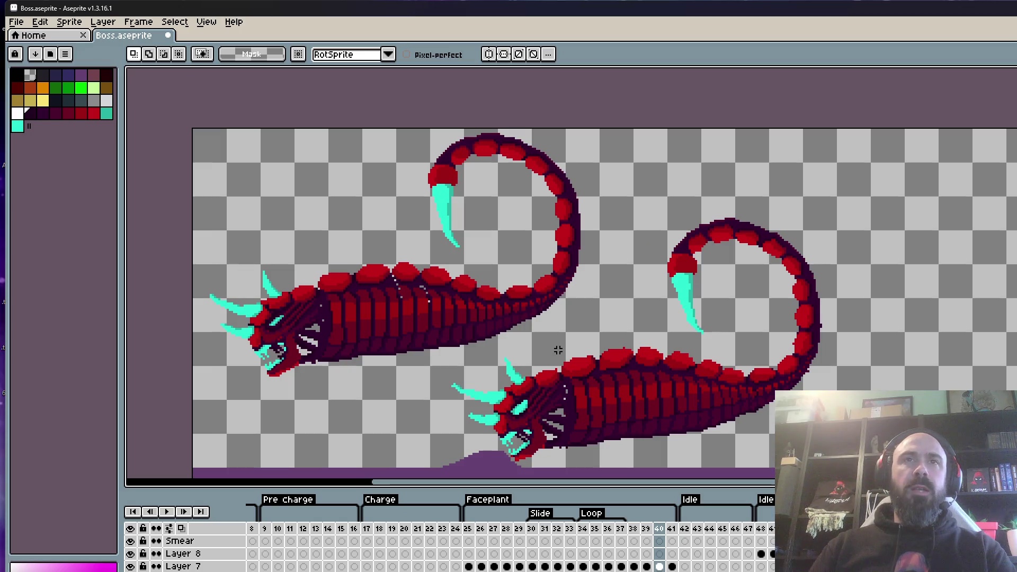
{"action": "key", "text": "Right"}
{"action": "key", "text": "Left"}
{"action": "key", "text": "Right"}
{"action": "key", "text": "Left"}
{"action": "key", "text": "Right"}
{"action": "key", "text": "Left"}
{"action": "key", "text": "Right"}
{"action": "key", "text": "Left"}
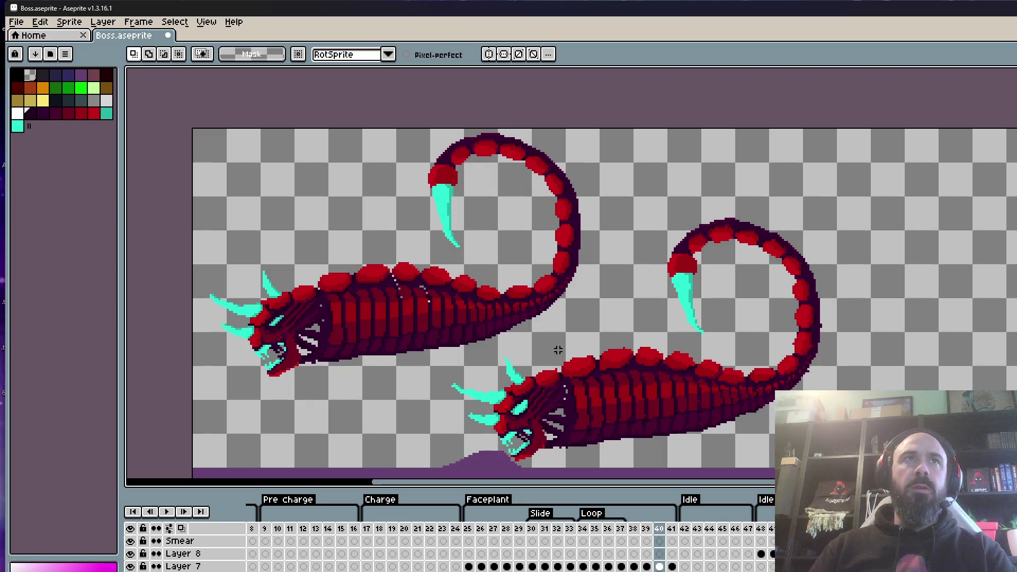
{"action": "key", "text": "Right"}
{"action": "key", "text": "Left"}
{"action": "key", "text": "Left"}
{"action": "left_click", "coordinate": [478, 514]}
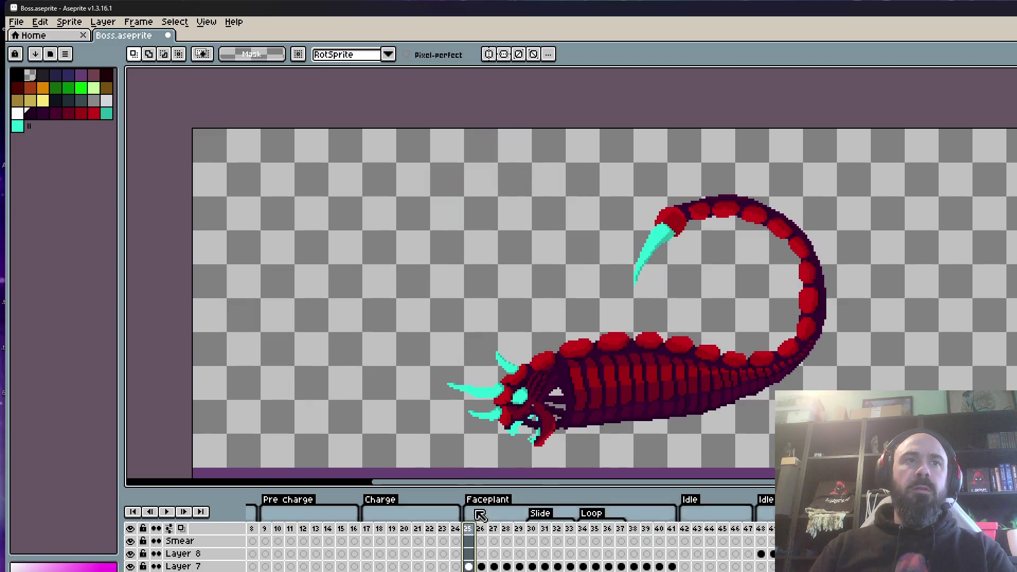
{"action": "key", "text": "Return"}
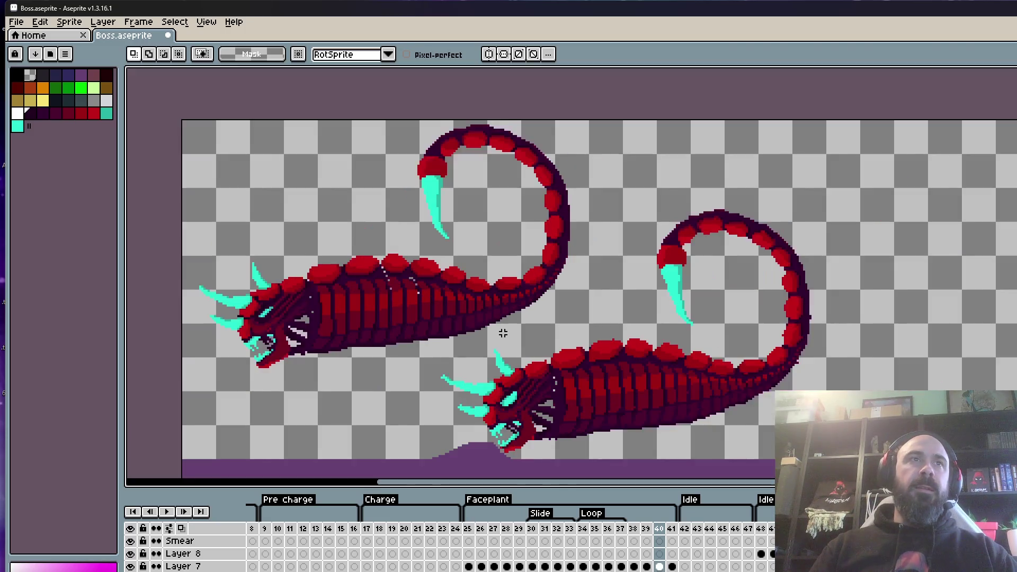
Paint over the stray grey pixels on the worm's back in dark purple.
{"action": "left_click_drag", "start_coordinate": [503, 334], "coordinate": [493, 279]}
{"action": "scroll", "coordinate": [385, 269], "scroll_direction": "up", "scroll_amount": 8}
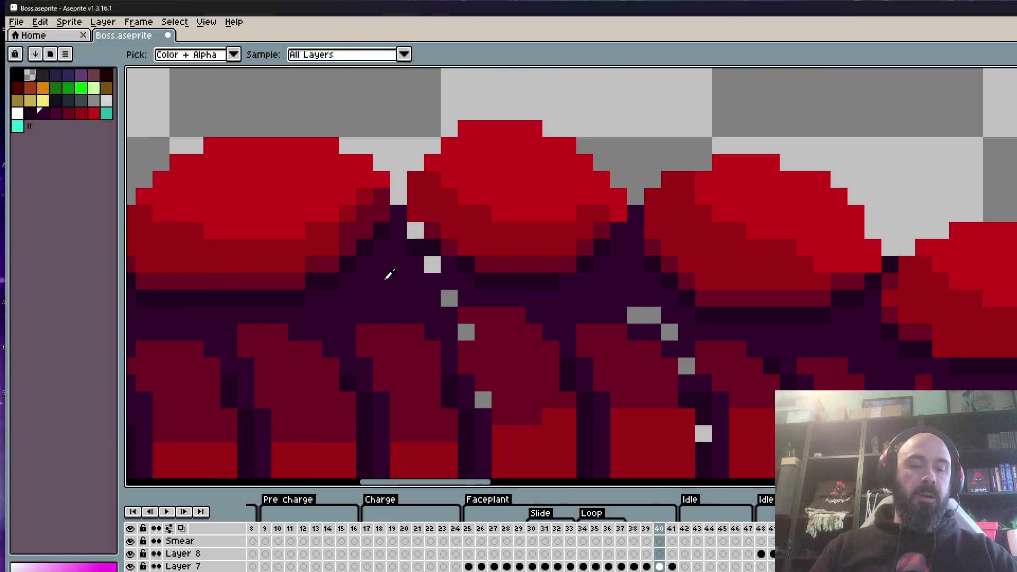
{"action": "left_click_drag", "start_coordinate": [416, 230], "coordinate": [458, 320]}
{"action": "scroll", "coordinate": [459, 319], "scroll_direction": "down", "scroll_amount": 1}
{"action": "scroll", "coordinate": [457, 323], "scroll_direction": "up", "scroll_amount": 1}
{"action": "left_click", "coordinate": [457, 324]}
Sample the dark purple body colour and cover the remaining grey strays along the body.
{"action": "left_click", "coordinate": [513, 333], "text": "alt"}
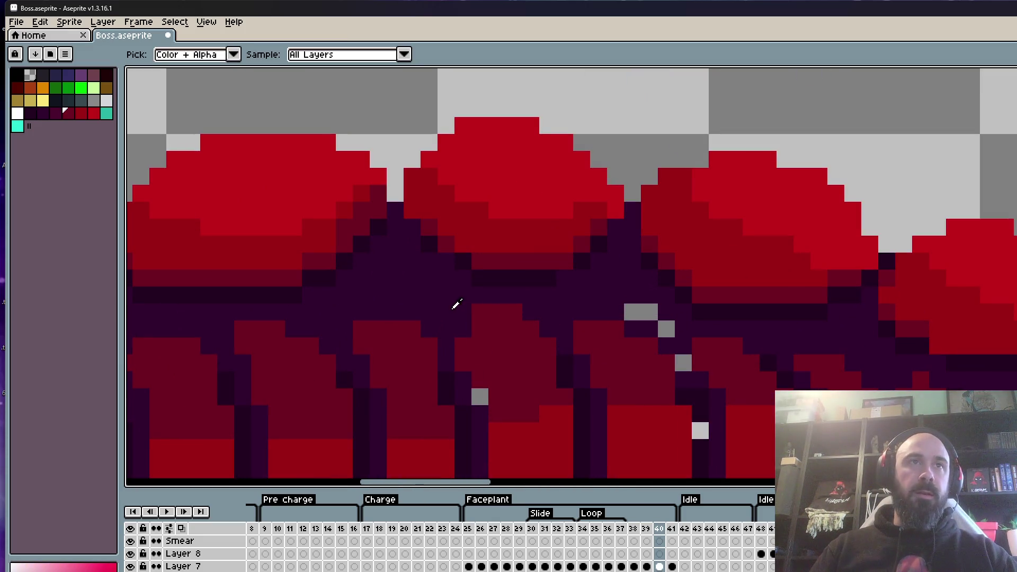
{"action": "scroll", "coordinate": [496, 321], "scroll_direction": "down", "scroll_amount": 1}
{"action": "scroll", "coordinate": [484, 416], "scroll_direction": "down", "scroll_amount": 2}
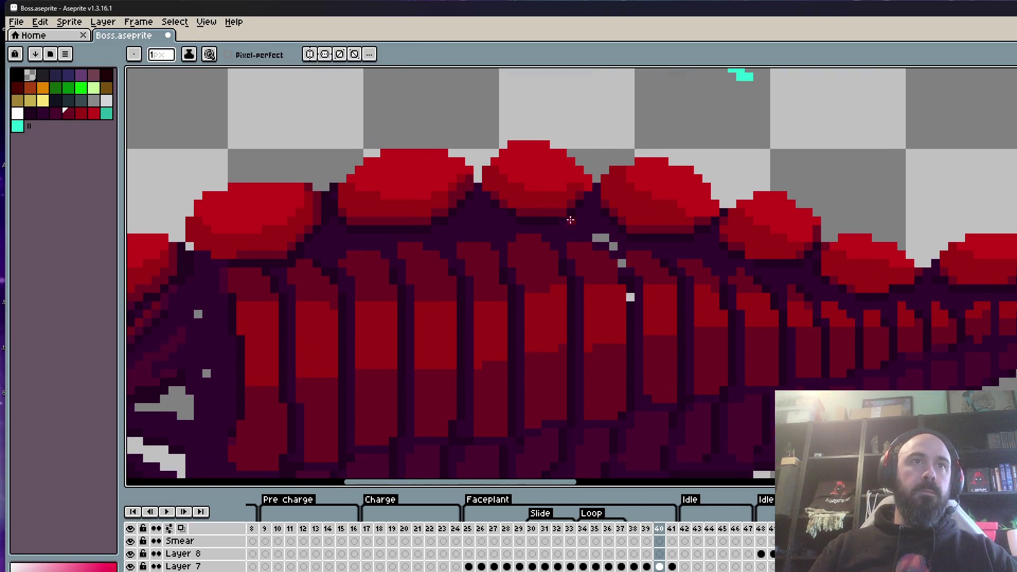
{"action": "scroll", "coordinate": [664, 266], "scroll_direction": "down", "scroll_amount": 1}
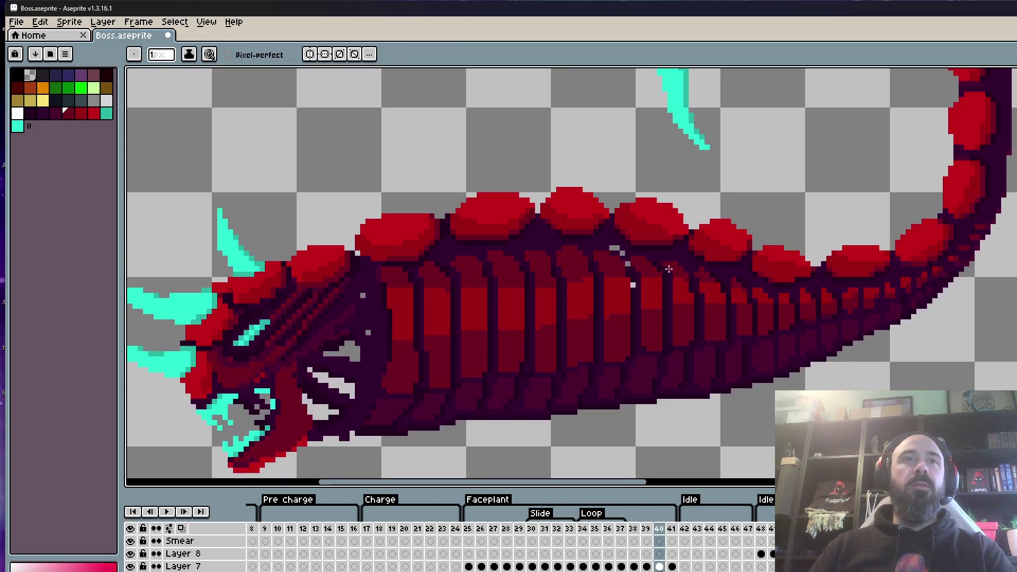
{"action": "scroll", "coordinate": [640, 253], "scroll_direction": "down", "scroll_amount": 1}
{"action": "scroll", "coordinate": [633, 247], "scroll_direction": "up", "scroll_amount": 5}
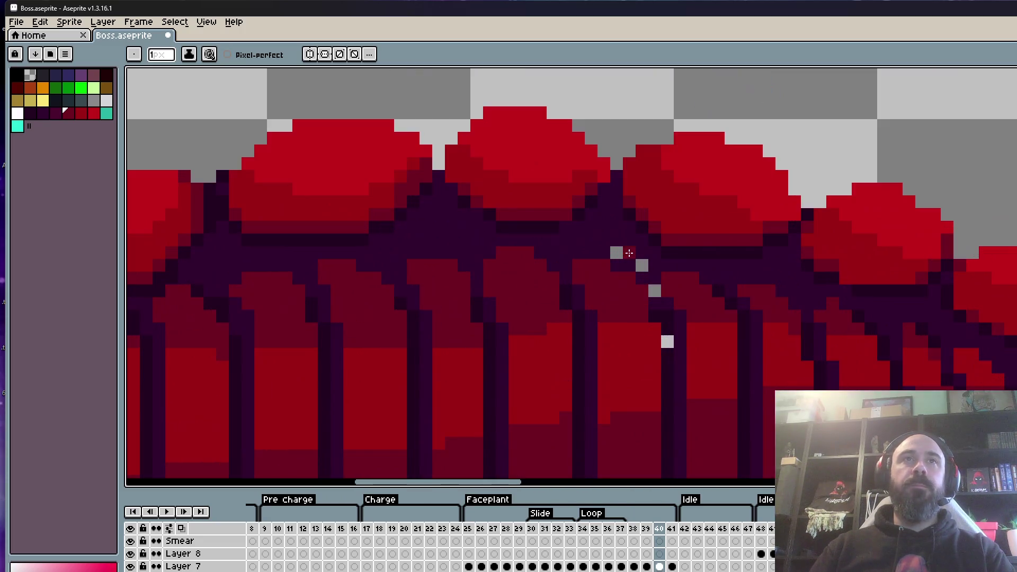
{"action": "left_click", "coordinate": [622, 233], "text": "alt"}
{"action": "left_click_drag", "start_coordinate": [621, 252], "coordinate": [661, 302]}
{"action": "key", "text": "alt"}
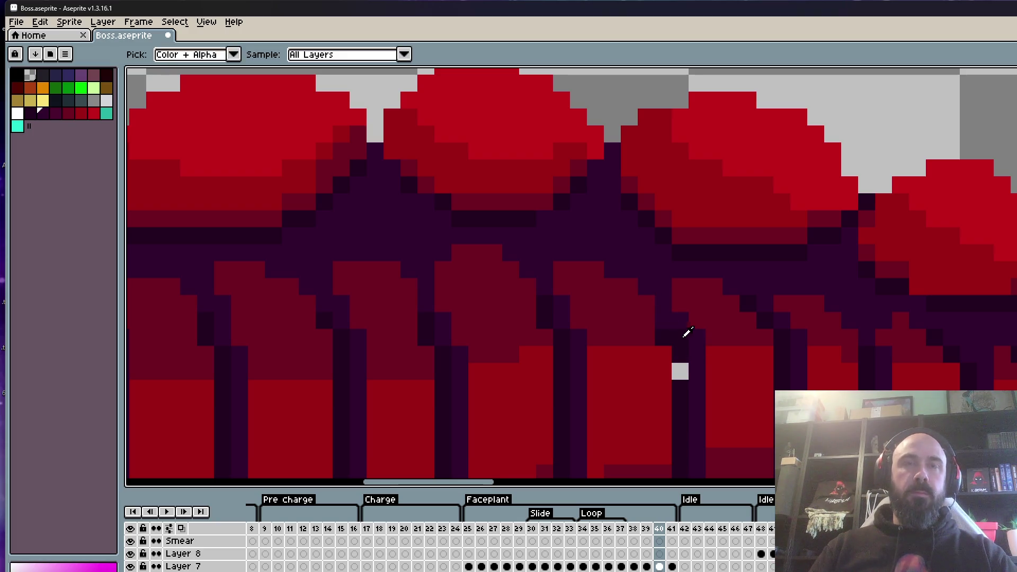
{"action": "left_click", "coordinate": [680, 369]}
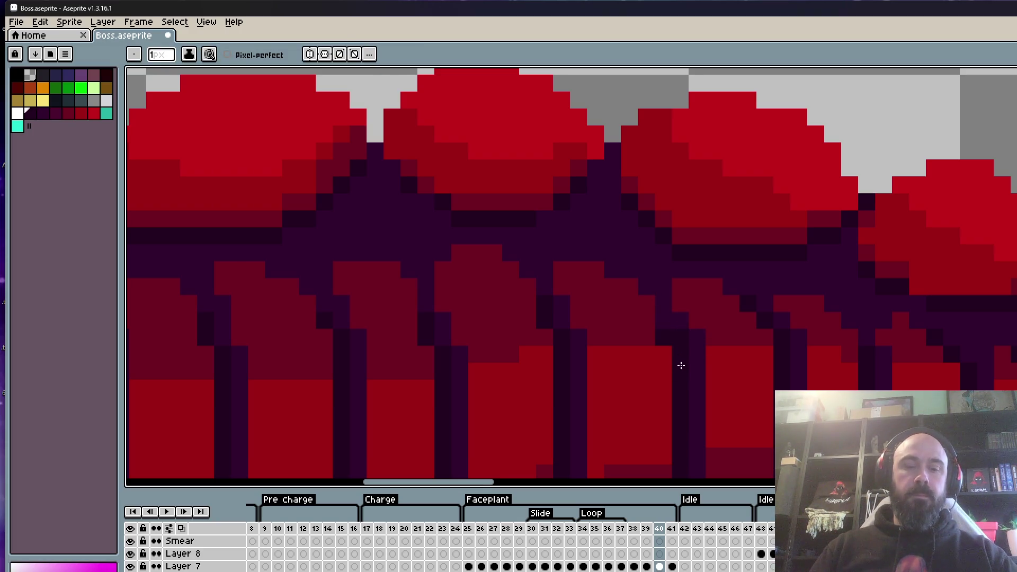
Pick up the dark purple head colour and compare the pose against the neighbouring frames.
{"action": "left_click", "coordinate": [667, 314], "text": "alt"}
{"action": "scroll", "coordinate": [676, 329], "scroll_direction": "down", "scroll_amount": 4}
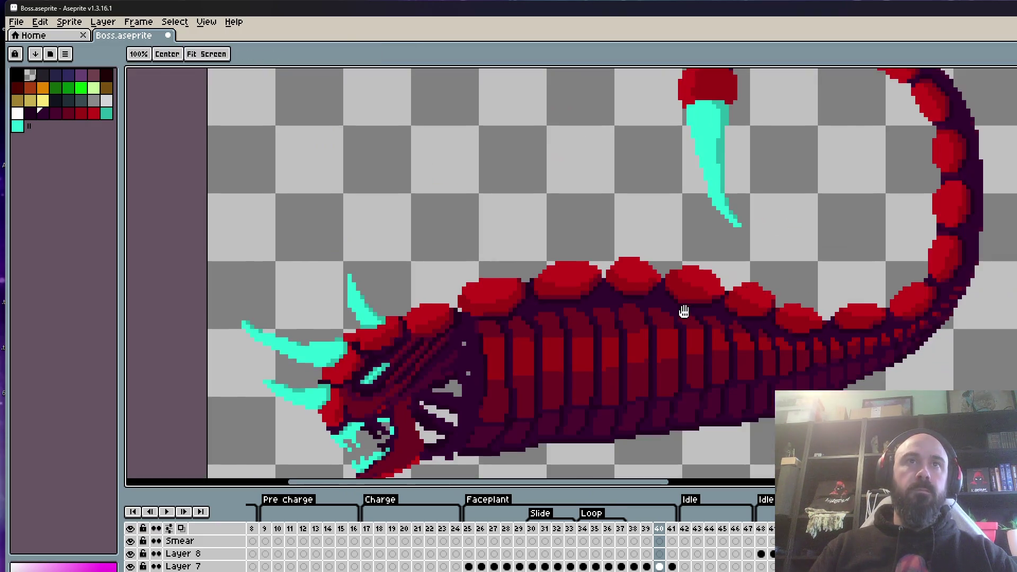
{"action": "scroll", "coordinate": [657, 260], "scroll_direction": "up", "scroll_amount": 2}
{"action": "scroll", "coordinate": [576, 286], "scroll_direction": "up", "scroll_amount": 4}
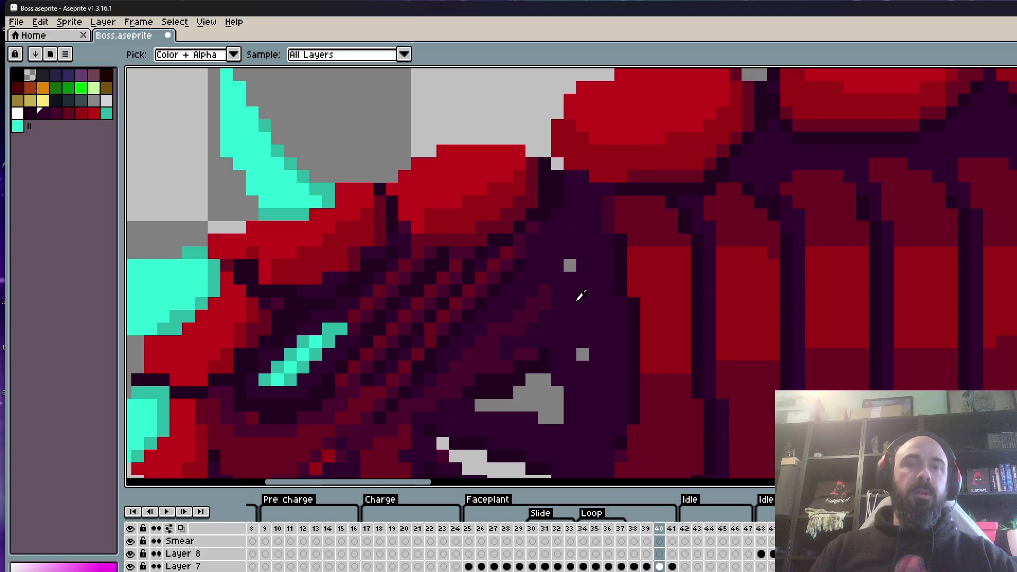
{"action": "left_click", "coordinate": [579, 296], "text": "alt"}
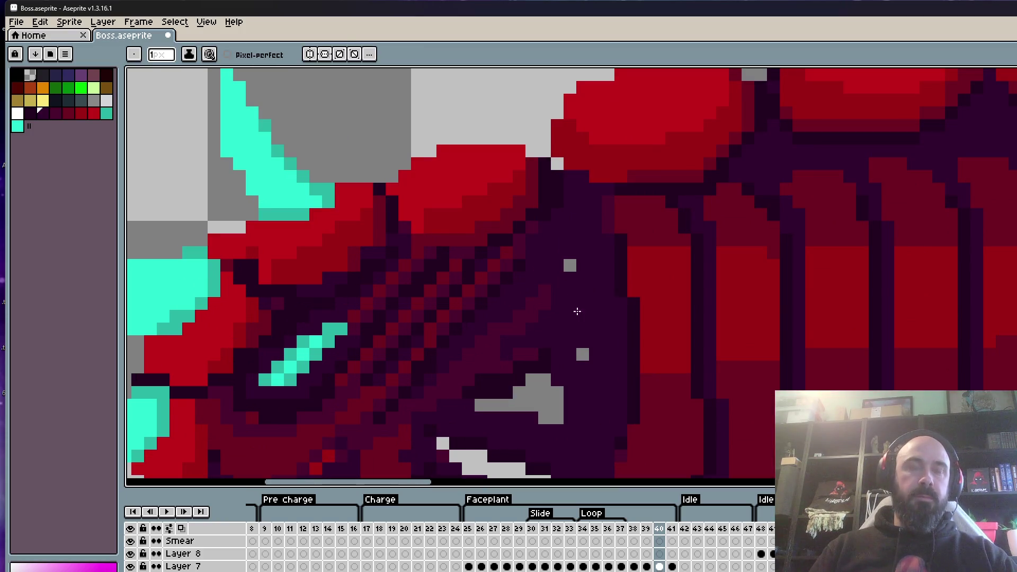
{"action": "scroll", "coordinate": [590, 350], "scroll_direction": "down", "scroll_amount": 6}
{"action": "scroll", "coordinate": [600, 272], "scroll_direction": "up", "scroll_amount": 3}
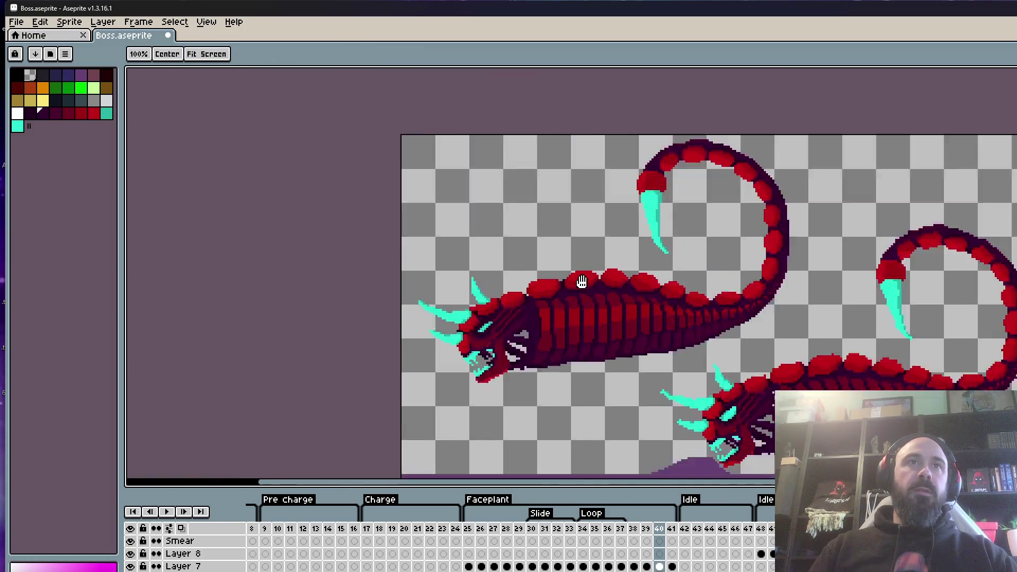
{"action": "scroll", "coordinate": [601, 272], "scroll_direction": "down", "scroll_amount": 1}
{"action": "key", "text": "Right"}
{"action": "key", "text": "Left"}
{"action": "key", "text": "Right"}
{"action": "key", "text": "Left"}
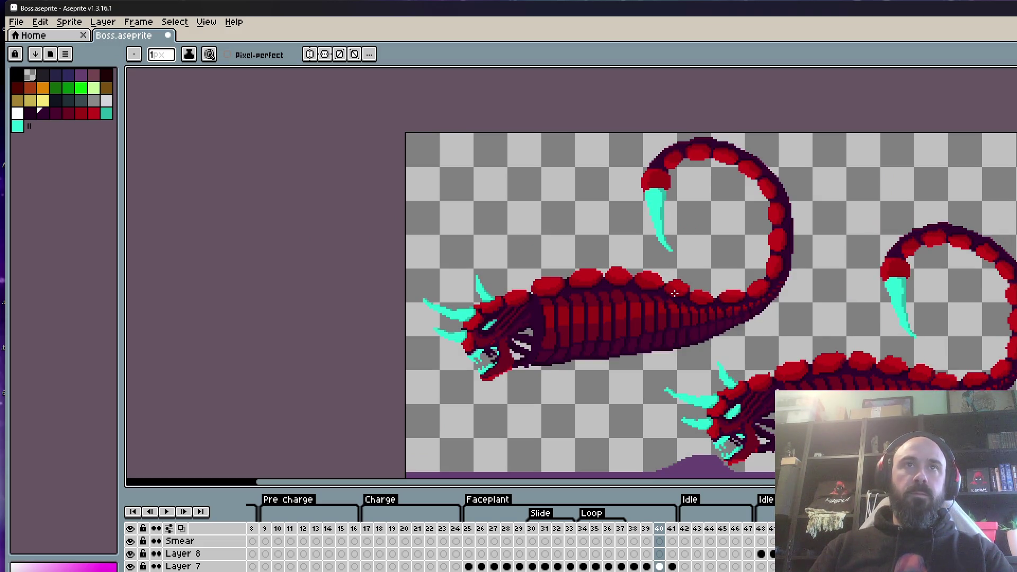
Paint over the grey stray pixels near the mouth with the adjacent dark purple.
{"action": "left_click_drag", "start_coordinate": [681, 317], "coordinate": [631, 263]}
{"action": "scroll", "coordinate": [645, 341], "scroll_direction": "up", "scroll_amount": 3}
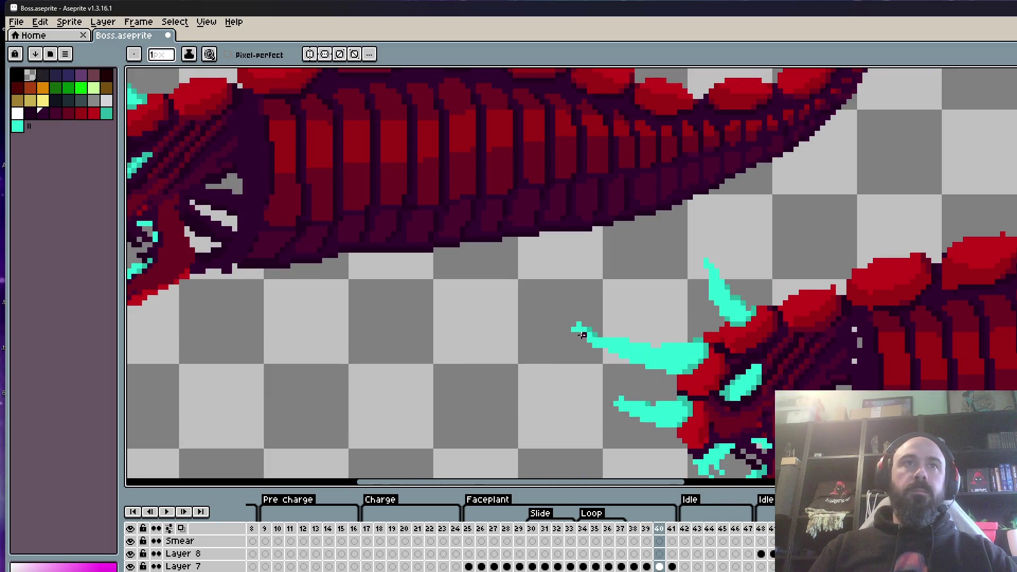
{"action": "scroll", "coordinate": [581, 335], "scroll_direction": "up", "scroll_amount": 3}
{"action": "scroll", "coordinate": [603, 298], "scroll_direction": "down", "scroll_amount": 4}
{"action": "scroll", "coordinate": [685, 282], "scroll_direction": "up", "scroll_amount": 2}
{"action": "scroll", "coordinate": [689, 271], "scroll_direction": "down", "scroll_amount": 2}
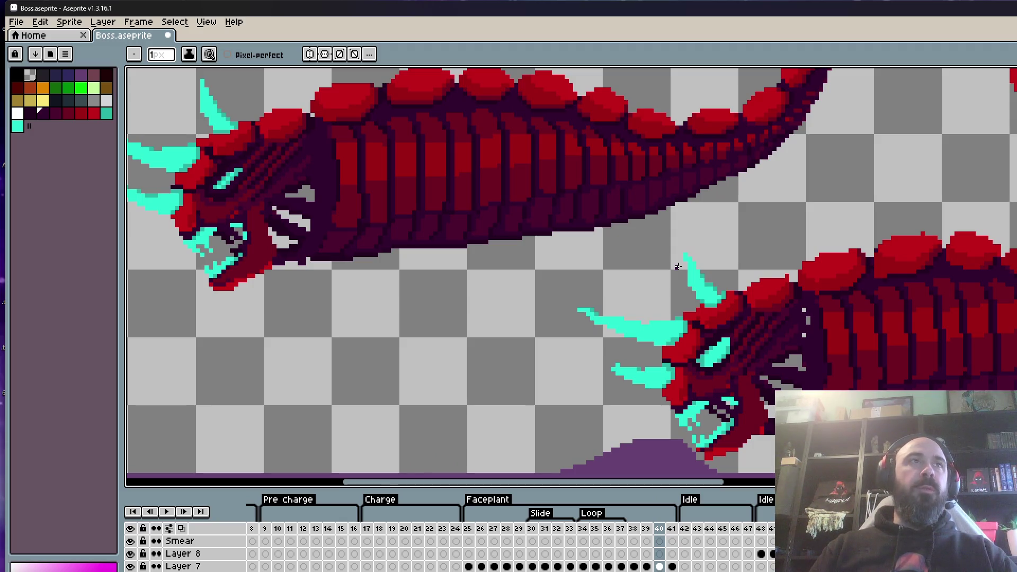
{"action": "scroll", "coordinate": [365, 254], "scroll_direction": "down", "scroll_amount": 2}
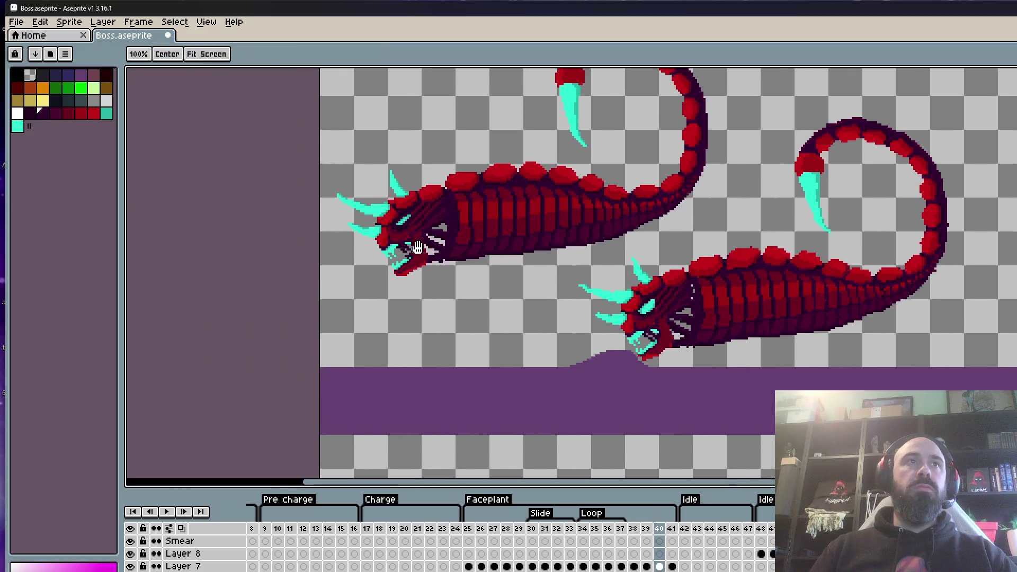
{"action": "scroll", "coordinate": [390, 260], "scroll_direction": "up", "scroll_amount": 5}
{"action": "left_click", "coordinate": [420, 222], "text": "alt"}
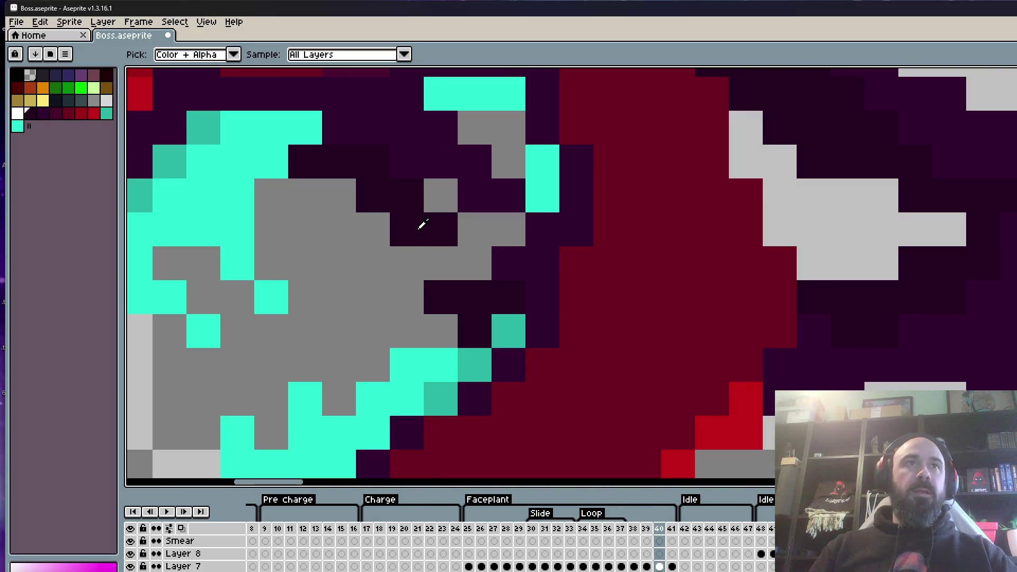
{"action": "mouse_move", "coordinate": [421, 255]}
{"action": "left_mouse_down"}
{"action": "mouse_move", "coordinate": [461, 261]}
{"action": "mouse_move", "coordinate": [407, 263]}
{"action": "left_mouse_up"}
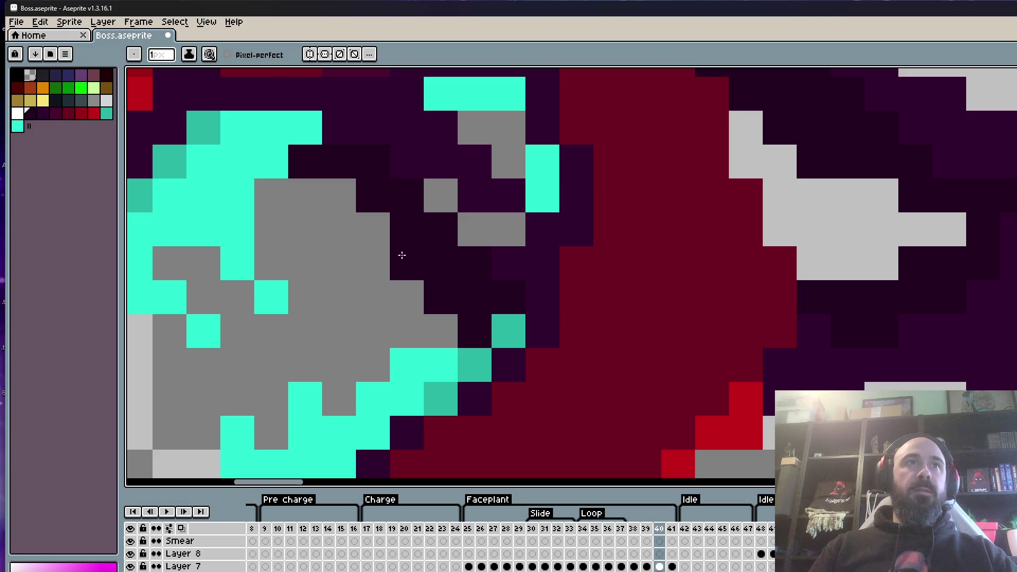
{"action": "scroll", "coordinate": [402, 260], "scroll_direction": "down", "scroll_amount": 6}
{"action": "scroll", "coordinate": [452, 248], "scroll_direction": "up", "scroll_amount": 4}
{"action": "scroll", "coordinate": [452, 248], "scroll_direction": "up", "scroll_amount": 1}
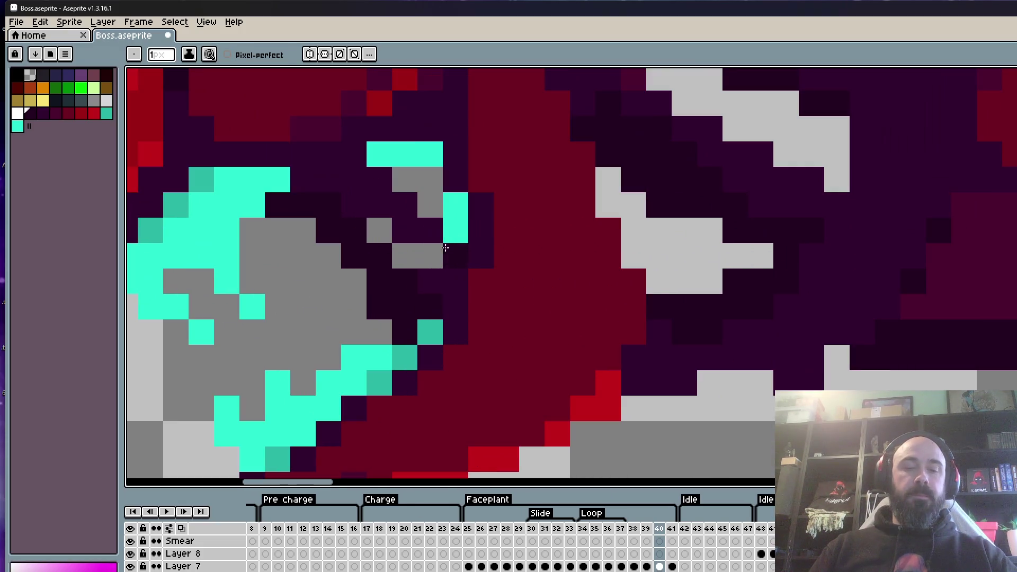
Compare frames 39, 40 and 41, then pan the view toward the worm's head.
{"action": "key", "text": "alt"}
{"action": "scroll", "coordinate": [476, 238], "scroll_direction": "down", "scroll_amount": 3}
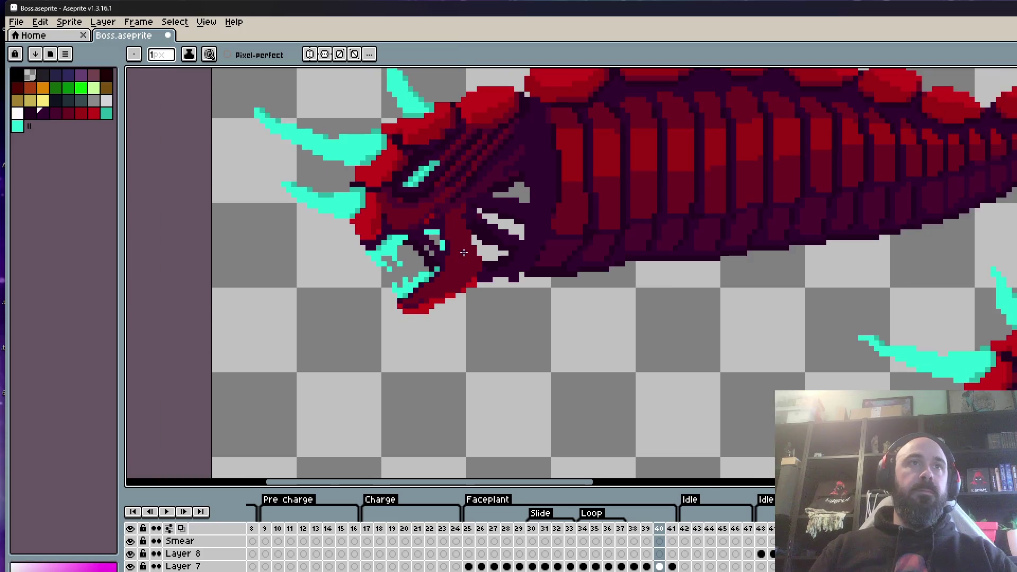
{"action": "scroll", "coordinate": [508, 255], "scroll_direction": "down", "scroll_amount": 2}
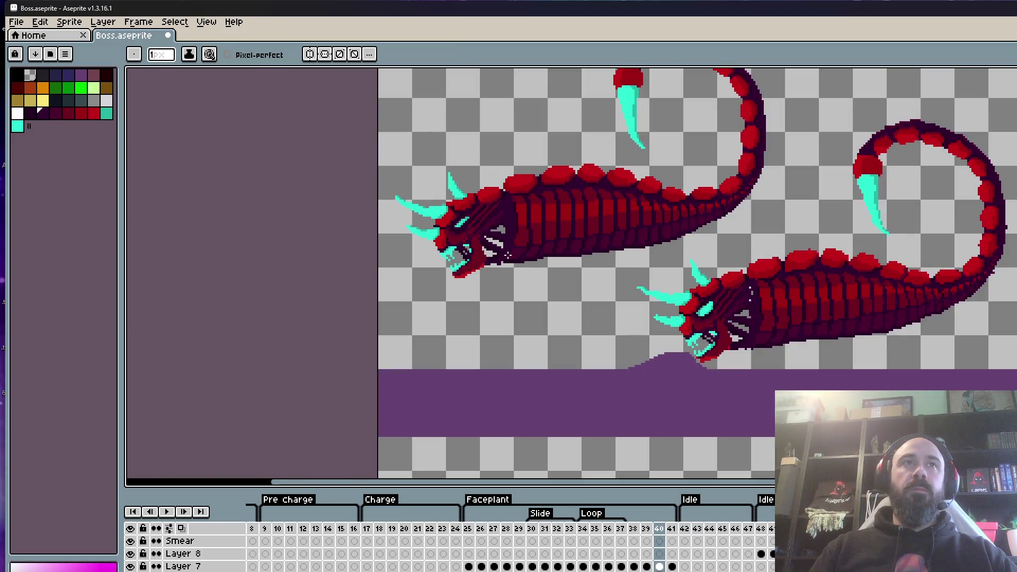
{"action": "key", "text": "space"}
{"action": "scroll", "coordinate": [617, 296], "scroll_direction": "down", "scroll_amount": 3}
{"action": "scroll", "coordinate": [599, 291], "scroll_direction": "up", "scroll_amount": 3}
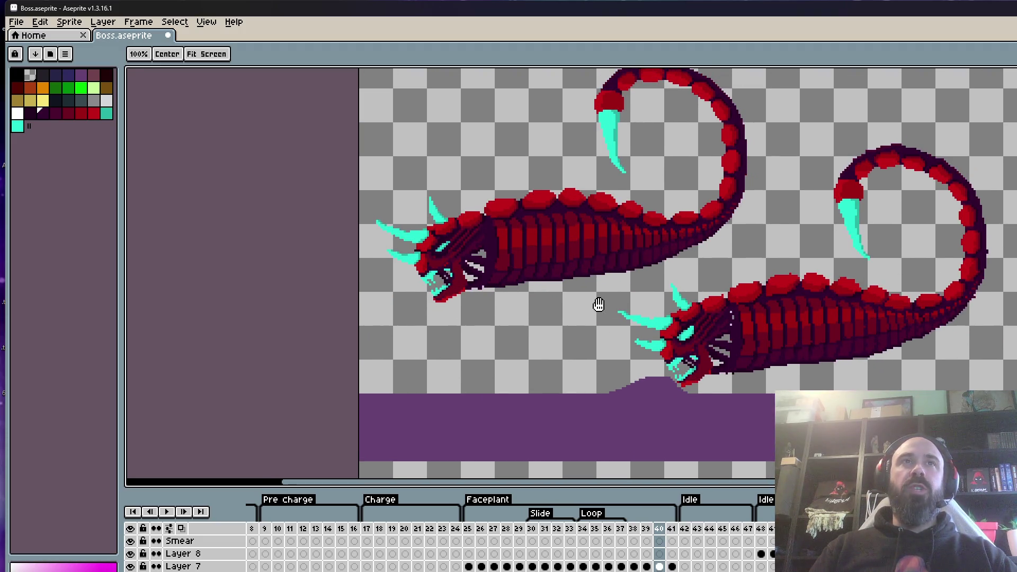
{"action": "scroll", "coordinate": [531, 187], "scroll_direction": "up", "scroll_amount": 3}
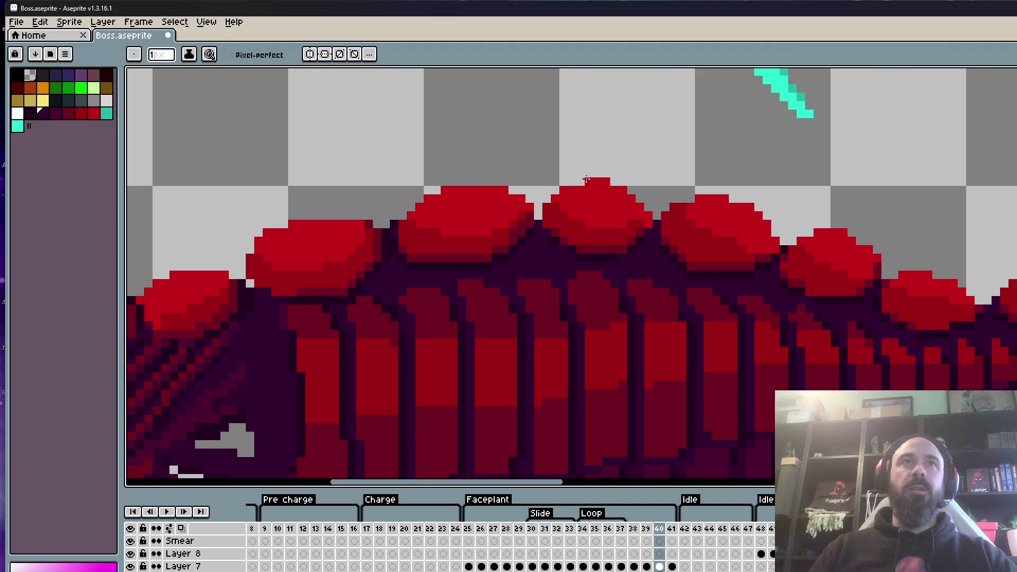
{"action": "scroll", "coordinate": [602, 181], "scroll_direction": "down", "scroll_amount": 3}
{"action": "key", "text": "Right"}
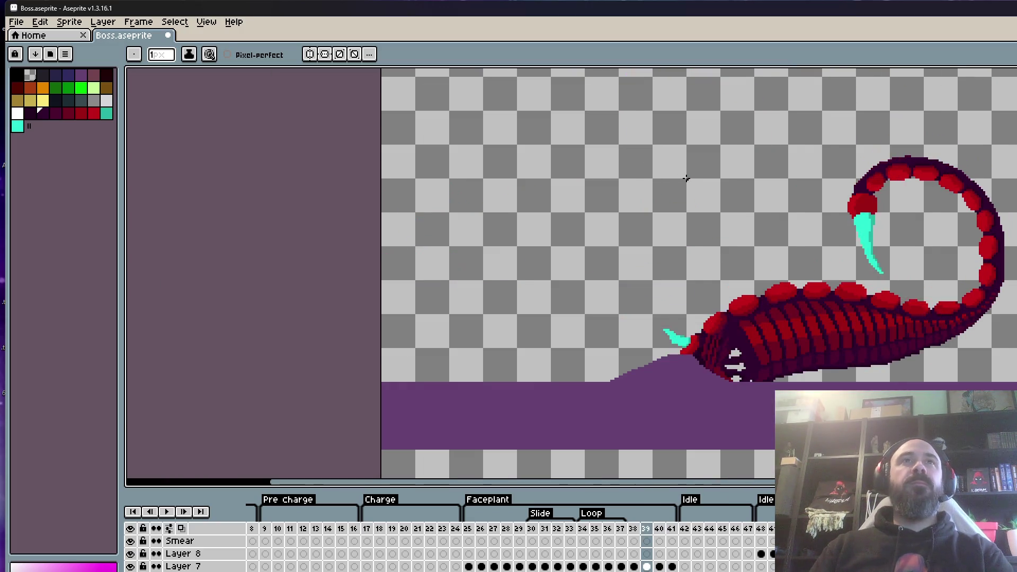
{"action": "scroll", "coordinate": [686, 178], "scroll_direction": "down", "scroll_amount": 2}
{"action": "key", "text": "Left"}
{"action": "key", "text": "Left"}
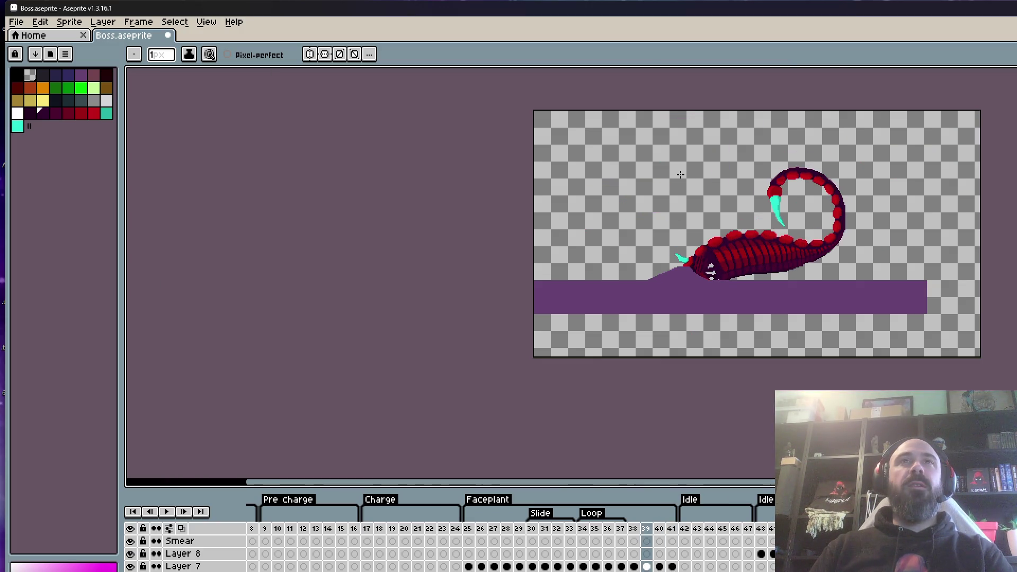
{"action": "key", "text": "Right"}
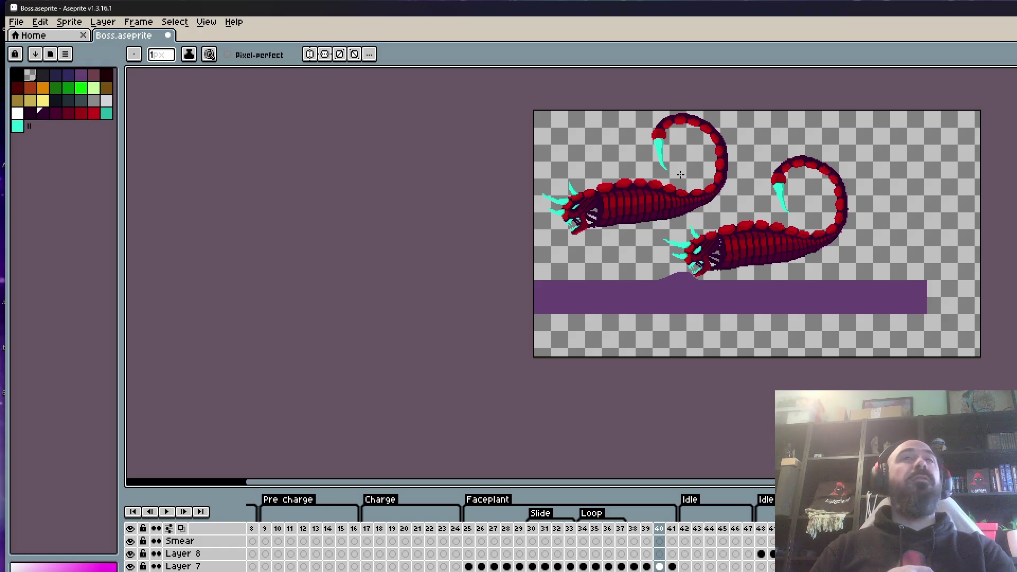
{"action": "scroll", "coordinate": [680, 175], "scroll_direction": "up", "scroll_amount": 3}
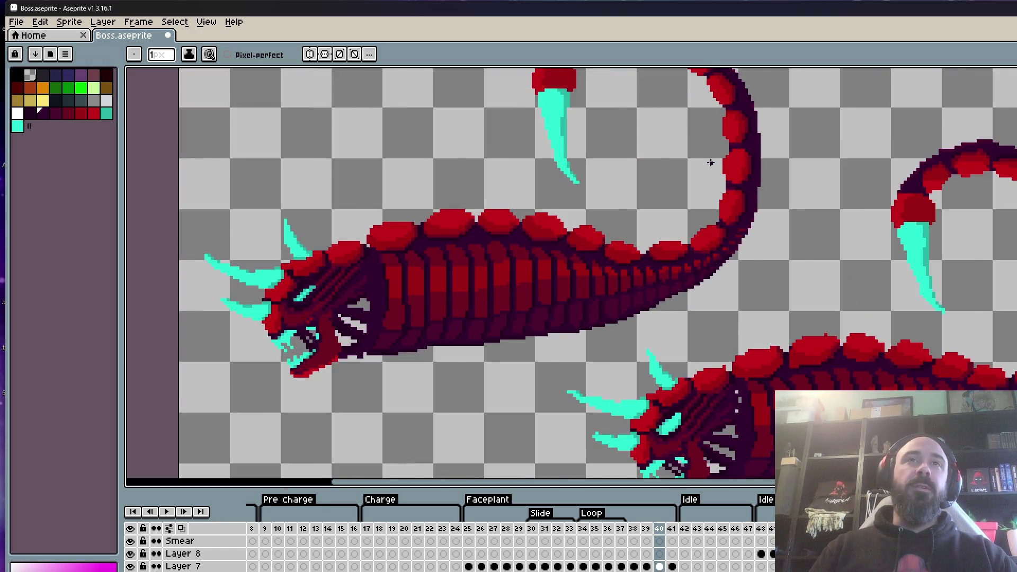
{"action": "scroll", "coordinate": [710, 163], "scroll_direction": "down", "scroll_amount": 1}
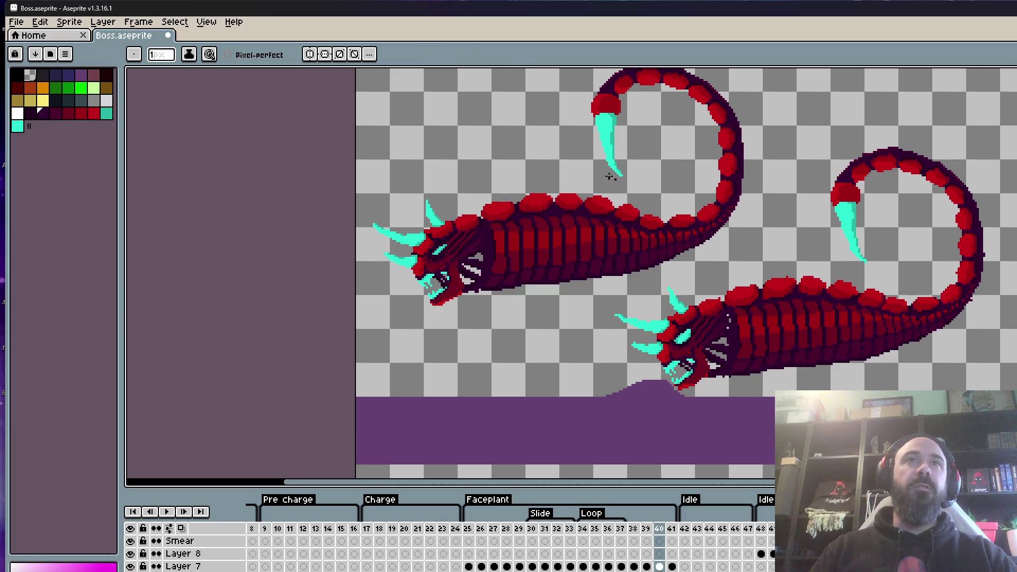
{"action": "scroll", "coordinate": [665, 198], "scroll_direction": "down", "scroll_amount": 2}
{"action": "scroll", "coordinate": [613, 241], "scroll_direction": "up", "scroll_amount": 2}
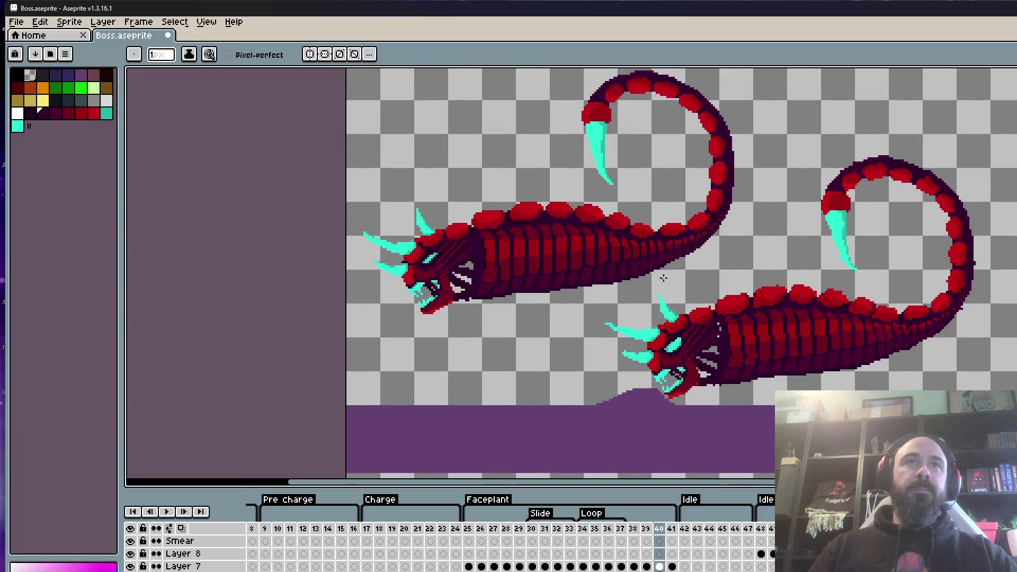
{"action": "scroll", "coordinate": [605, 281], "scroll_direction": "up", "scroll_amount": 3}
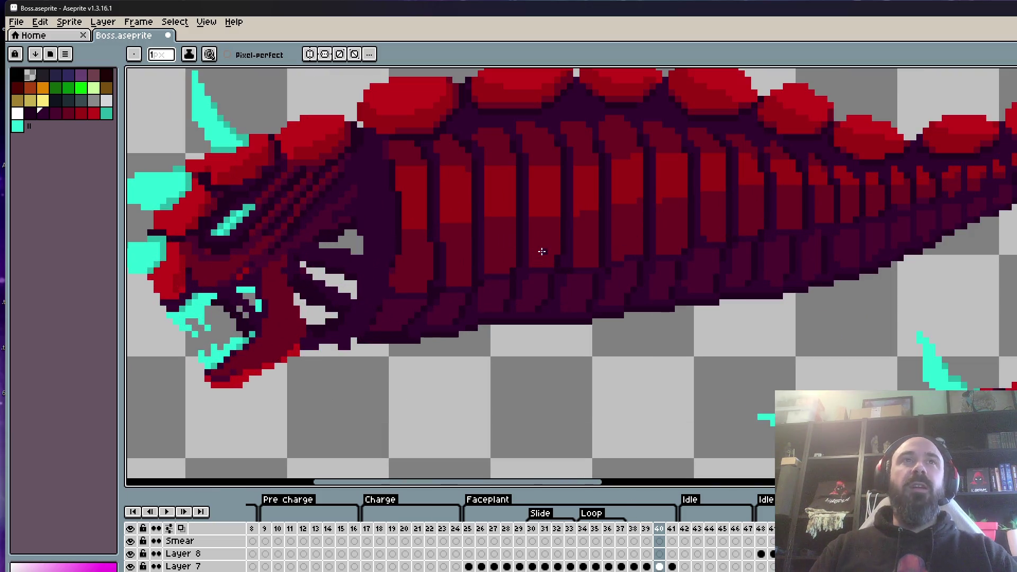
{"action": "scroll", "coordinate": [587, 129], "scroll_direction": "down", "scroll_amount": 1}
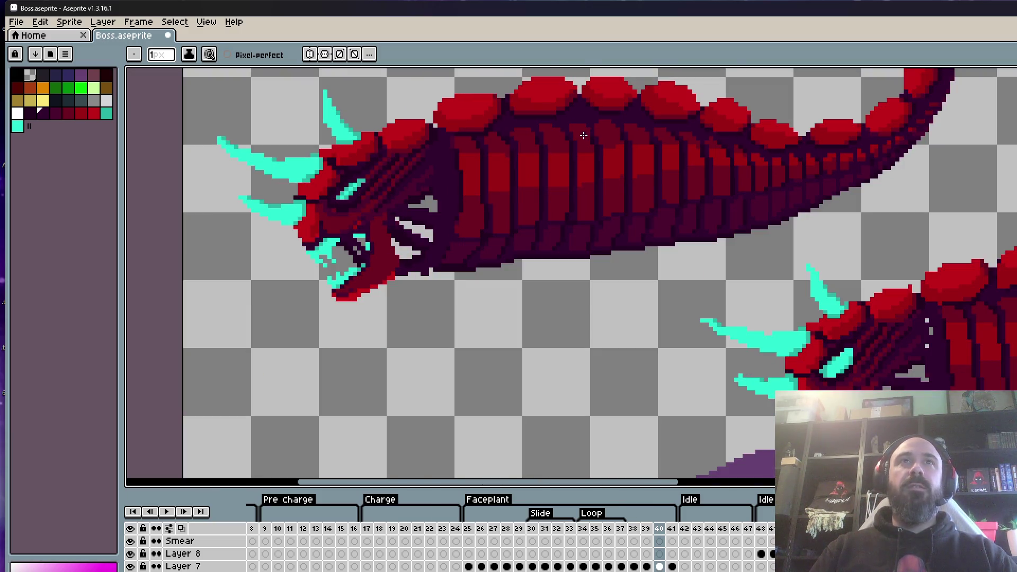
{"action": "scroll", "coordinate": [790, 238], "scroll_direction": "down", "scroll_amount": 1}
{"action": "key", "text": "space"}
{"action": "left_click_drag", "start_coordinate": [840, 222], "coordinate": [638, 255]}
{"action": "scroll", "coordinate": [696, 256], "scroll_direction": "down", "scroll_amount": 1}
{"action": "scroll", "coordinate": [577, 217], "scroll_direction": "up", "scroll_amount": 4}
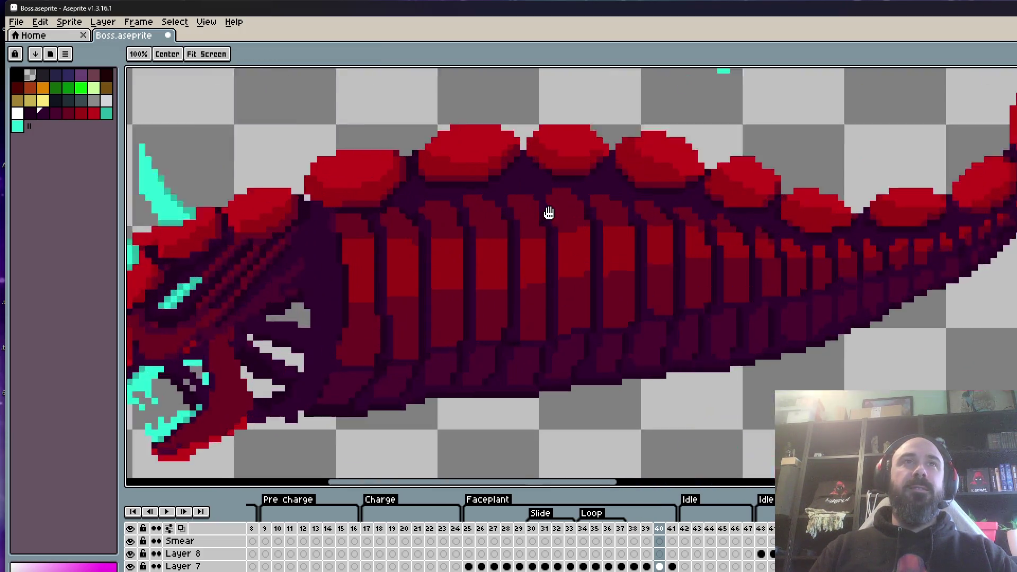
Sample the red stripe colour and paint the stray dark pixels in the stripe red.
{"action": "key", "text": "alt"}
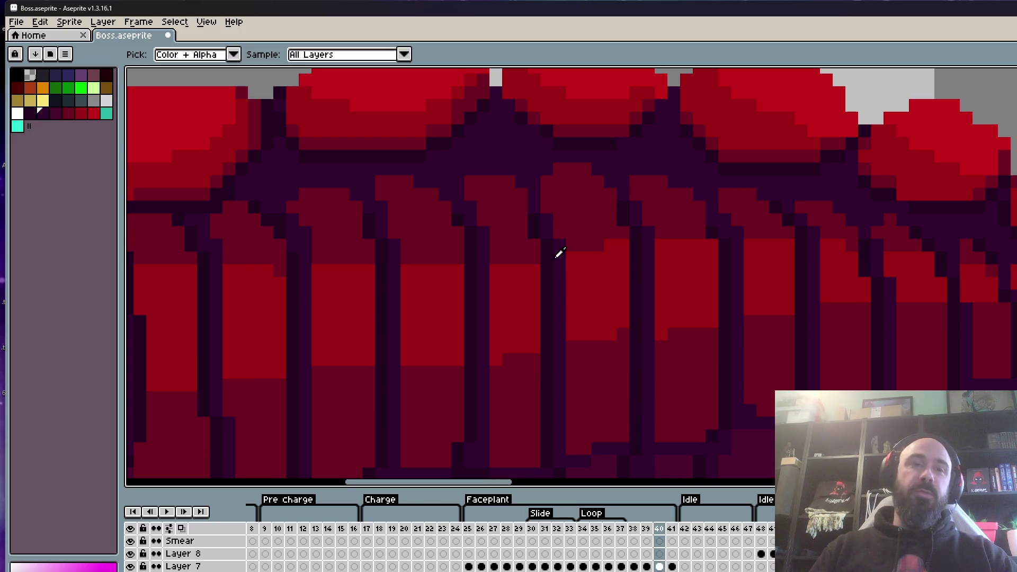
{"action": "left_click", "coordinate": [560, 253], "text": "alt"}
{"action": "scroll", "coordinate": [544, 211], "scroll_direction": "down", "scroll_amount": 3}
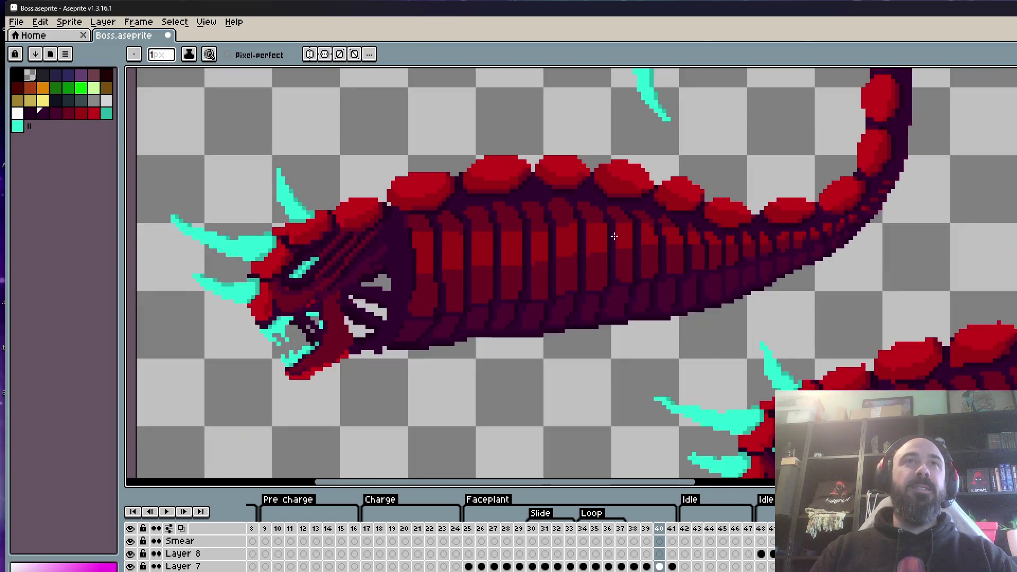
{"action": "scroll", "coordinate": [617, 212], "scroll_direction": "down", "scroll_amount": 2}
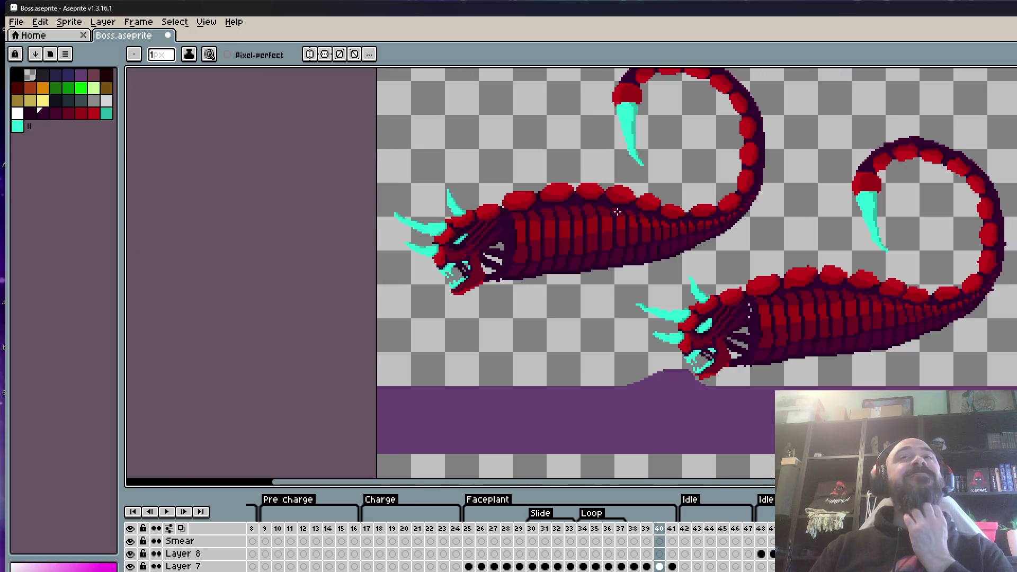
{"action": "scroll", "coordinate": [616, 212], "scroll_direction": "up", "scroll_amount": 5}
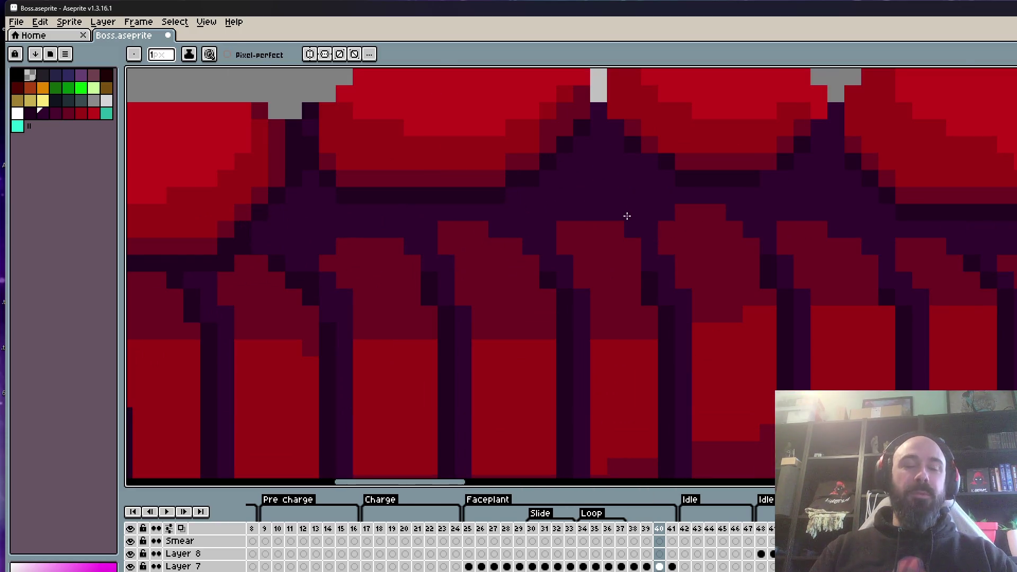
{"action": "key", "text": "b"}
{"action": "left_click_drag", "start_coordinate": [557, 220], "coordinate": [597, 213]}
{"action": "scroll", "coordinate": [546, 213], "scroll_direction": "down", "scroll_amount": 5}
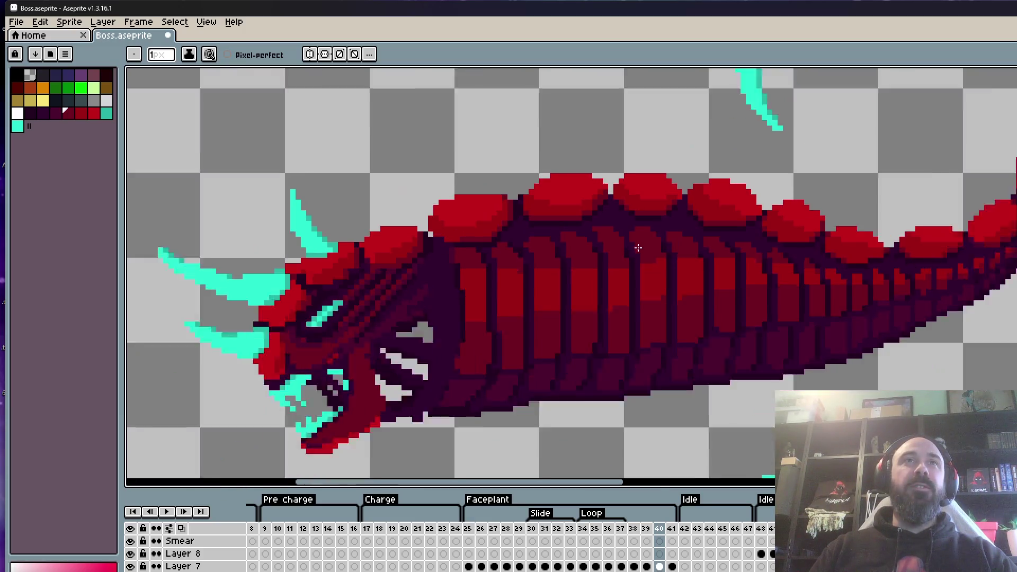
{"action": "scroll", "coordinate": [611, 206], "scroll_direction": "up", "scroll_amount": 1}
{"action": "scroll", "coordinate": [667, 243], "scroll_direction": "down", "scroll_amount": 1}
{"action": "scroll", "coordinate": [667, 244], "scroll_direction": "down", "scroll_amount": 2}
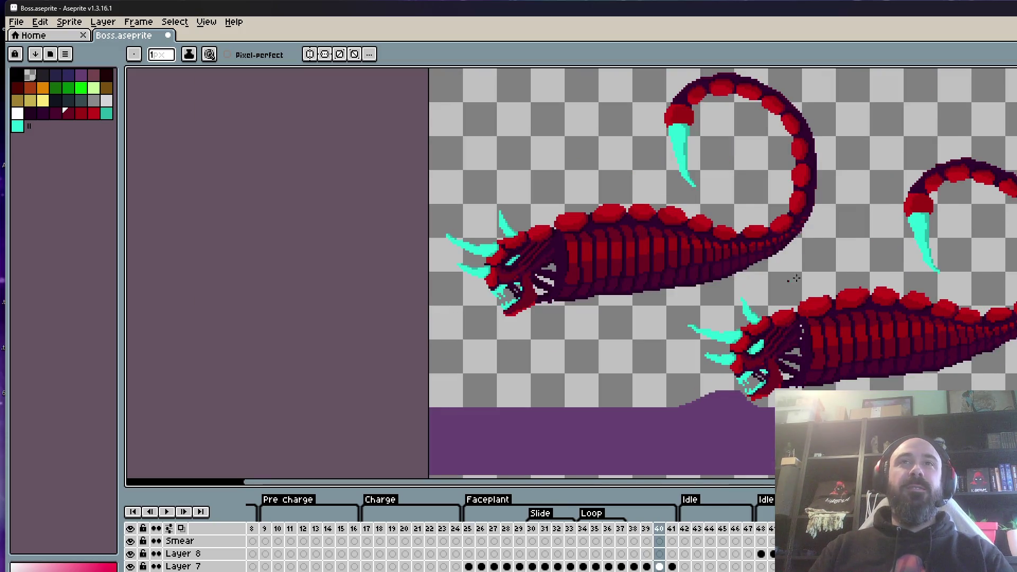
{"action": "scroll", "coordinate": [796, 278], "scroll_direction": "down", "scroll_amount": 2}
{"action": "scroll", "coordinate": [810, 255], "scroll_direction": "up", "scroll_amount": 2}
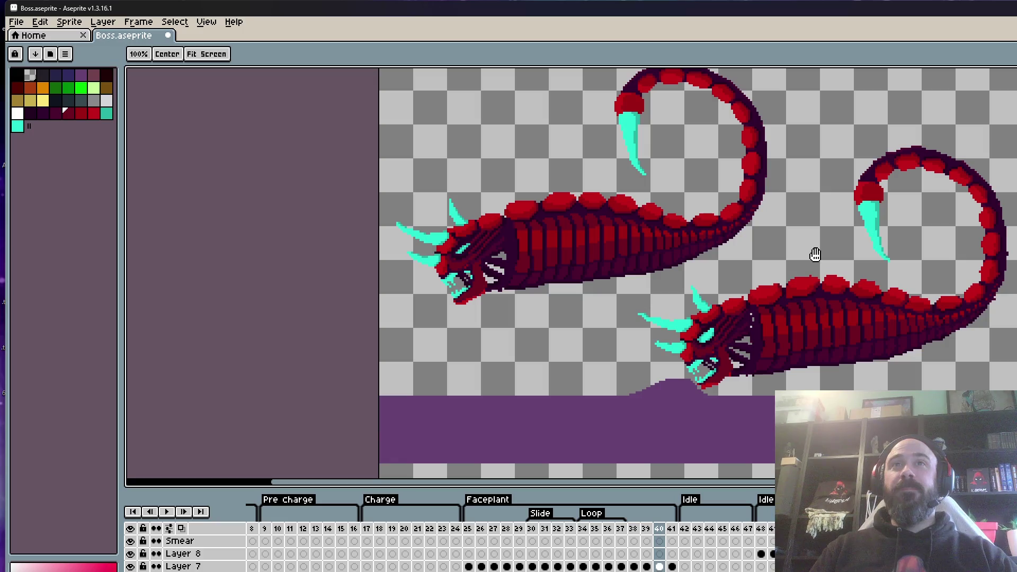
Lasso-select the upper worm on frame 40, redoing the first unfinished outline.
{"action": "key", "text": "m"}
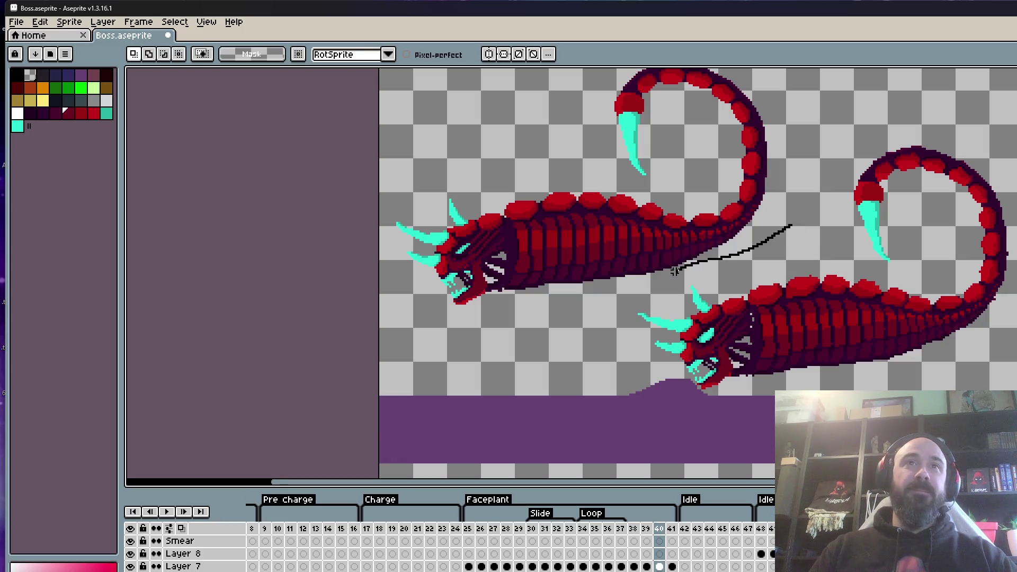
{"action": "left_click_drag", "start_coordinate": [471, 327], "coordinate": [379, 312]}
{"action": "scroll", "coordinate": [674, 109], "scroll_direction": "up", "scroll_amount": 3}
{"action": "key", "text": "ctrl+z"}
{"action": "key", "text": "ctrl+z"}
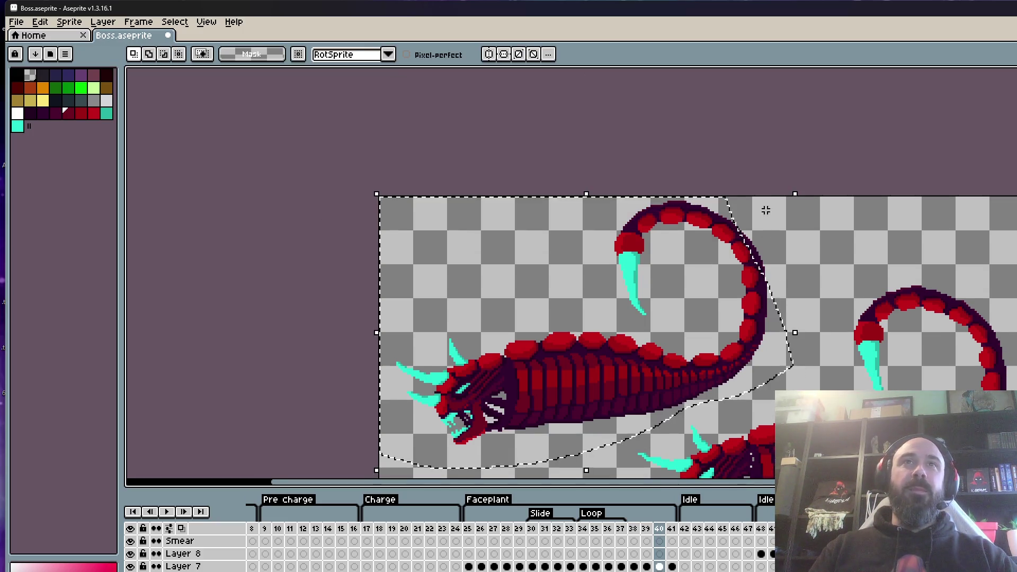
{"action": "mouse_move", "coordinate": [404, 436]}
{"action": "left_mouse_down"}
{"action": "mouse_move", "coordinate": [399, 378]}
{"action": "mouse_move", "coordinate": [526, 396]}
{"action": "left_mouse_up"}
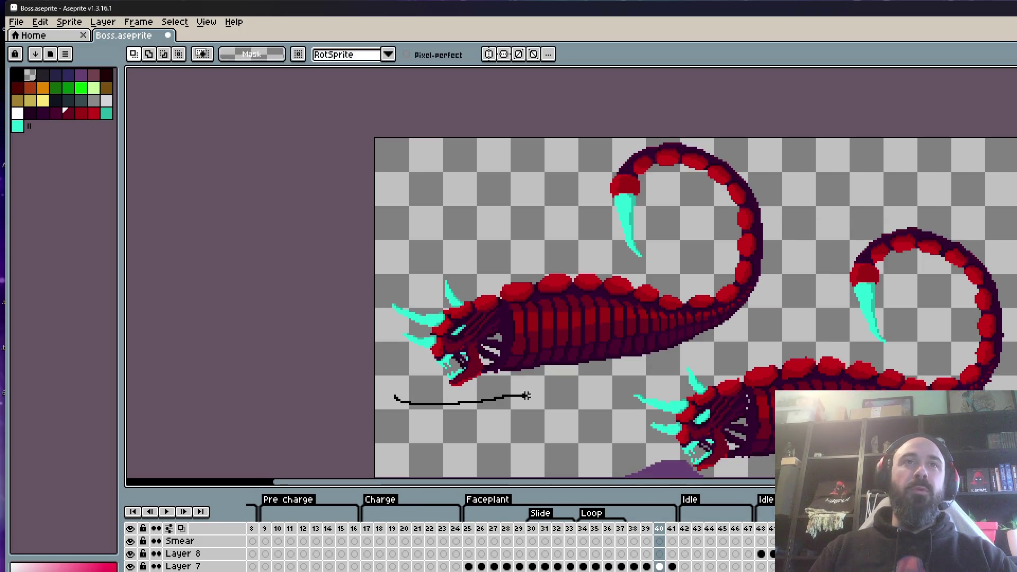
{"action": "left_click_drag", "start_coordinate": [673, 362], "coordinate": [575, 93]}
{"action": "left_click_drag", "start_coordinate": [375, 384], "coordinate": [375, 371]}
Drag the selected worm down-right, nudge it, shift it back up-left and commit.
{"action": "left_click_drag", "start_coordinate": [669, 317], "coordinate": [960, 388]}
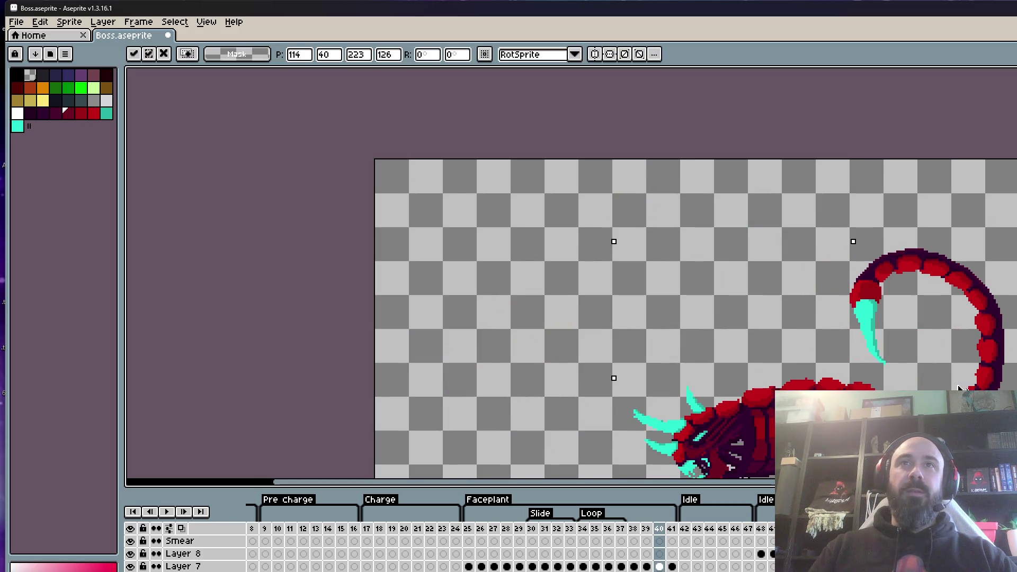
{"action": "scroll", "coordinate": [960, 388], "scroll_direction": "down", "scroll_amount": 3}
{"action": "scroll", "coordinate": [688, 244], "scroll_direction": "up", "scroll_amount": 1}
{"action": "left_click_drag", "start_coordinate": [726, 286], "coordinate": [722, 288]}
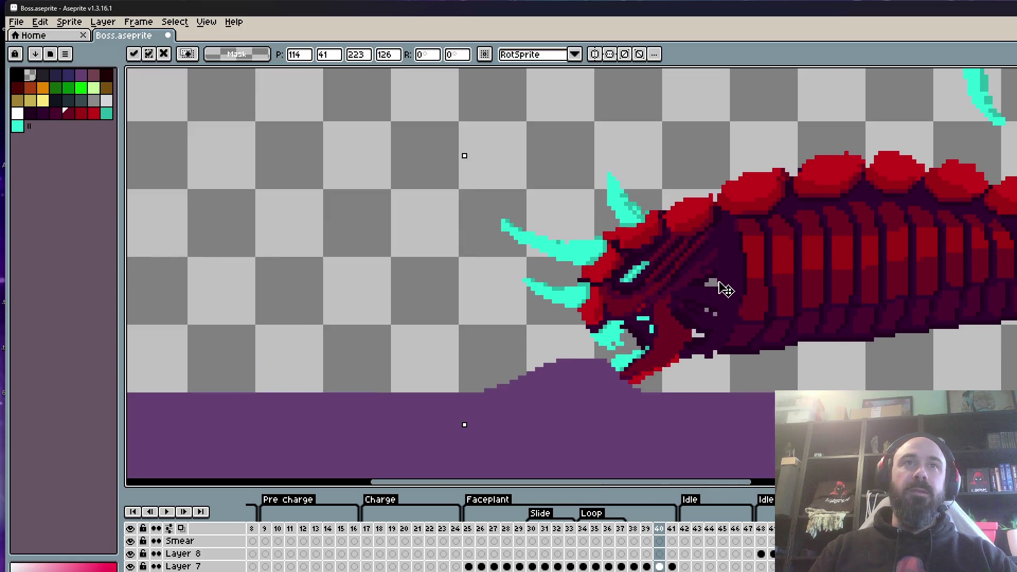
{"action": "scroll", "coordinate": [726, 281], "scroll_direction": "down", "scroll_amount": 2}
{"action": "scroll", "coordinate": [778, 270], "scroll_direction": "up", "scroll_amount": 1}
{"action": "left_click_drag", "start_coordinate": [789, 268], "coordinate": [795, 274]}
{"action": "scroll", "coordinate": [796, 274], "scroll_direction": "down", "scroll_amount": 1}
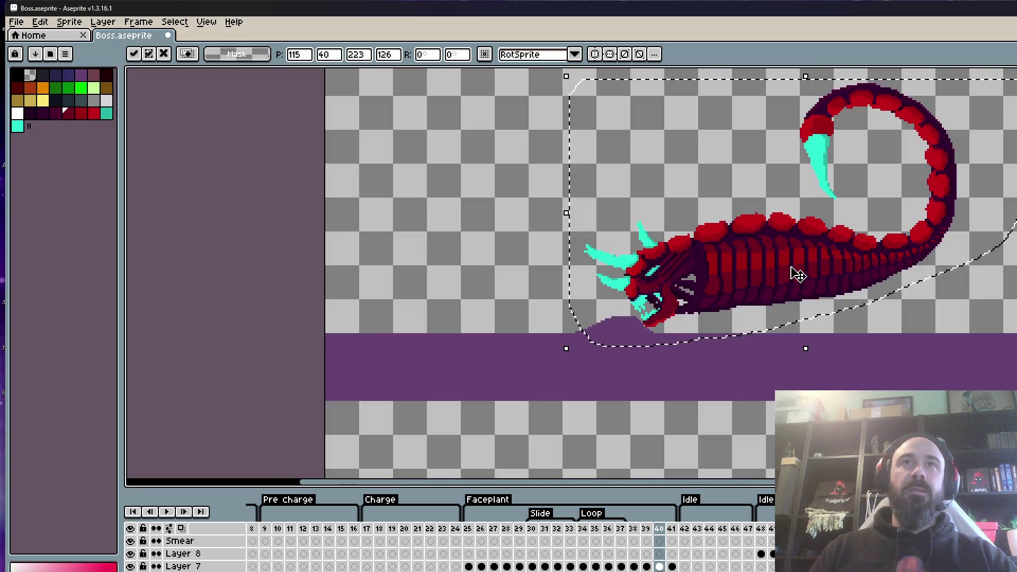
{"action": "mouse_move", "coordinate": [795, 273]}
{"action": "left_mouse_down"}
{"action": "mouse_move", "coordinate": [576, 241]}
{"action": "mouse_move", "coordinate": [472, 209]}
{"action": "mouse_move", "coordinate": [522, 220]}
{"action": "mouse_move", "coordinate": [536, 311]}
{"action": "mouse_move", "coordinate": [529, 301]}
{"action": "mouse_move", "coordinate": [545, 307]}
{"action": "left_mouse_up"}
{"action": "scroll", "coordinate": [526, 279], "scroll_direction": "up", "scroll_amount": 2}
{"action": "scroll", "coordinate": [536, 311], "scroll_direction": "up", "scroll_amount": 1}
{"action": "scroll", "coordinate": [609, 318], "scroll_direction": "down", "scroll_amount": 1}
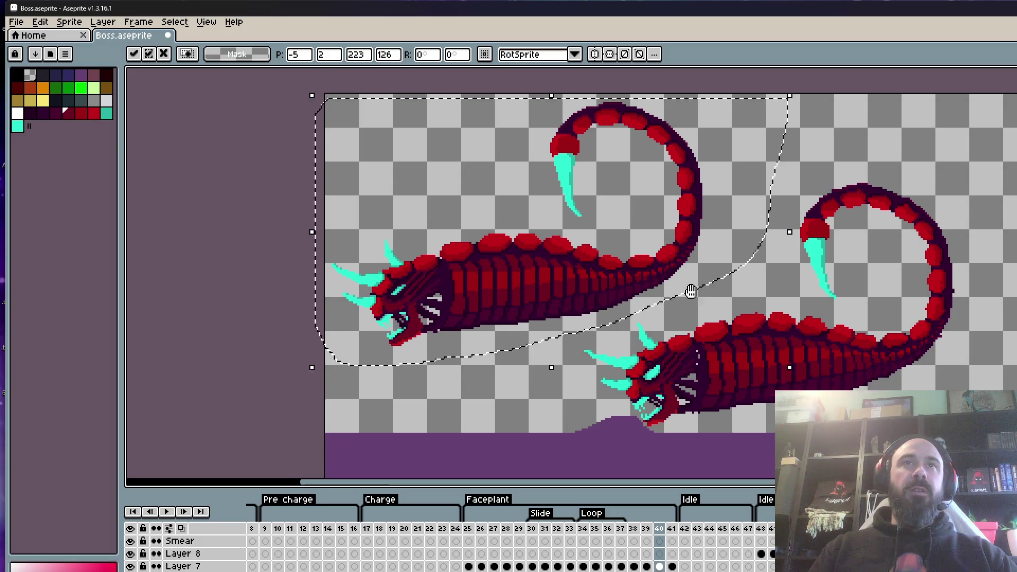
{"action": "key", "text": "Return"}
Reselect the worm and lower it so its head meets the purple ground mound.
{"action": "scroll", "coordinate": [607, 338], "scroll_direction": "up", "scroll_amount": 3}
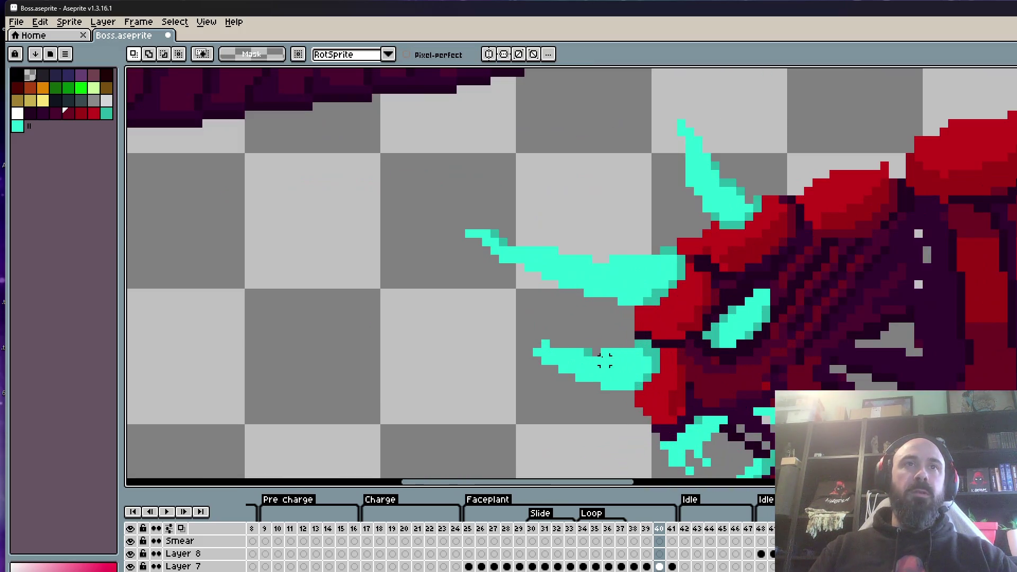
{"action": "scroll", "coordinate": [553, 349], "scroll_direction": "down", "scroll_amount": 2}
{"action": "left_click_drag", "start_coordinate": [561, 351], "coordinate": [567, 309]}
{"action": "scroll", "coordinate": [600, 365], "scroll_direction": "up", "scroll_amount": 3}
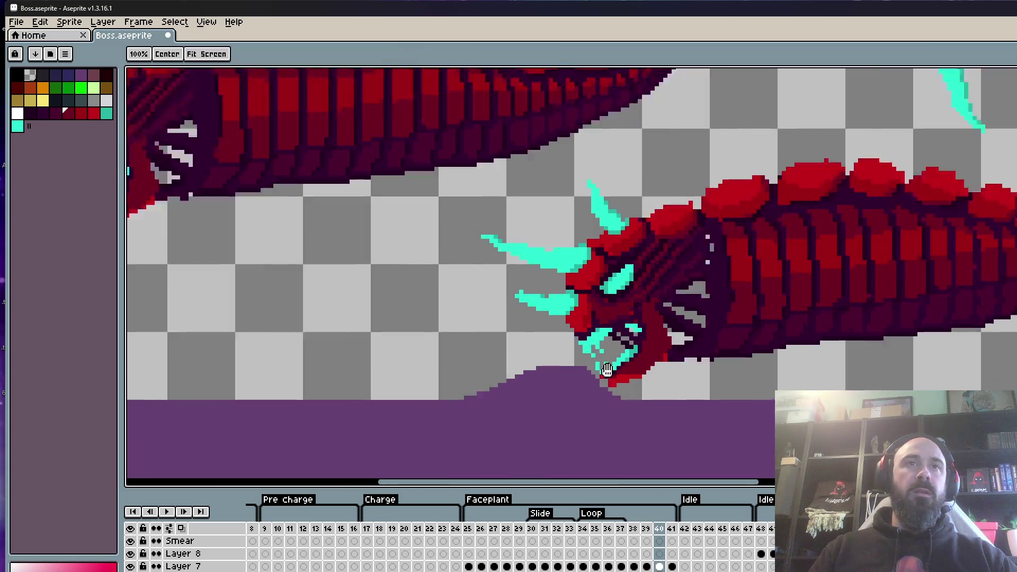
{"action": "scroll", "coordinate": [600, 366], "scroll_direction": "down", "scroll_amount": 2}
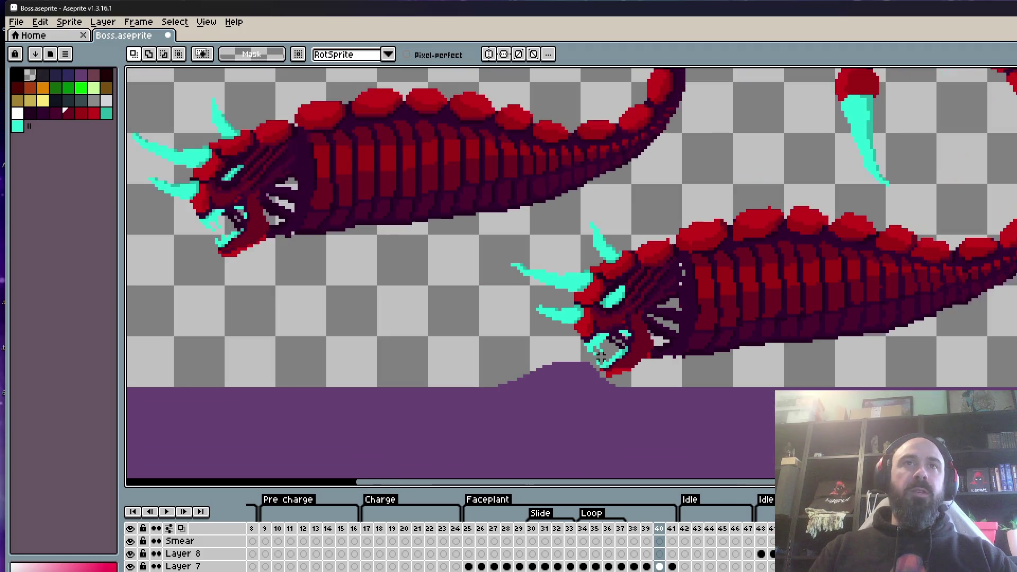
{"action": "scroll", "coordinate": [642, 249], "scroll_direction": "up", "scroll_amount": 1}
{"action": "left_click_drag", "start_coordinate": [615, 197], "coordinate": [458, 337]}
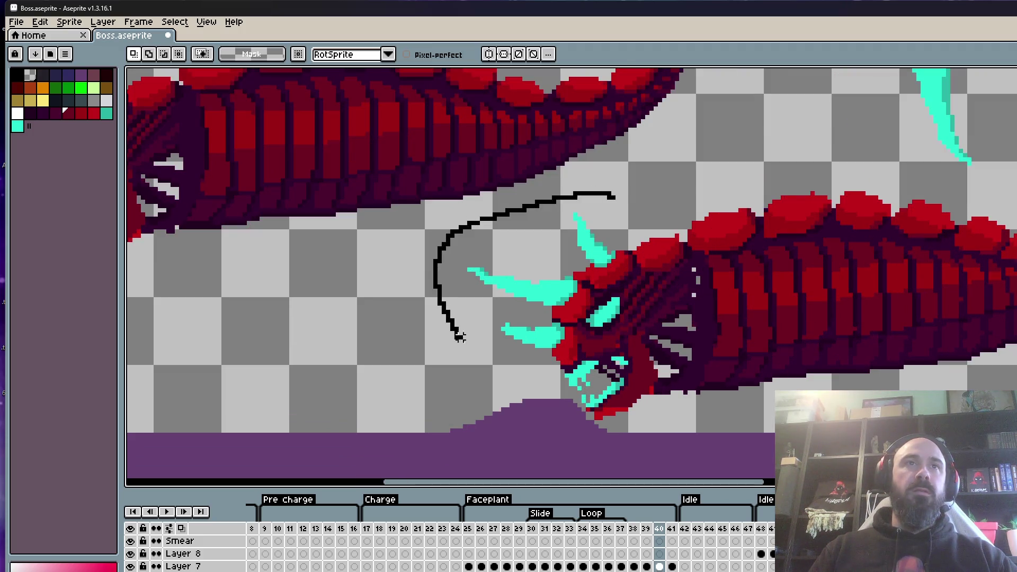
{"action": "scroll", "coordinate": [613, 413], "scroll_direction": "down", "scroll_amount": 1}
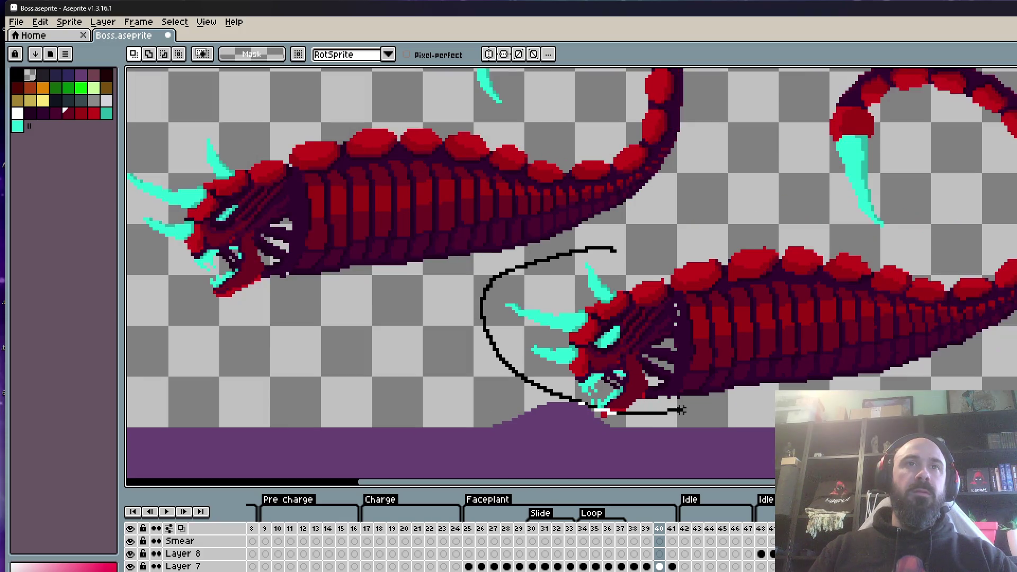
{"action": "scroll", "coordinate": [676, 285], "scroll_direction": "up", "scroll_amount": 1}
{"action": "mouse_move", "coordinate": [975, 70]}
{"action": "left_mouse_down"}
{"action": "mouse_move", "coordinate": [676, 285]}
{"action": "mouse_move", "coordinate": [435, 361]}
{"action": "left_mouse_up"}
{"action": "scroll", "coordinate": [613, 352], "scroll_direction": "down", "scroll_amount": 1}
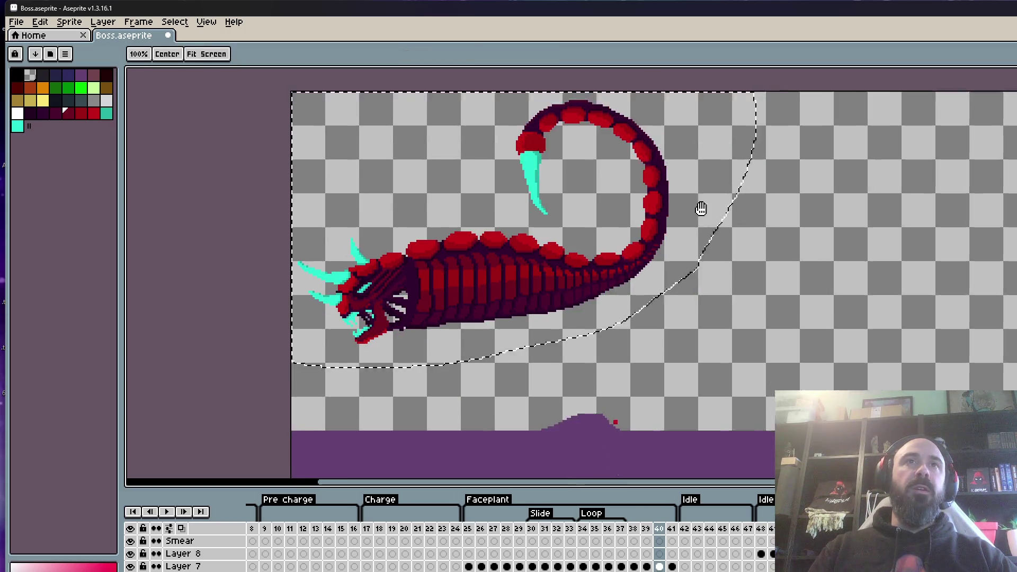
{"action": "mouse_move", "coordinate": [700, 212]}
{"action": "left_mouse_down"}
{"action": "mouse_move", "coordinate": [706, 325]}
{"action": "mouse_move", "coordinate": [683, 365]}
{"action": "left_mouse_up"}
{"action": "scroll", "coordinate": [683, 366], "scroll_direction": "up", "scroll_amount": 3}
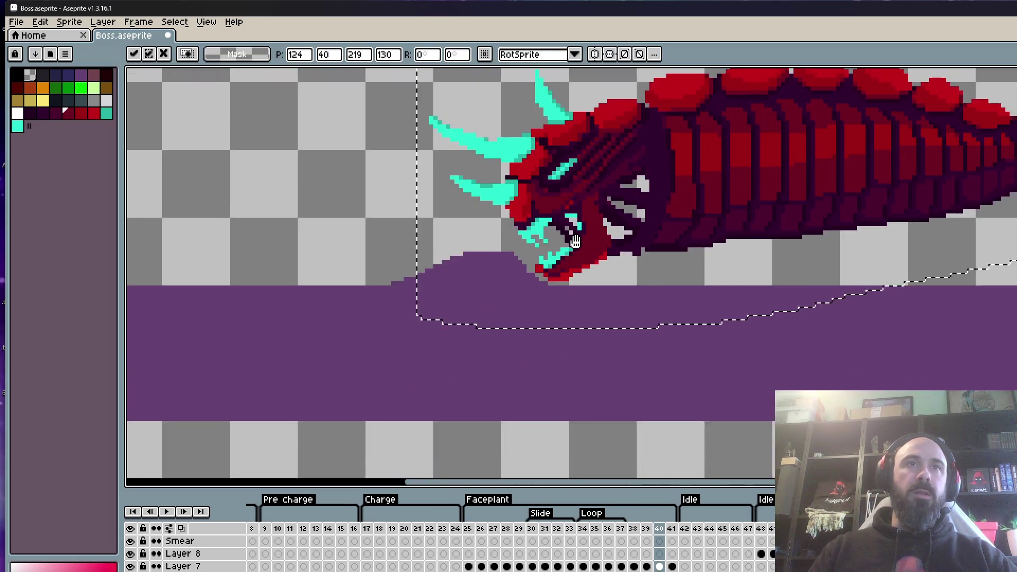
{"action": "mouse_move", "coordinate": [580, 265]}
{"action": "left_mouse_down"}
{"action": "mouse_move", "coordinate": [577, 282]}
{"action": "mouse_move", "coordinate": [588, 283]}
{"action": "mouse_move", "coordinate": [578, 284]}
{"action": "left_mouse_up"}
{"action": "scroll", "coordinate": [579, 284], "scroll_direction": "down", "scroll_amount": 2}
Deselect the moved worm and step through frames 39–42 to compare its new position.
{"action": "key", "text": "ctrl+d"}
{"action": "scroll", "coordinate": [608, 274], "scroll_direction": "down", "scroll_amount": 1}
{"action": "key", "text": "Left"}
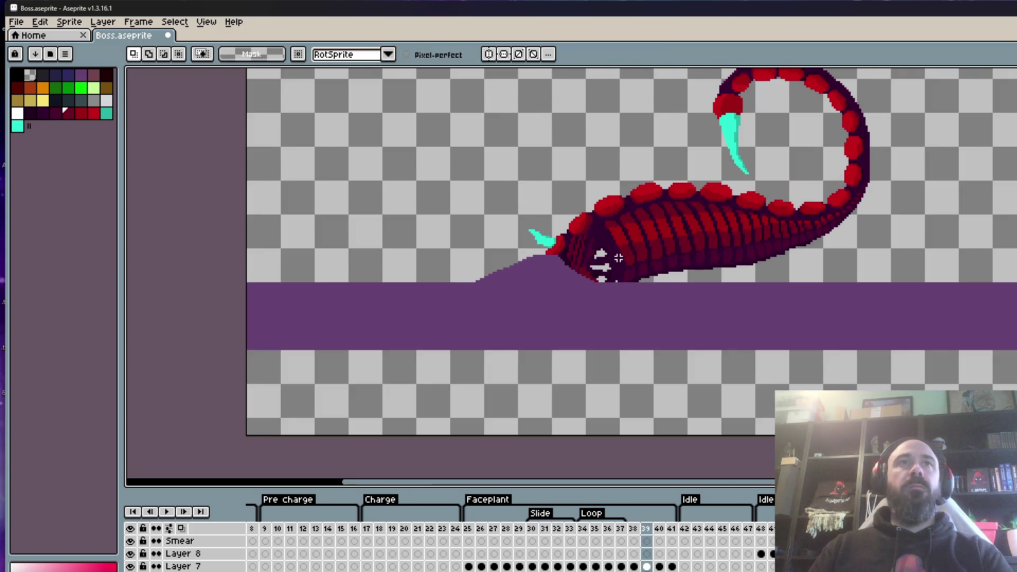
{"action": "key", "text": "Right"}
{"action": "key", "text": "Right"}
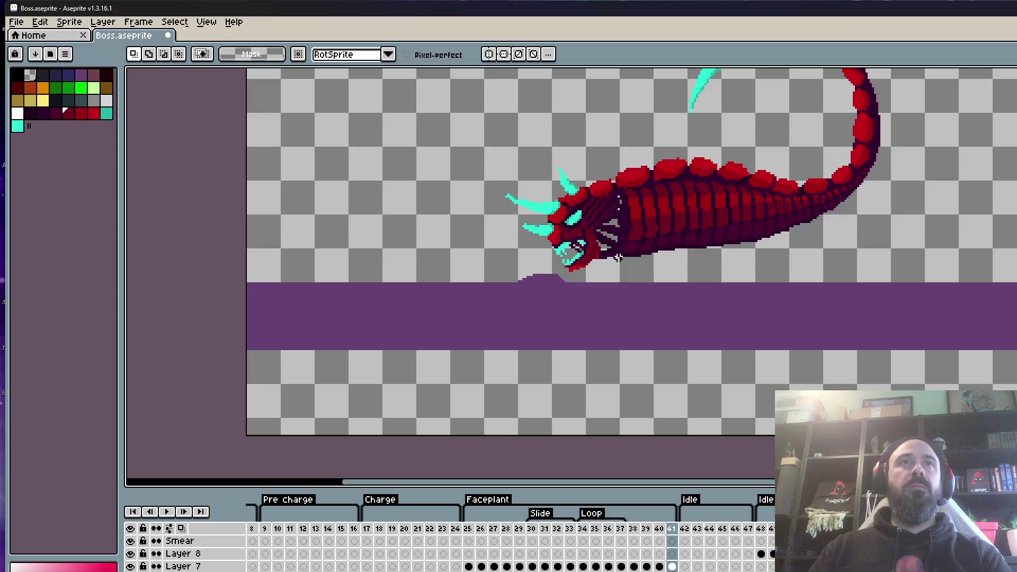
{"action": "key", "text": "Left"}
{"action": "key", "text": "Left"}
{"action": "scroll", "coordinate": [579, 220], "scroll_direction": "up", "scroll_amount": 3}
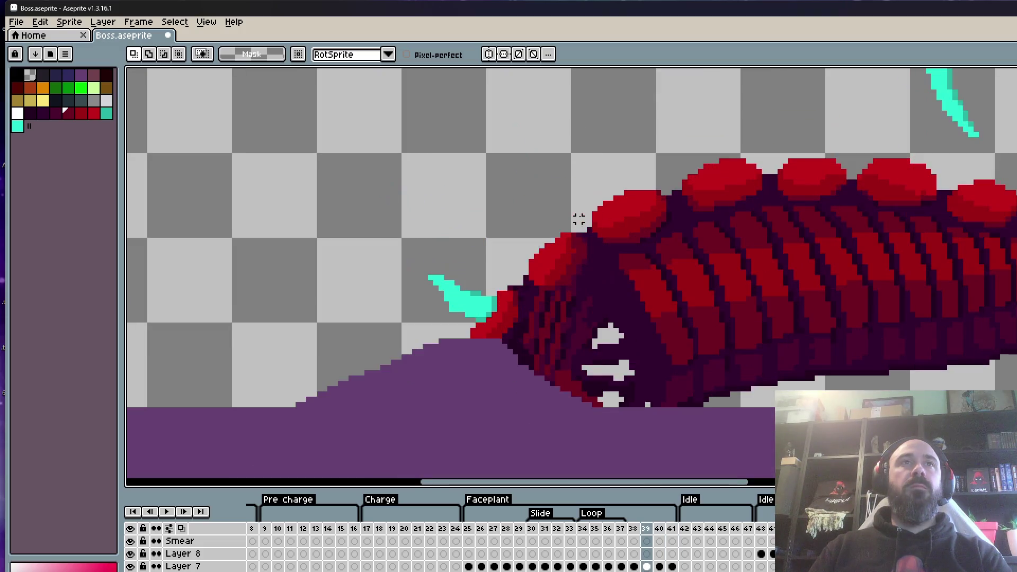
{"action": "key", "text": "Right"}
{"action": "key", "text": "Right"}
{"action": "scroll", "coordinate": [574, 229], "scroll_direction": "up", "scroll_amount": 2}
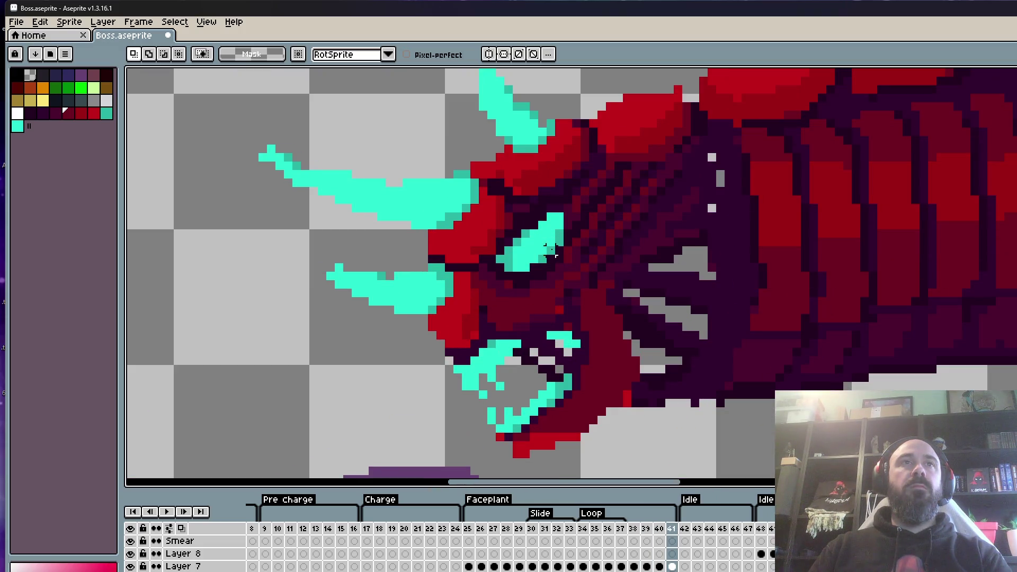
{"action": "key", "text": "Left"}
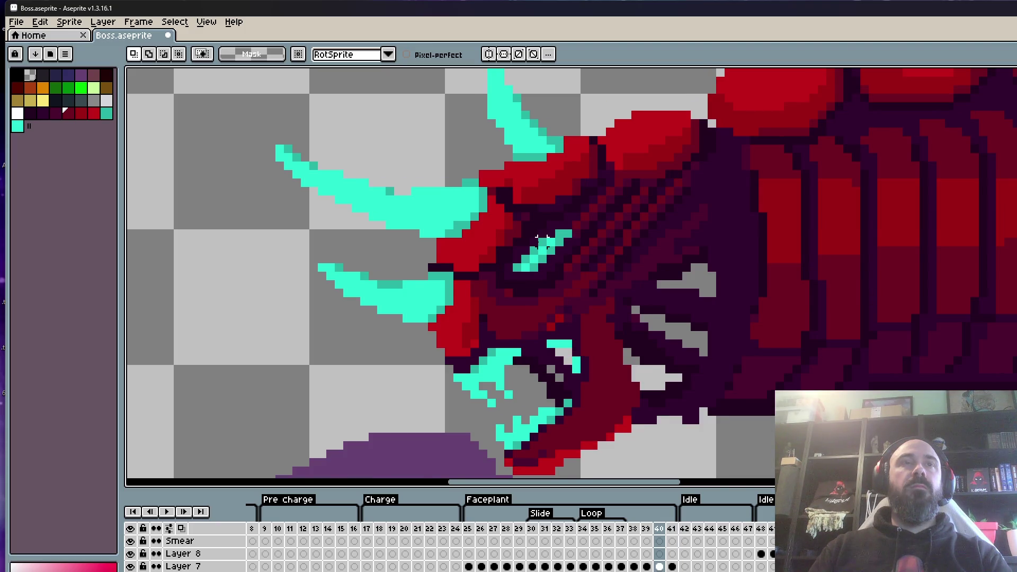
{"action": "scroll", "coordinate": [542, 237], "scroll_direction": "down", "scroll_amount": 3}
{"action": "key", "text": "Right"}
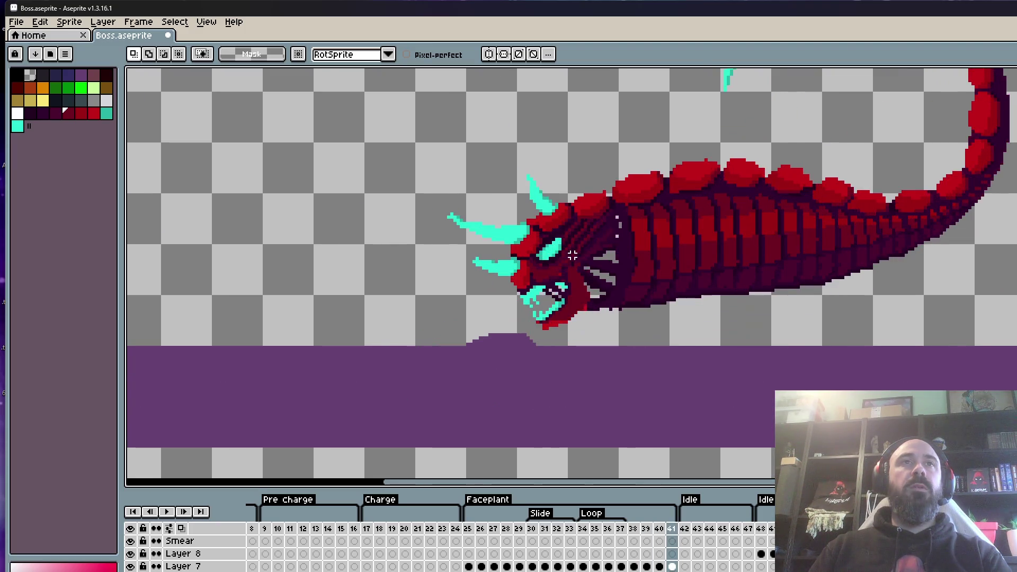
{"action": "scroll", "coordinate": [572, 255], "scroll_direction": "down", "scroll_amount": 2}
{"action": "key", "text": "Left"}
{"action": "key", "text": "Right"}
{"action": "key", "text": "Right"}
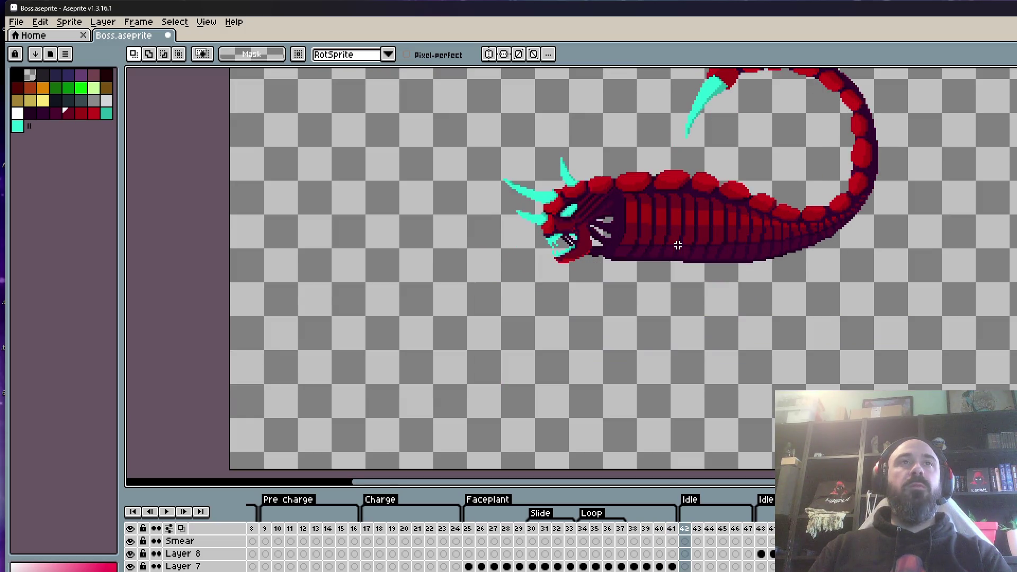
{"action": "key", "text": "Left"}
{"action": "key", "text": "Left"}
Play the animation, then replay it from frame 25, the Faceplant start.
{"action": "key", "text": "Return"}
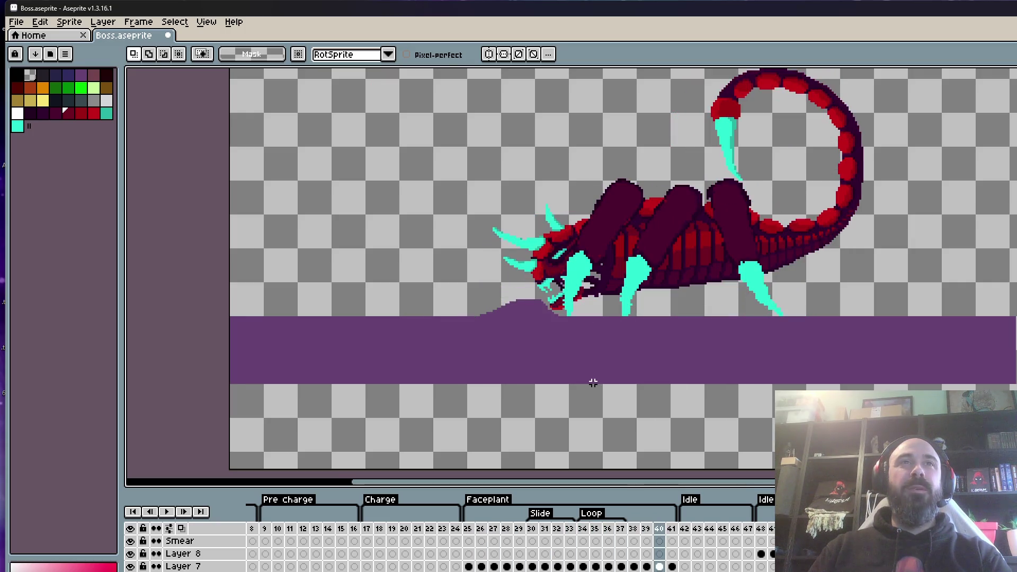
{"action": "key", "text": "Left"}
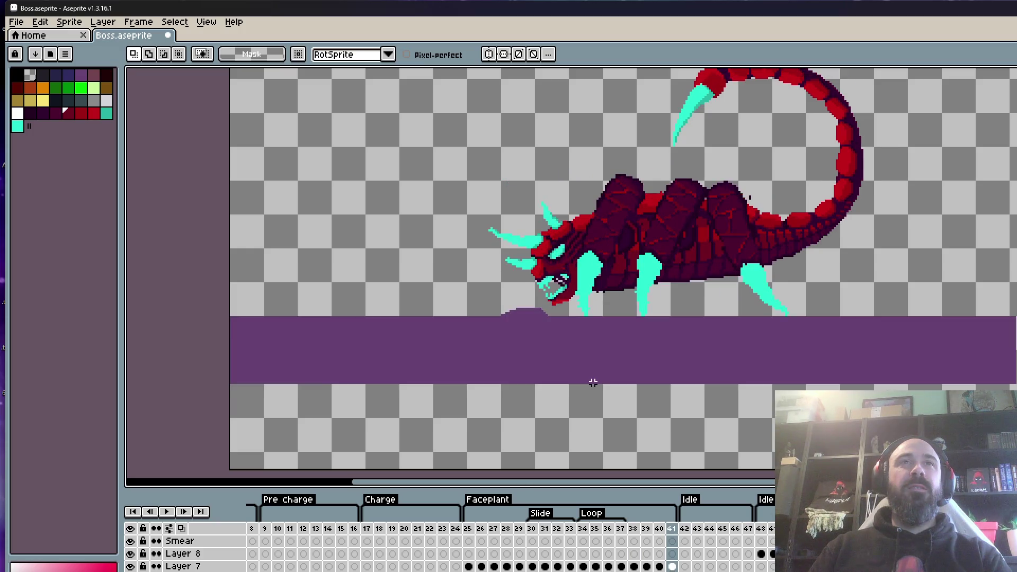
{"action": "key", "text": "Left"}
{"action": "key", "text": "Right"}
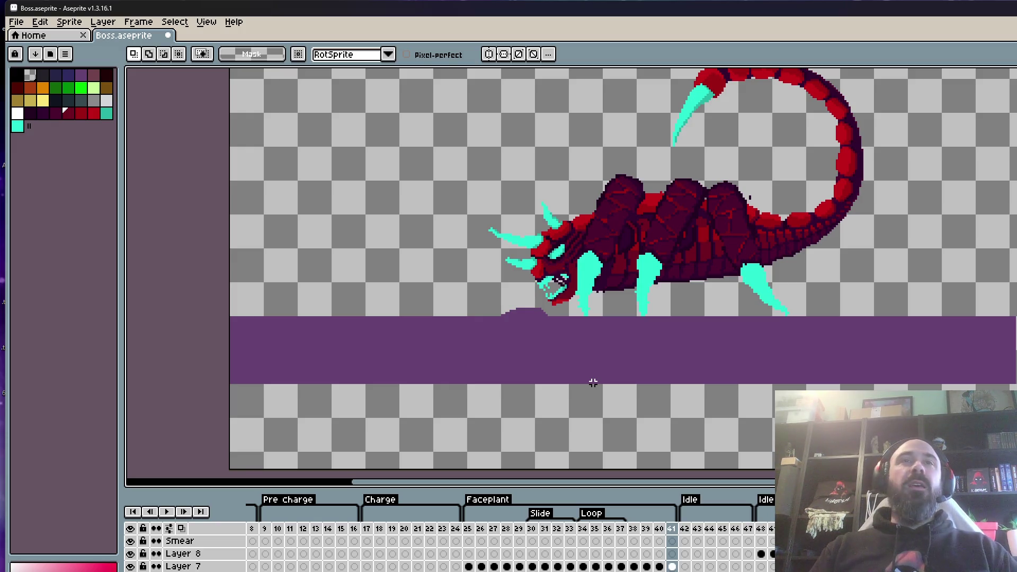
{"action": "left_click", "coordinate": [470, 531]}
{"action": "key", "text": "Return"}
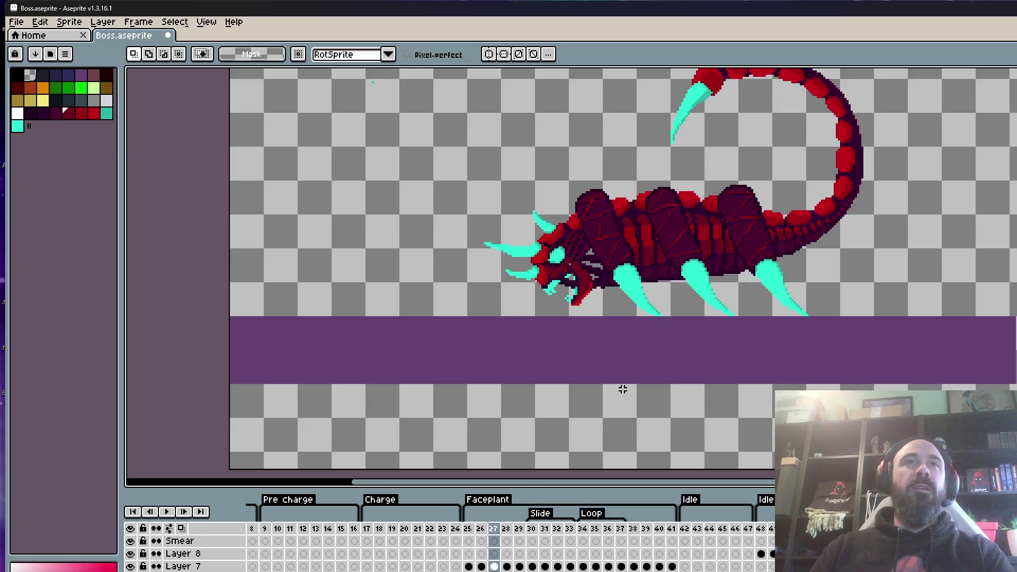
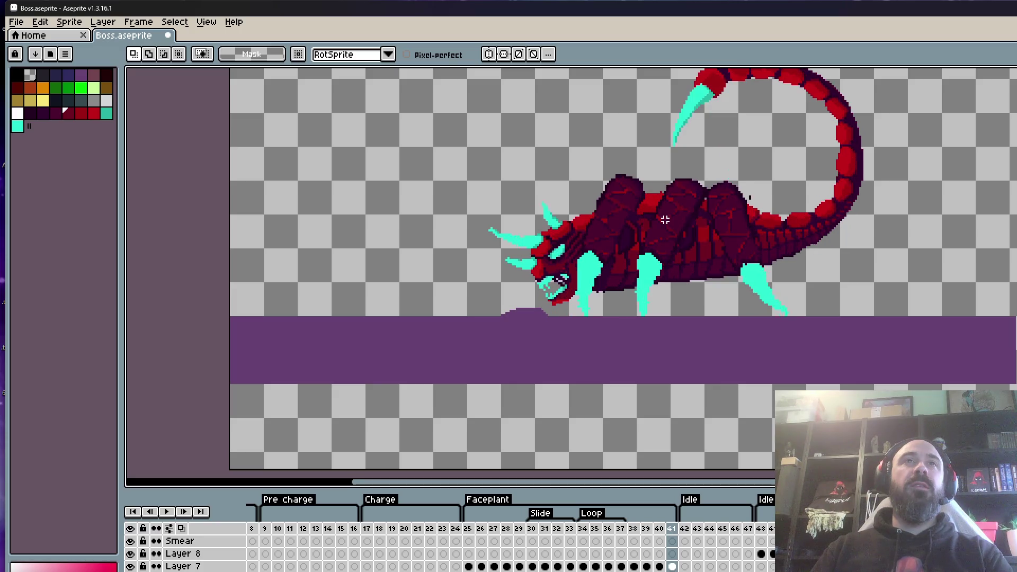
Check the boss pose on frame 9, then scrub the timeline to frame 41.
{"action": "scroll", "coordinate": [665, 219], "scroll_direction": "down", "scroll_amount": 3}
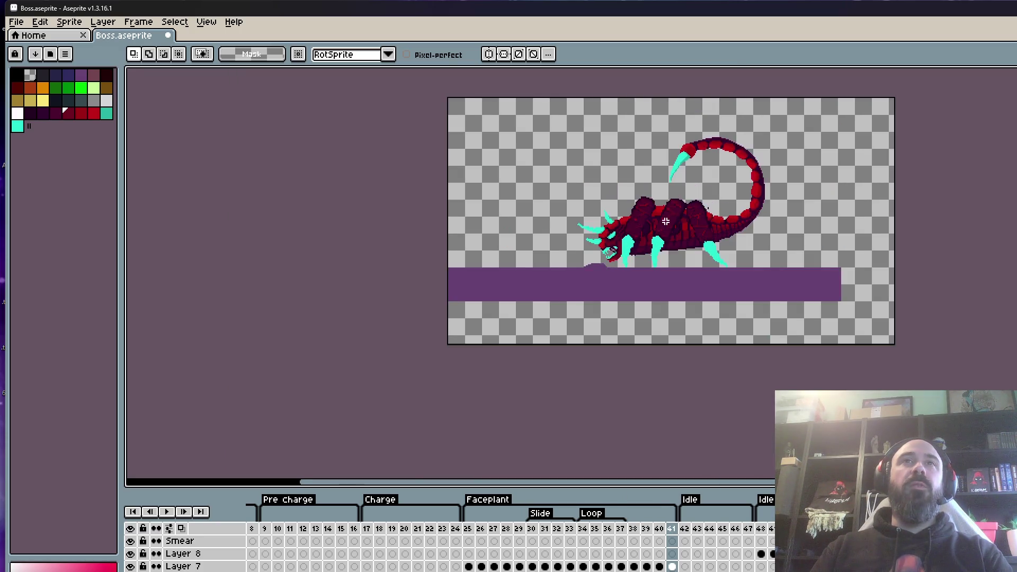
{"action": "scroll", "coordinate": [682, 164], "scroll_direction": "up", "scroll_amount": 3}
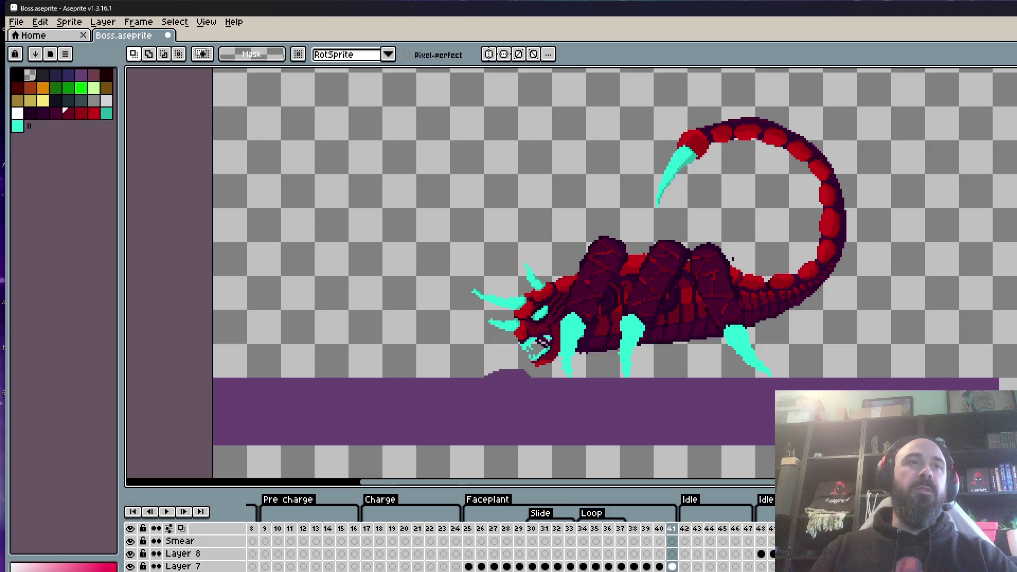
{"action": "left_click", "coordinate": [266, 529]}
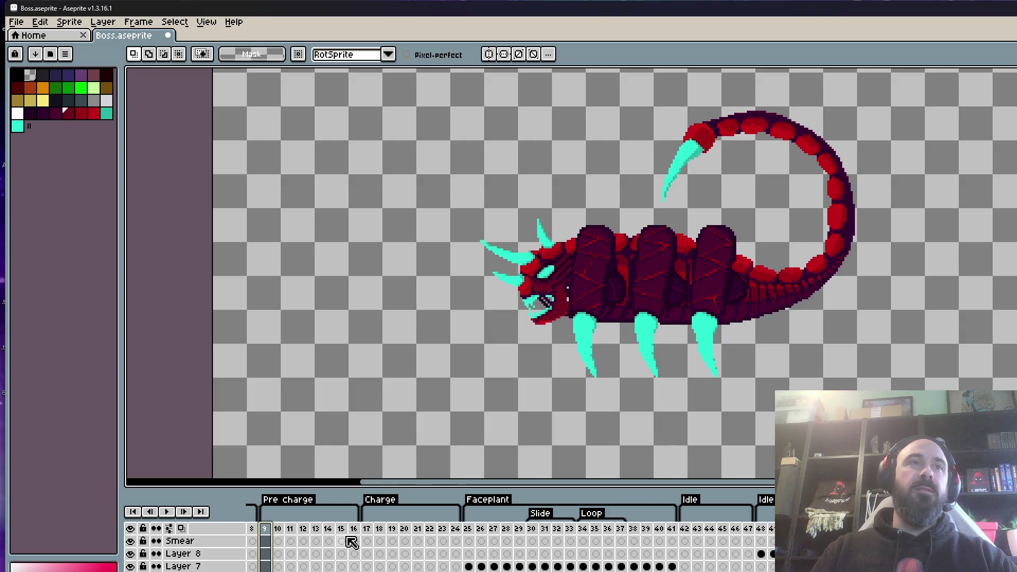
{"action": "mouse_move", "coordinate": [647, 529]}
{"action": "left_mouse_down"}
{"action": "mouse_move", "coordinate": [683, 530]}
{"action": "mouse_move", "coordinate": [671, 530]}
{"action": "left_mouse_up"}
{"action": "left_click", "coordinate": [666, 540]}
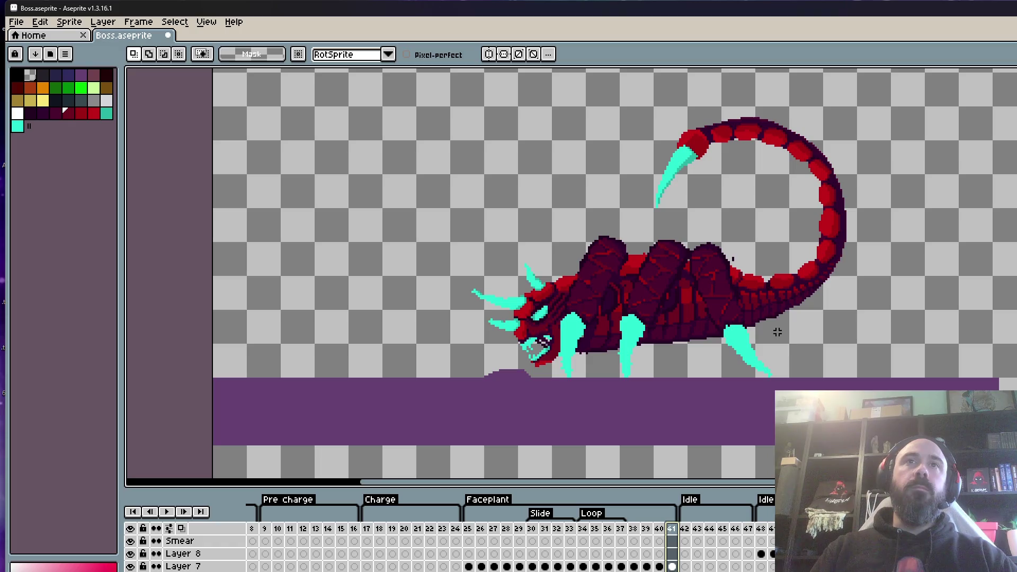
Undo frame 41's legged body, comparing it against the plain worm version before keeping the worm.
{"action": "key", "text": "ctrl+z"}
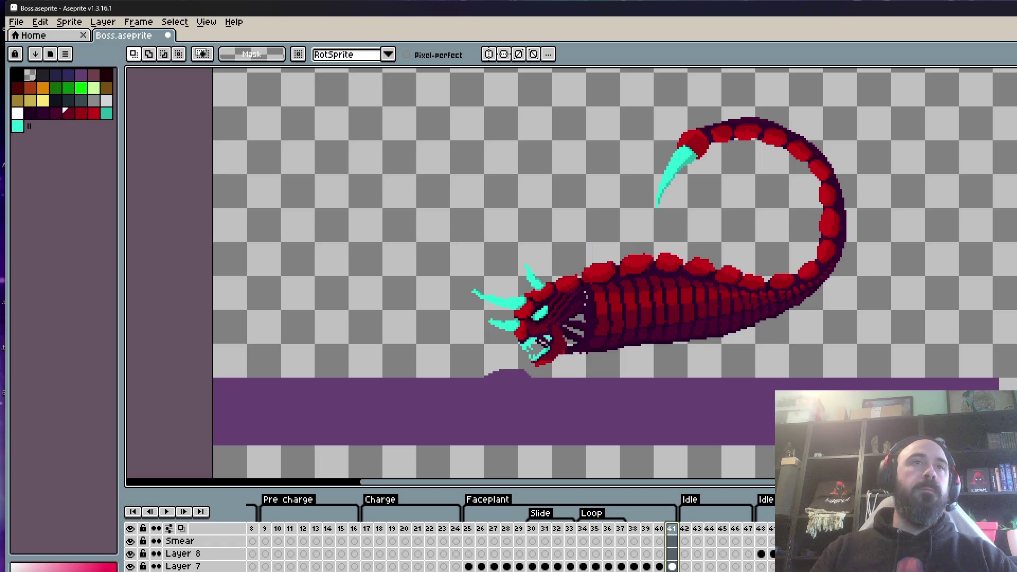
{"action": "key", "text": "ctrl+y"}
{"action": "key", "text": "ctrl+z"}
{"action": "key", "text": "ctrl+y"}
{"action": "key", "text": "ctrl+z"}
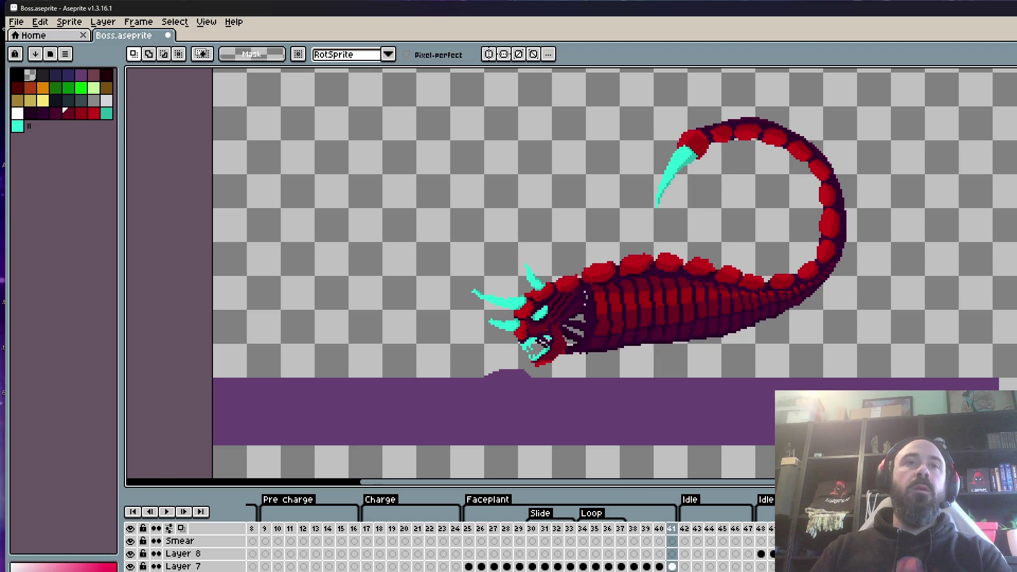
{"action": "scroll", "coordinate": [510, 533], "scroll_direction": "left", "scroll_amount": 3}
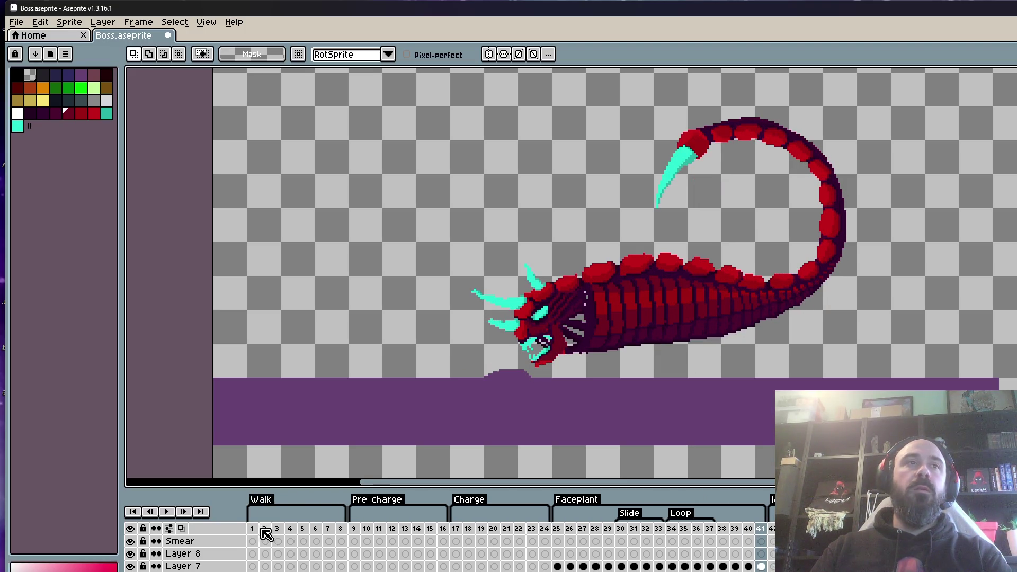
{"action": "left_click_drag", "start_coordinate": [356, 529], "coordinate": [458, 538]}
{"action": "left_click", "coordinate": [456, 528]}
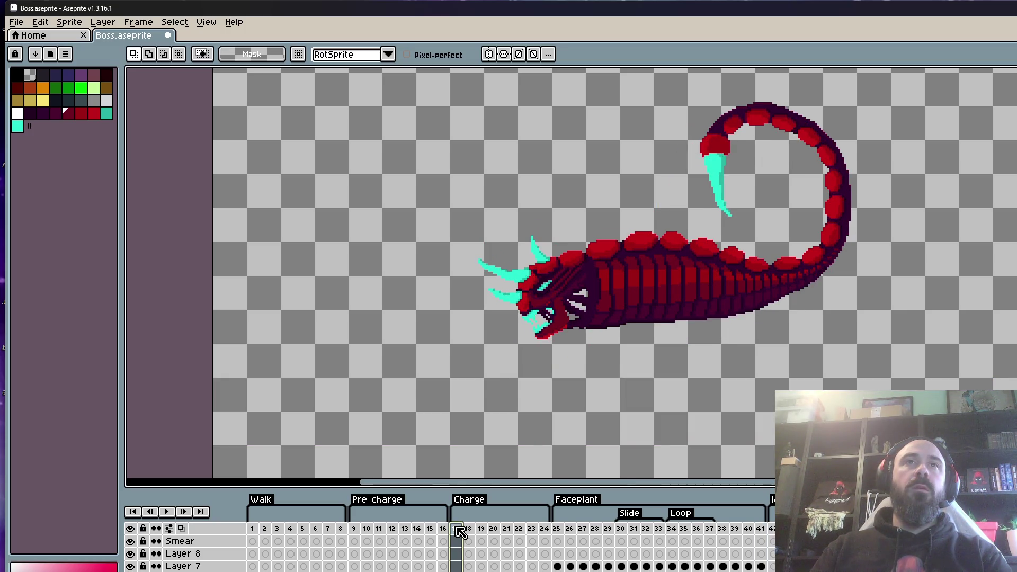
{"action": "left_click", "coordinate": [765, 529]}
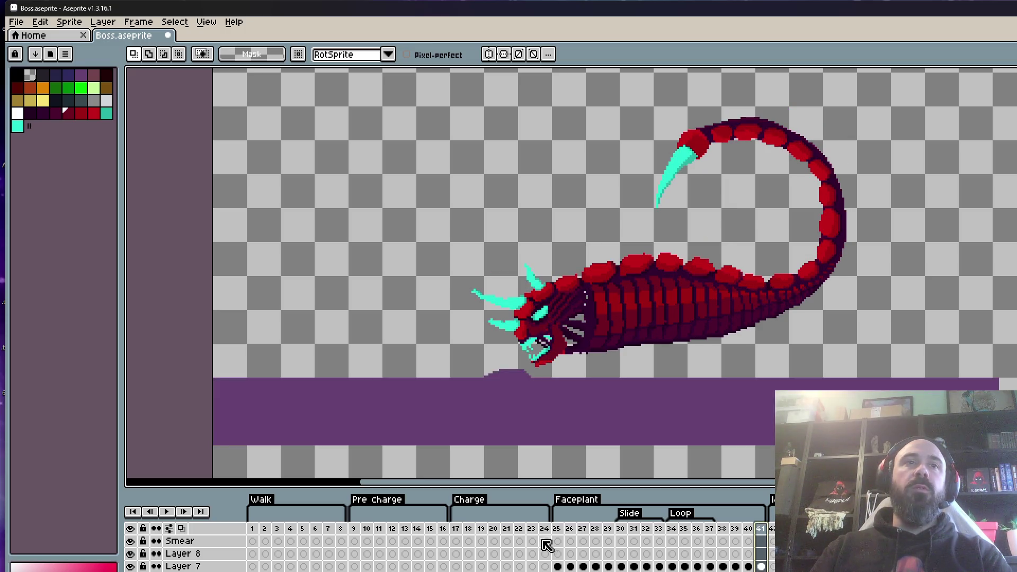
{"action": "left_click_drag", "start_coordinate": [459, 536], "coordinate": [560, 545]}
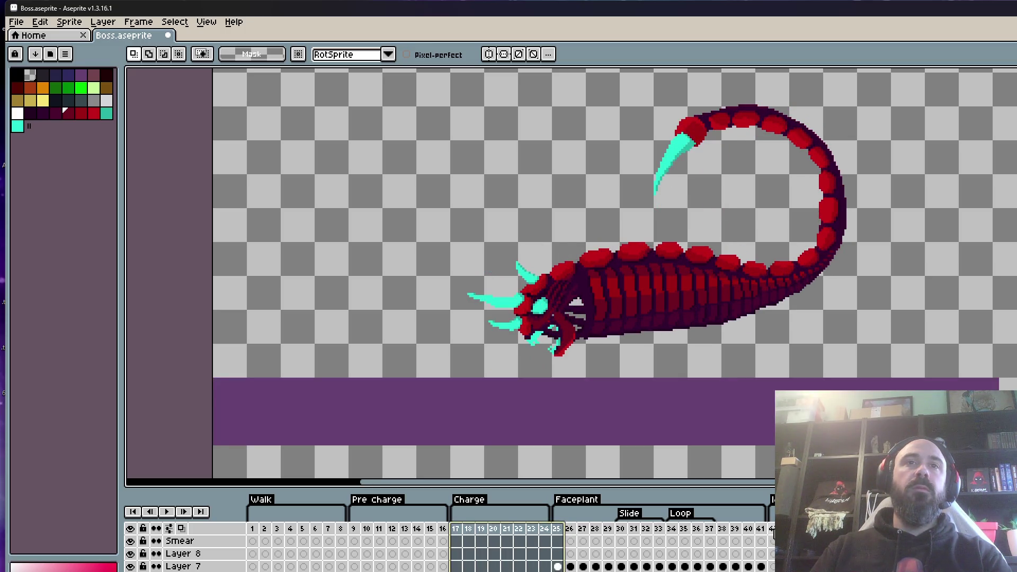
{"action": "left_click", "coordinate": [771, 529]}
{"action": "left_click_drag", "start_coordinate": [722, 535], "coordinate": [766, 537]}
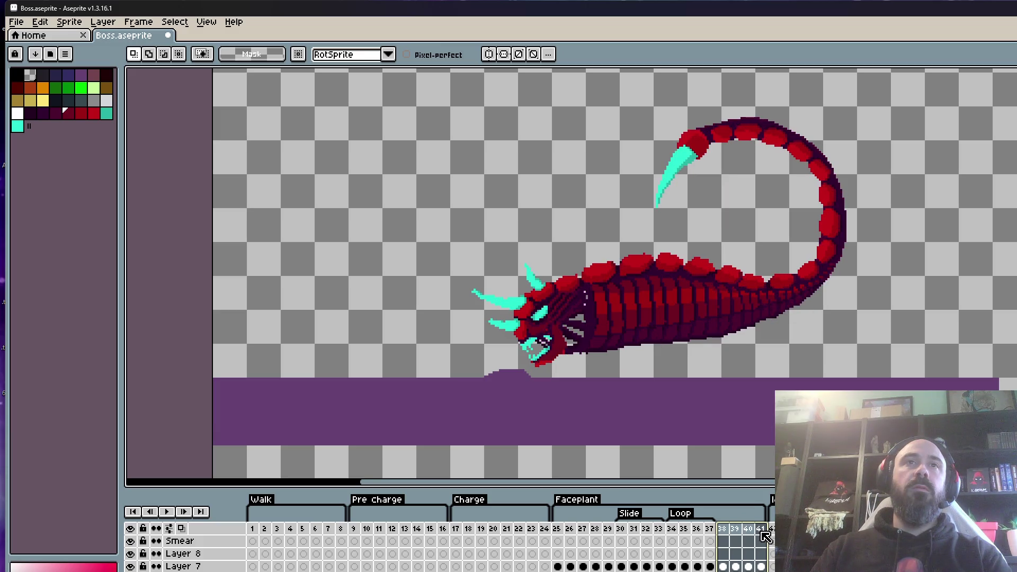
{"action": "left_click", "coordinate": [749, 537]}
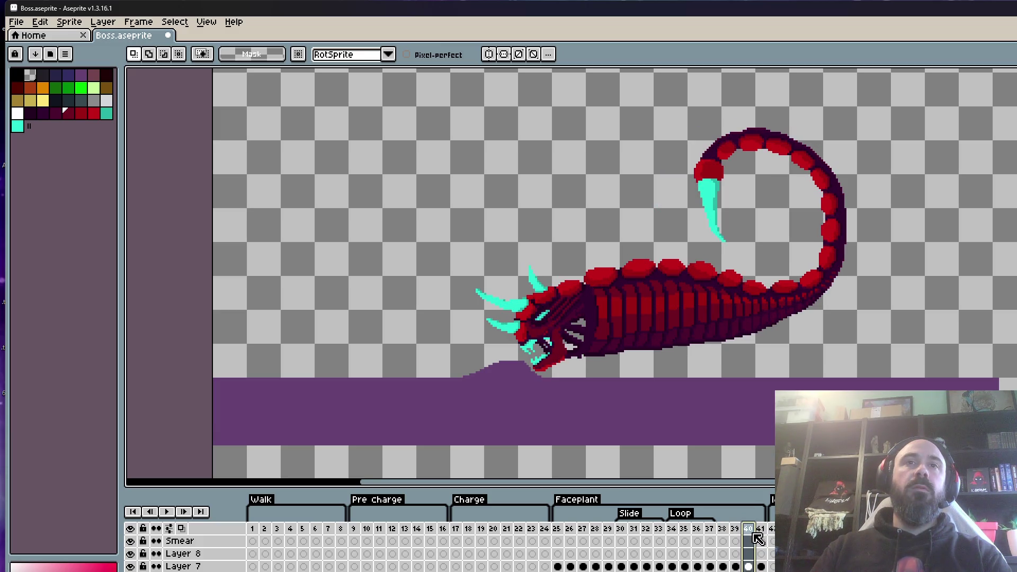
{"action": "left_click", "coordinate": [766, 539]}
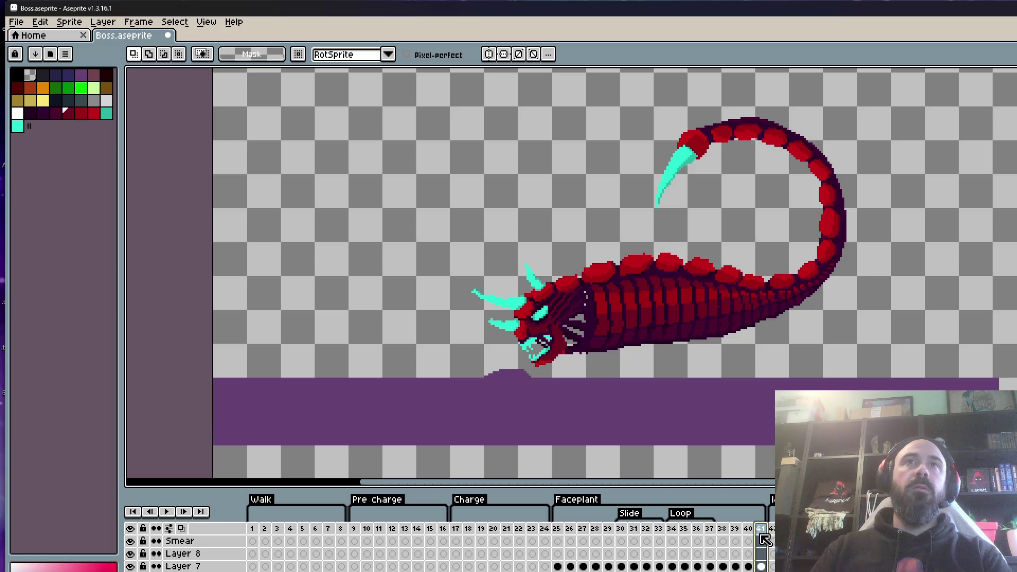
Zoom in, flip back and forth between frames 39, 40 and 41, then play the animation.
{"action": "scroll", "coordinate": [842, 214], "scroll_direction": "up", "scroll_amount": 1}
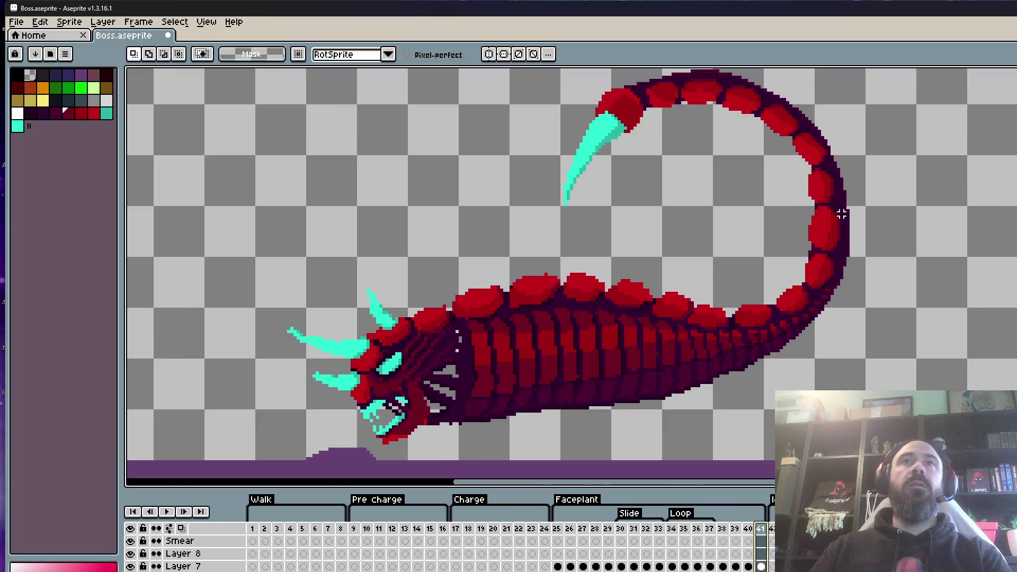
{"action": "scroll", "coordinate": [842, 213], "scroll_direction": "up", "scroll_amount": 1}
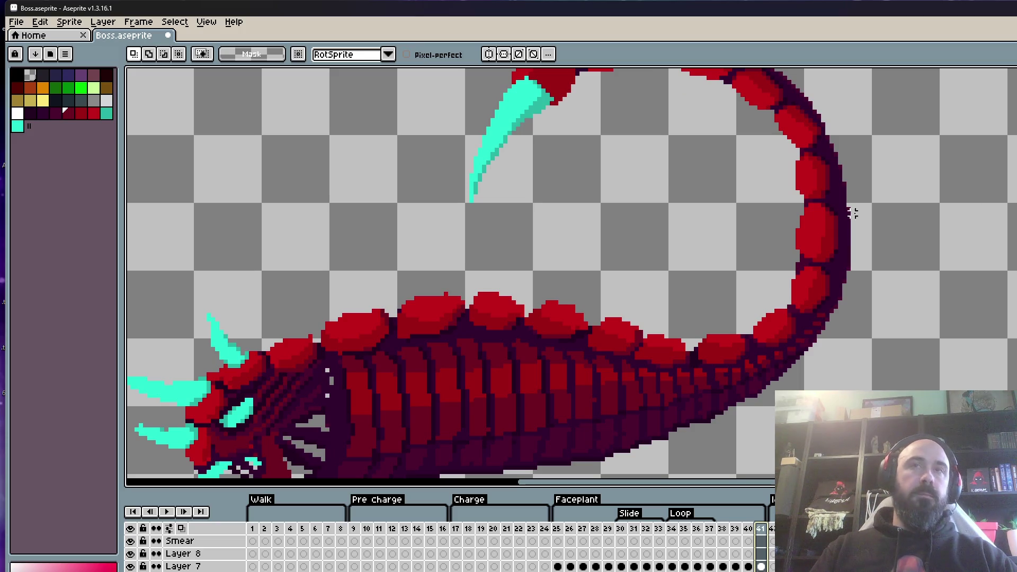
{"action": "scroll", "coordinate": [781, 199], "scroll_direction": "down", "scroll_amount": 1}
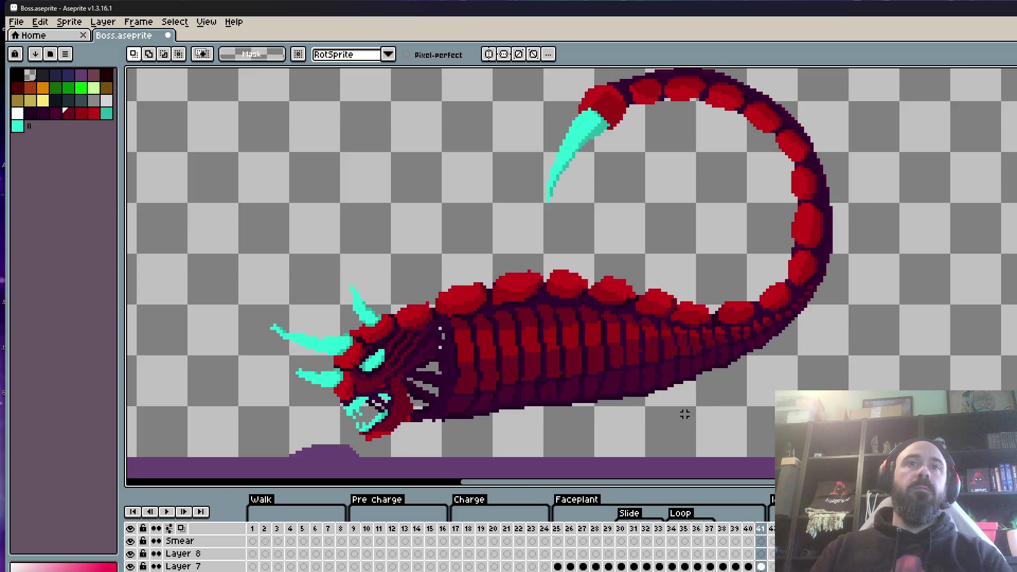
{"action": "key", "text": "comma"}
{"action": "key", "text": "comma"}
{"action": "key", "text": "period"}
{"action": "key", "text": "period"}
{"action": "key", "text": "comma"}
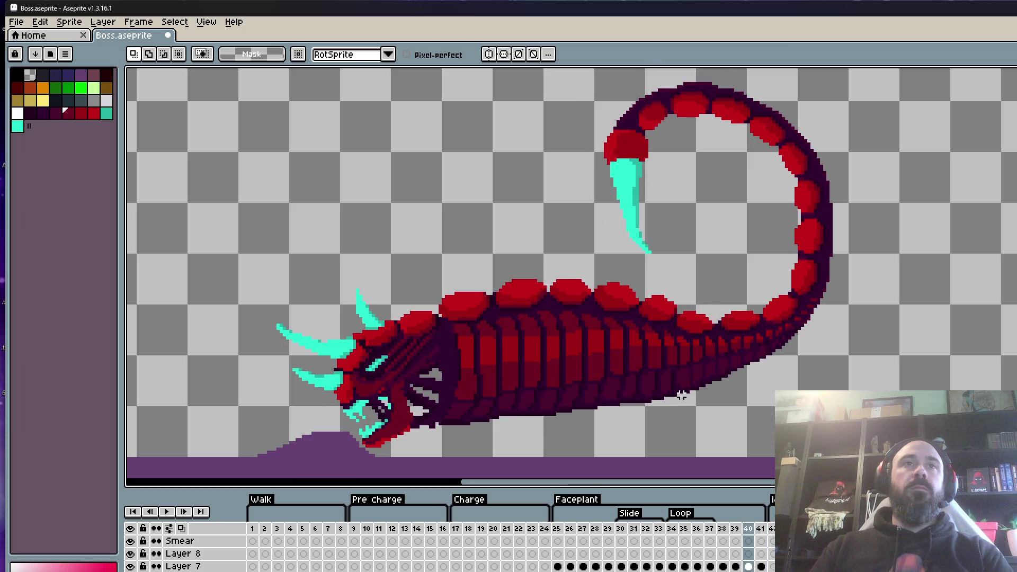
{"action": "key", "text": "comma"}
{"action": "key", "text": "period"}
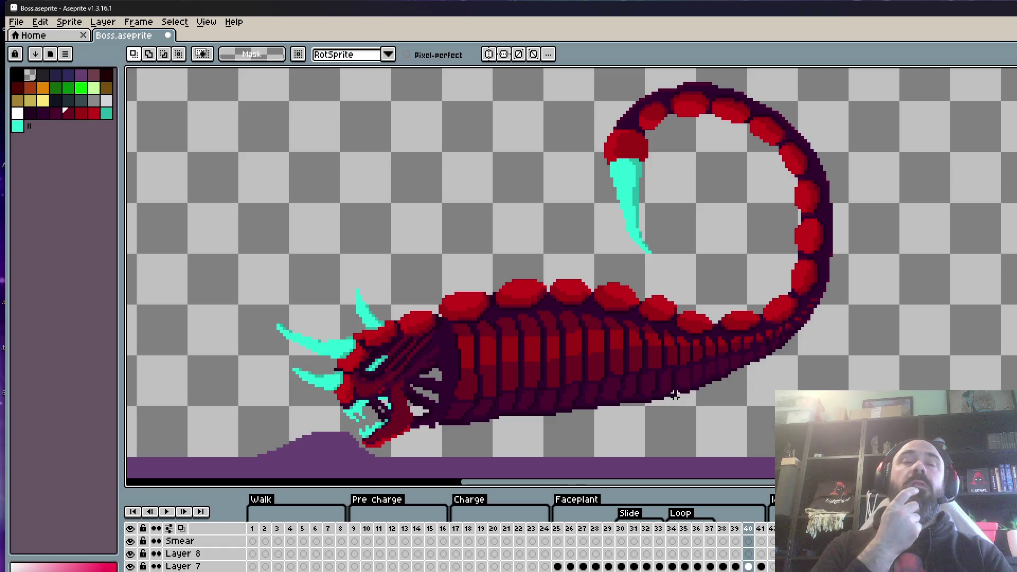
{"action": "key", "text": "Return"}
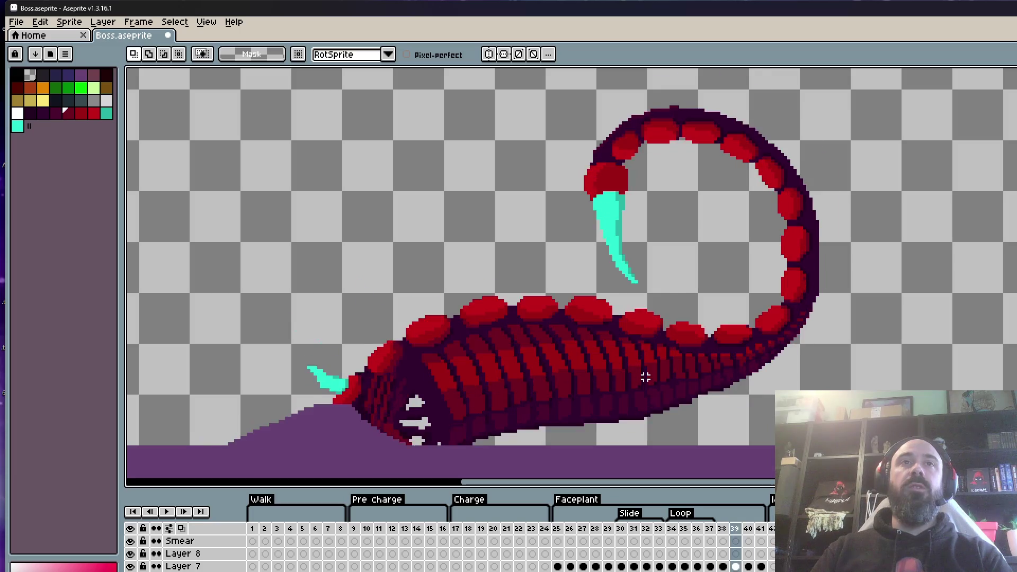
{"action": "scroll", "coordinate": [645, 377], "scroll_direction": "down", "scroll_amount": 1}
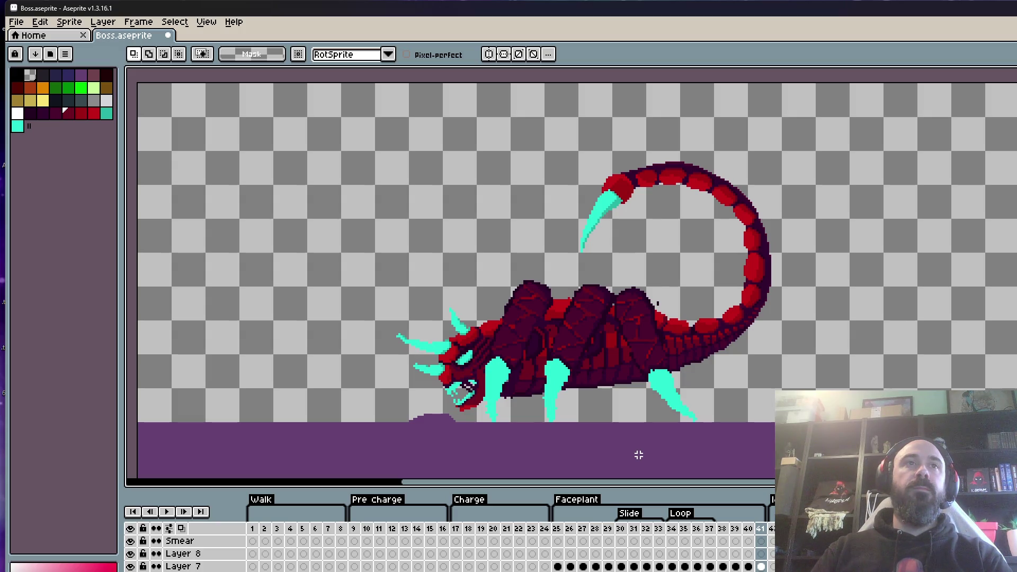
Play and stop the animation, compare frames 40 and 41, then restart playback from frame 41.
{"action": "key", "text": "Right"}
{"action": "key", "text": "Return"}
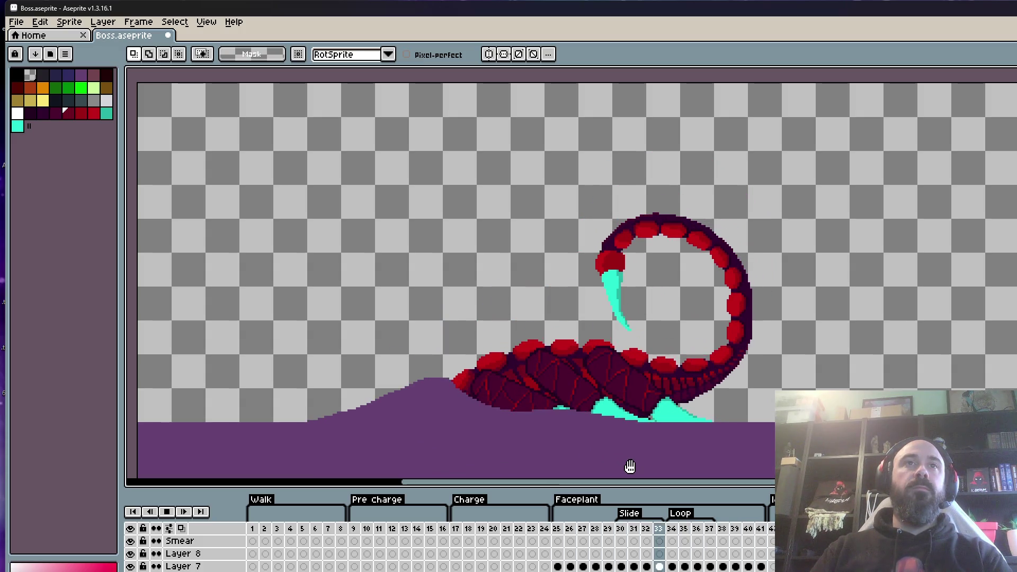
{"action": "key", "text": "Return"}
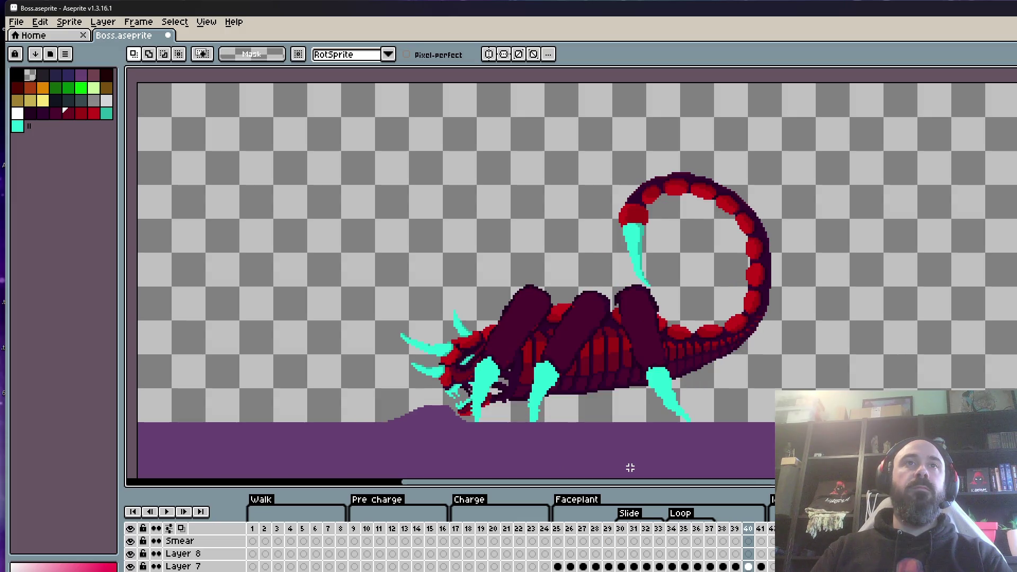
{"action": "key", "text": "Right"}
{"action": "key", "text": "Left"}
{"action": "key", "text": "Right"}
{"action": "key", "text": "Left"}
{"action": "key", "text": "Right"}
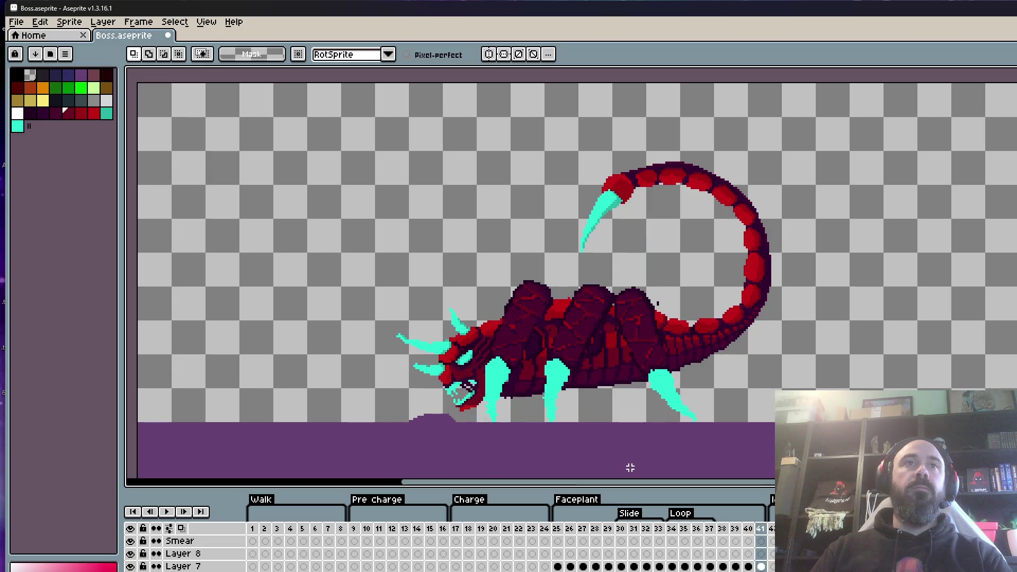
{"action": "key", "text": "Return"}
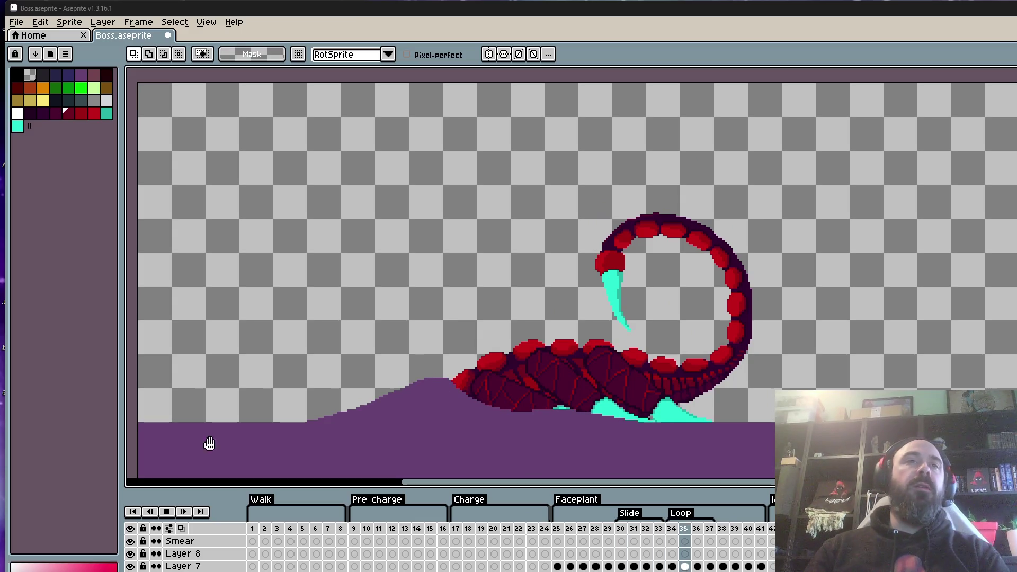
Stop playback and flip between frames 39, 40 and 41 to compare the poses.
{"action": "left_click", "coordinate": [166, 511]}
{"action": "left_click", "coordinate": [735, 528]}
{"action": "key", "text": "Right"}
{"action": "key", "text": "Right"}
{"action": "key", "text": "Left"}
{"action": "key", "text": "Left"}
{"action": "key", "text": "Right"}
{"action": "key", "text": "Right"}
{"action": "key", "text": "Left"}
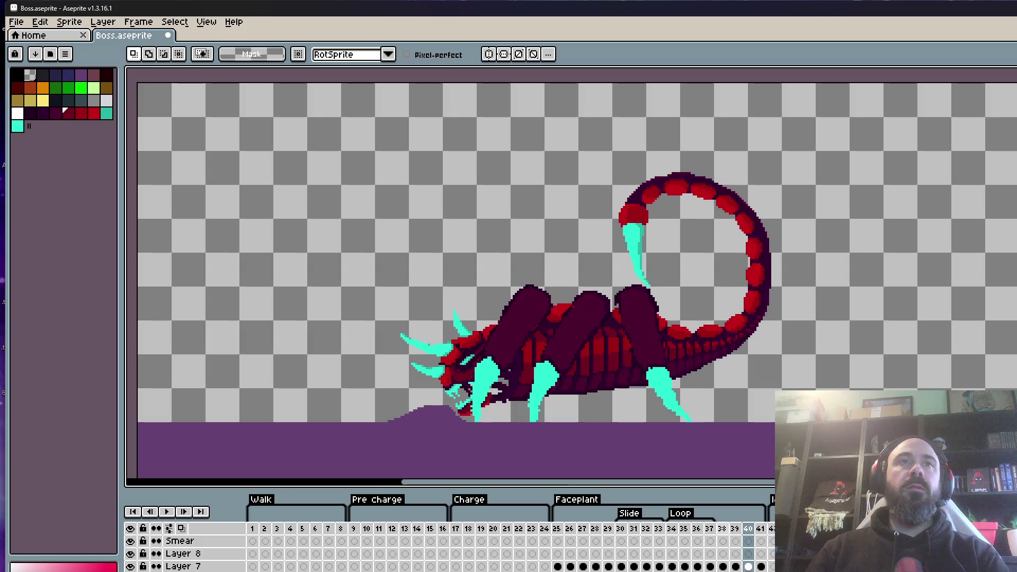
{"action": "key", "text": "Left"}
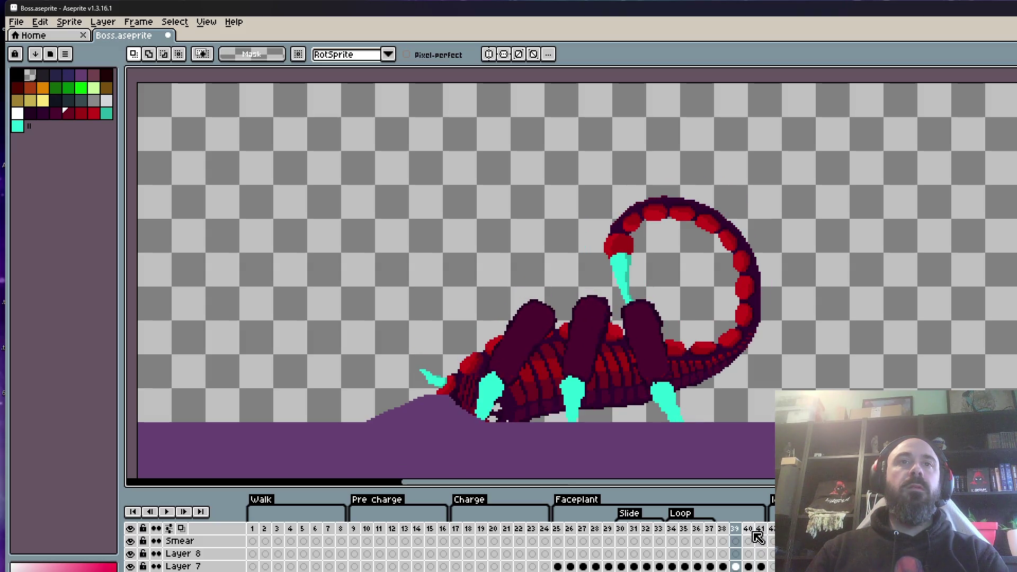
{"action": "key", "text": "Right"}
{"action": "key", "text": "Right"}
{"action": "left_click", "coordinate": [748, 529]}
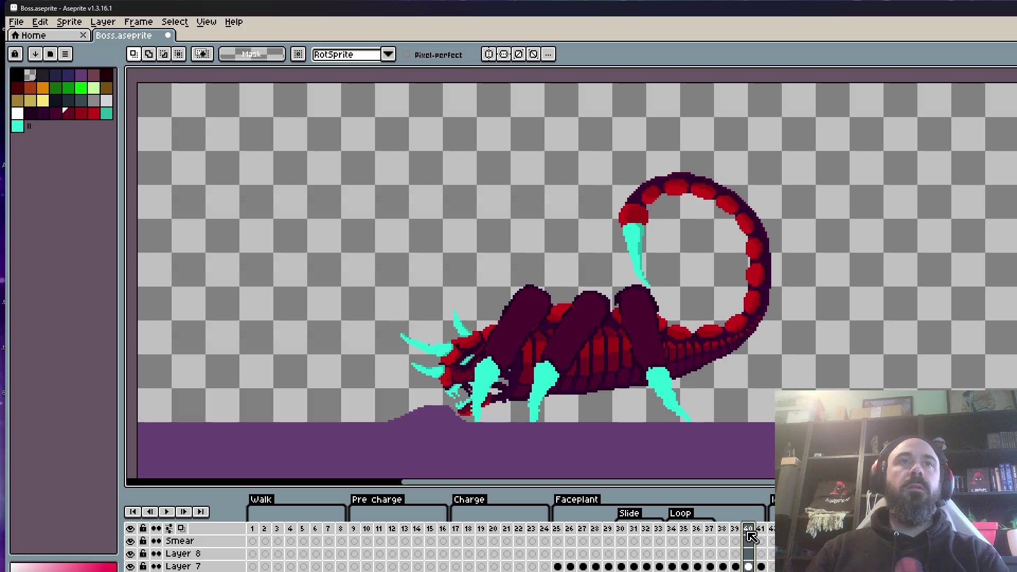
{"action": "left_click", "coordinate": [762, 529]}
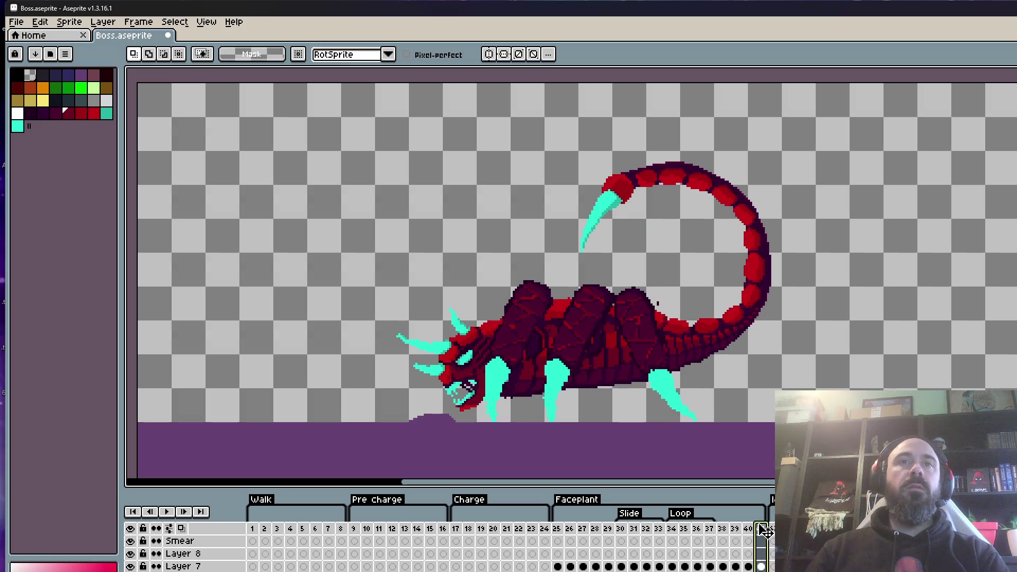
{"action": "left_click", "coordinate": [748, 530]}
Replay the animation briefly, step through neighbouring frames, then play the Faceplant tag sequence.
{"action": "key", "text": "Return"}
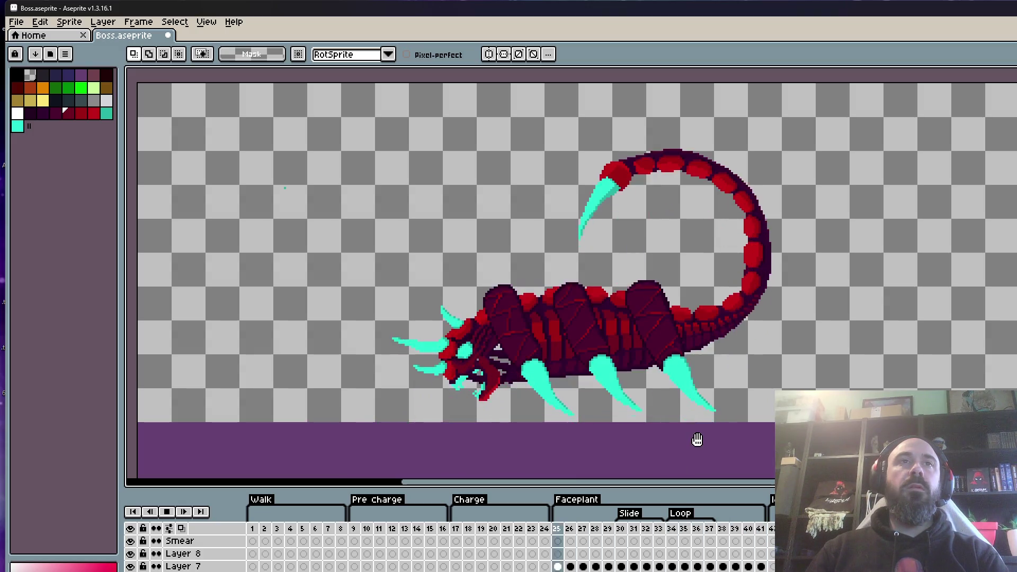
{"action": "key", "text": "Return"}
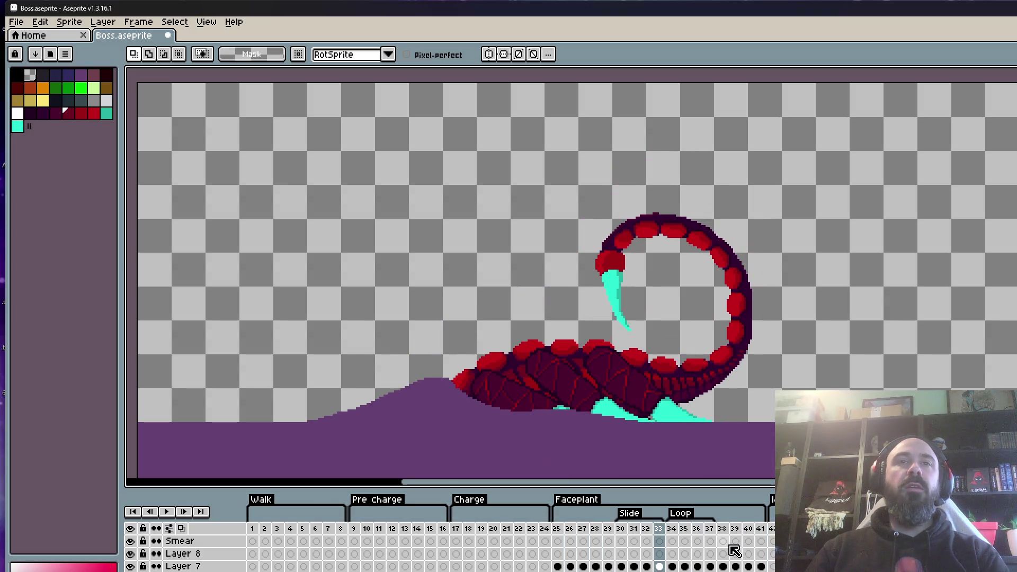
{"action": "key", "text": "Return"}
{"action": "key", "text": "Right"}
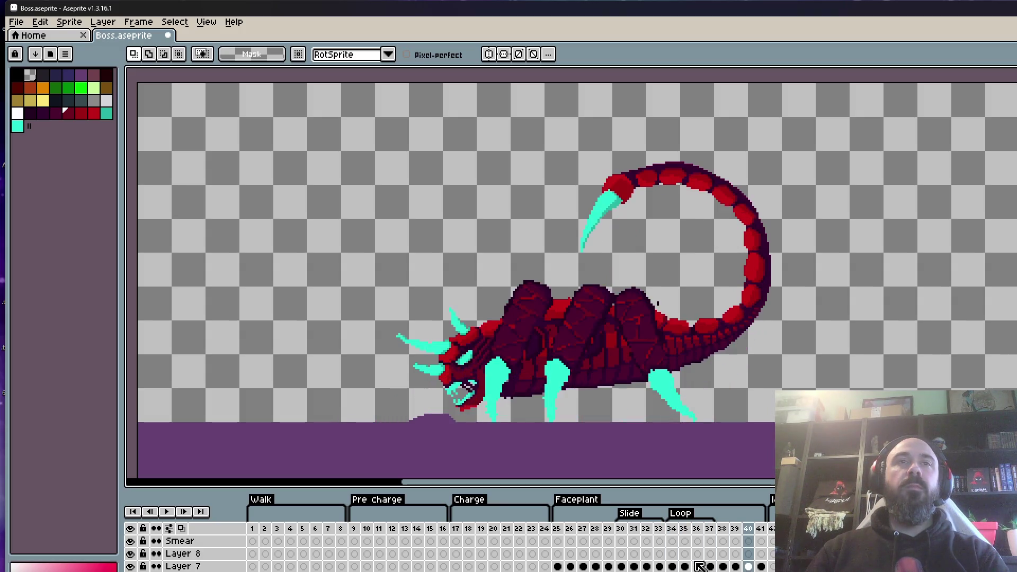
{"action": "key", "text": "Right"}
{"action": "key", "text": "Left"}
{"action": "key", "text": "Right"}
{"action": "key", "text": "Left"}
{"action": "key", "text": "Left"}
{"action": "left_click", "coordinate": [566, 531]}
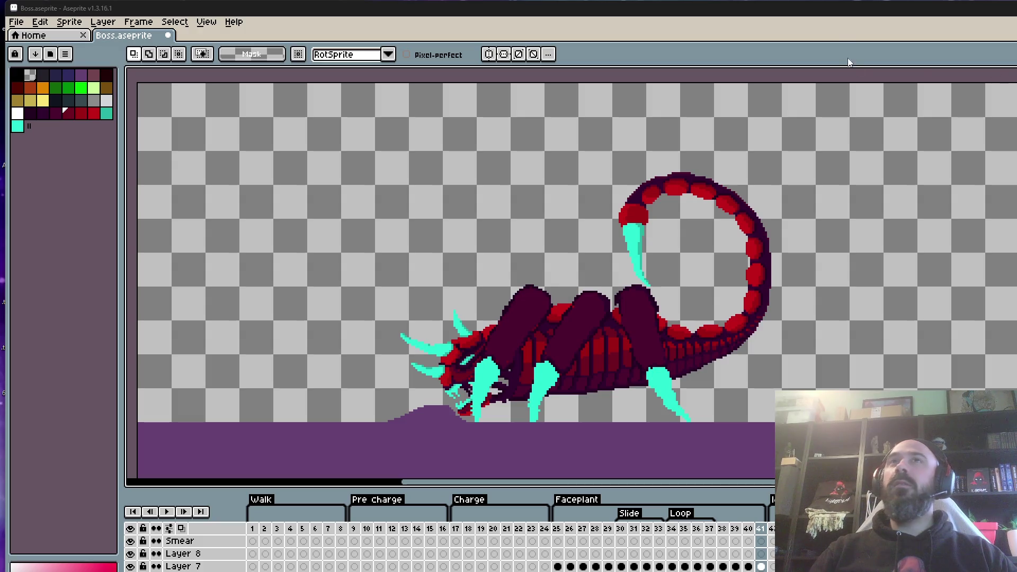
{"action": "key", "text": "alt+Tab"}
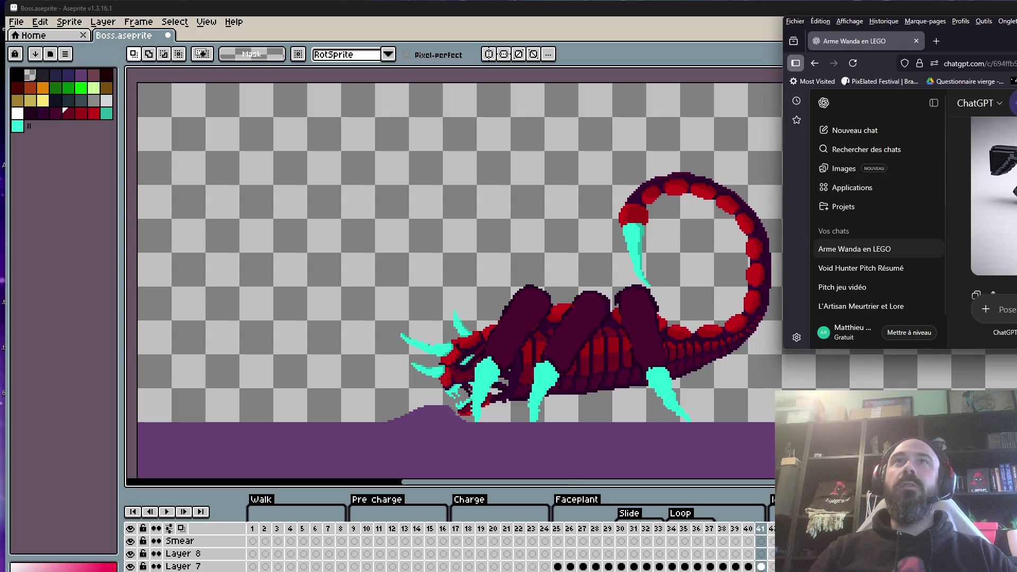
Maximize the browser window and drop an image file into the ChatGPT conversation.
{"action": "scroll", "coordinate": [732, 237], "scroll_direction": "down", "scroll_amount": 10}
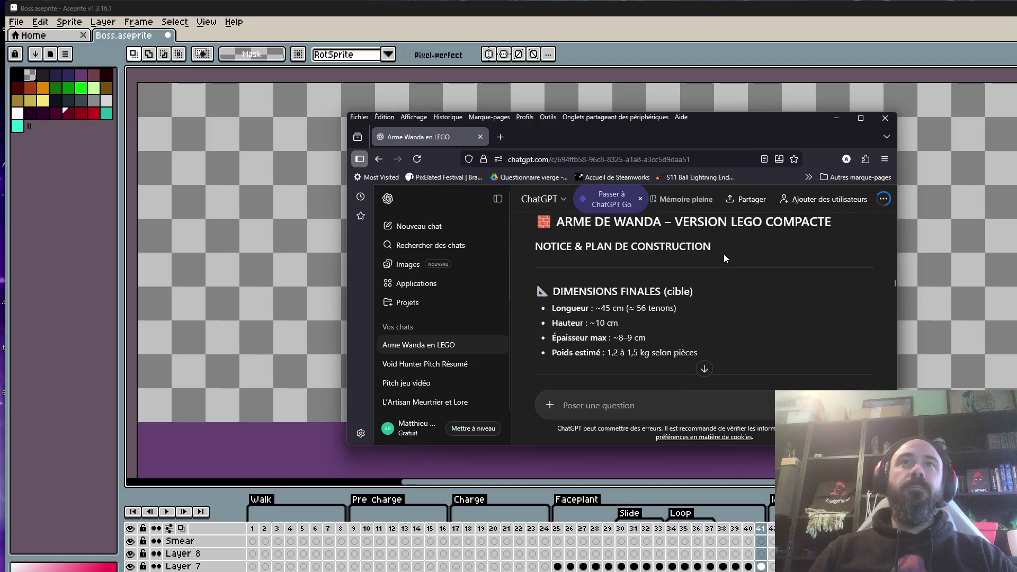
{"action": "scroll", "coordinate": [709, 270], "scroll_direction": "down", "scroll_amount": 10}
{"action": "scroll", "coordinate": [646, 308], "scroll_direction": "up", "scroll_amount": 5}
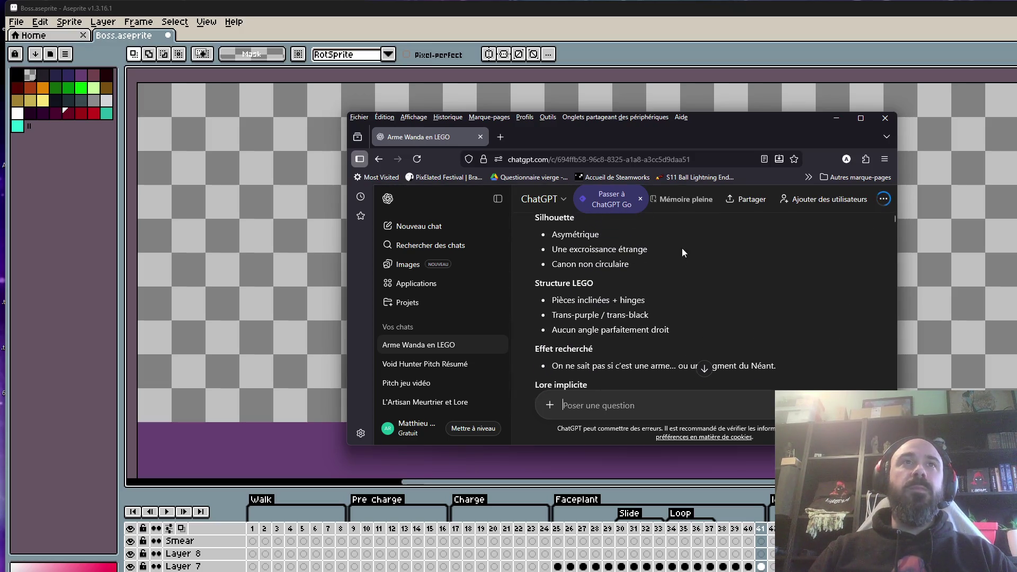
{"action": "scroll", "coordinate": [684, 250], "scroll_direction": "up", "scroll_amount": 6}
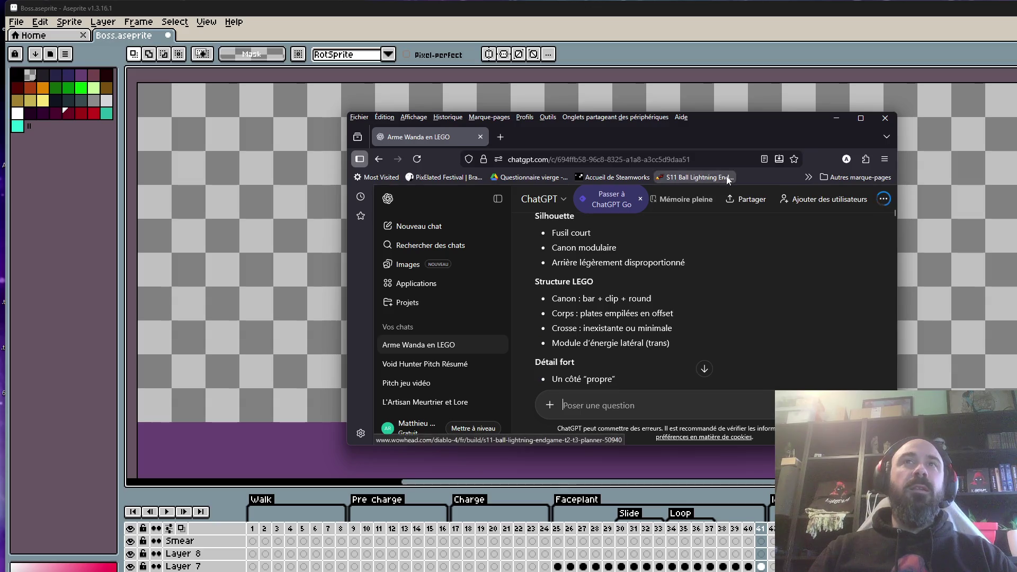
{"action": "scroll", "coordinate": [746, 294], "scroll_direction": "up", "scroll_amount": 5}
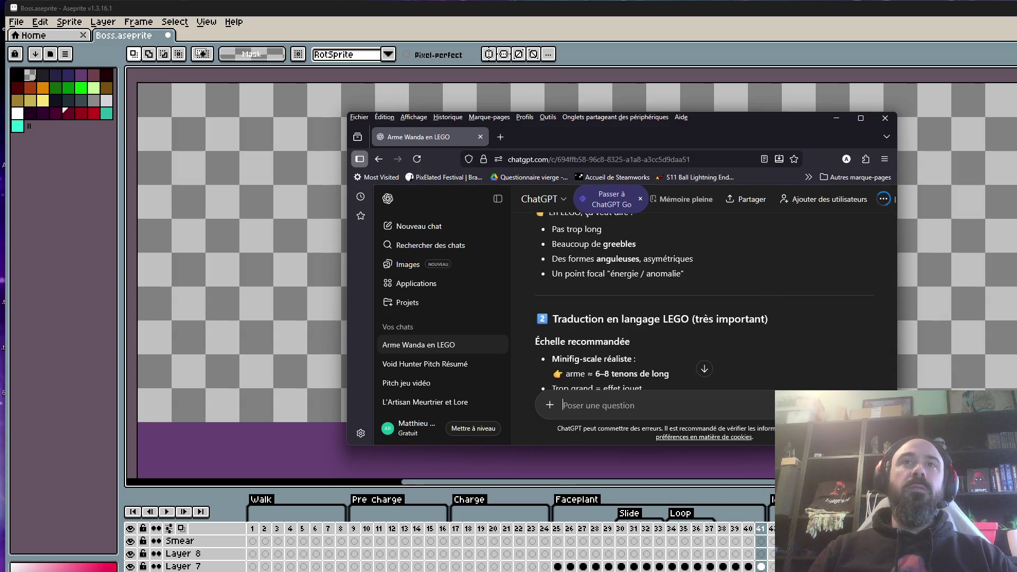
{"action": "key", "text": "super+Up"}
{"action": "scroll", "coordinate": [843, 373], "scroll_direction": "up", "scroll_amount": 4}
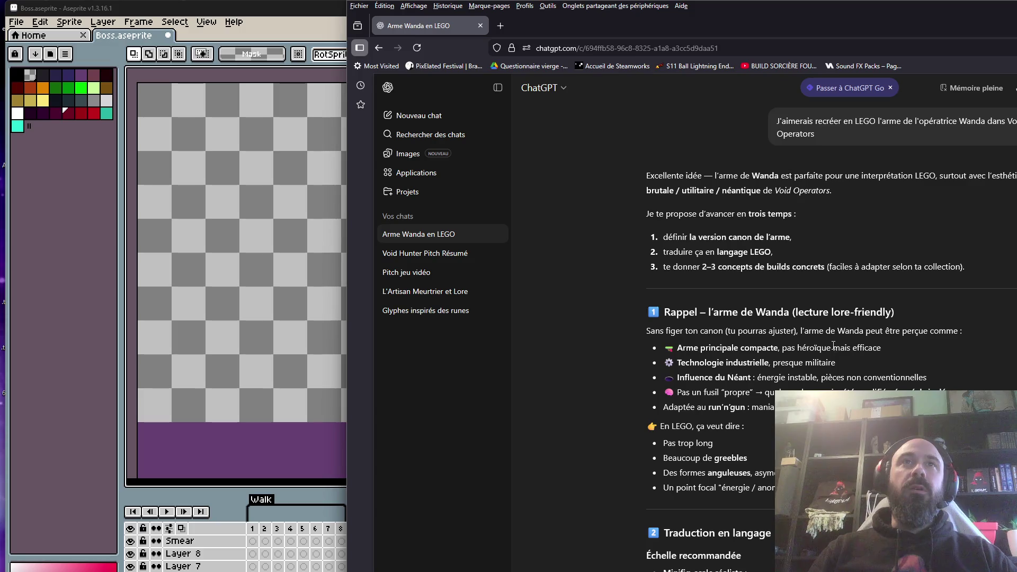
{"action": "scroll", "coordinate": [906, 266], "scroll_direction": "down", "scroll_amount": 10}
{"action": "scroll", "coordinate": [906, 288], "scroll_direction": "down", "scroll_amount": 15}
{"action": "scroll", "coordinate": [917, 277], "scroll_direction": "up", "scroll_amount": 10}
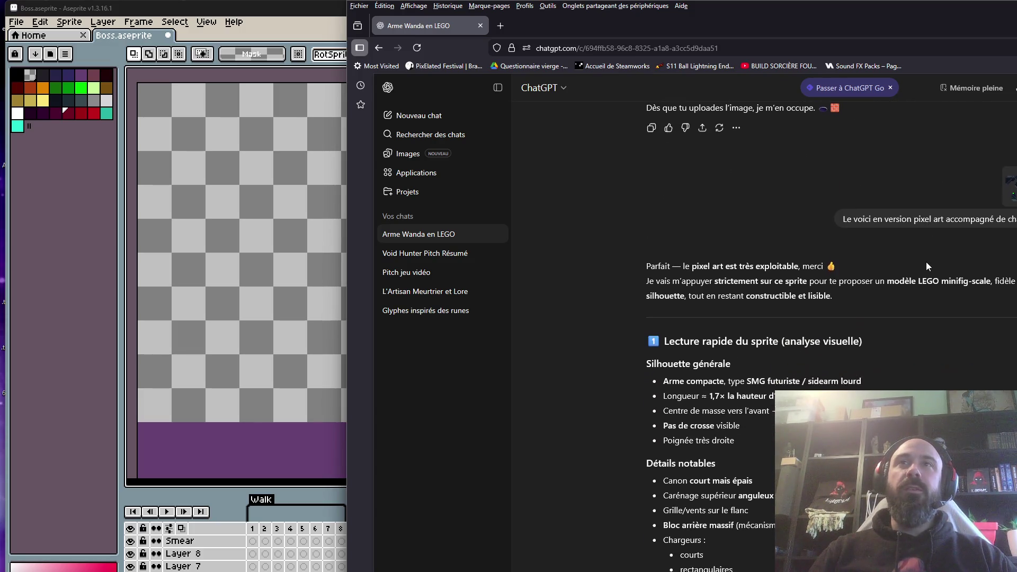
{"action": "scroll", "coordinate": [926, 262], "scroll_direction": "up", "scroll_amount": 4}
{"action": "left_click_drag", "start_coordinate": [784, 423], "coordinate": [768, 407]}
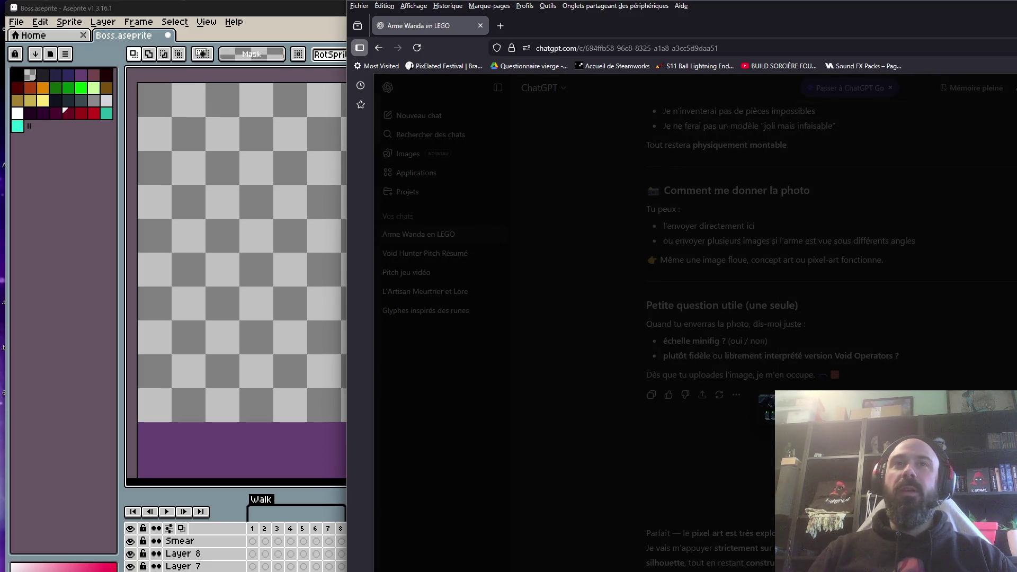
{"action": "left_click_drag", "start_coordinate": [832, 31], "coordinate": [698, 12]}
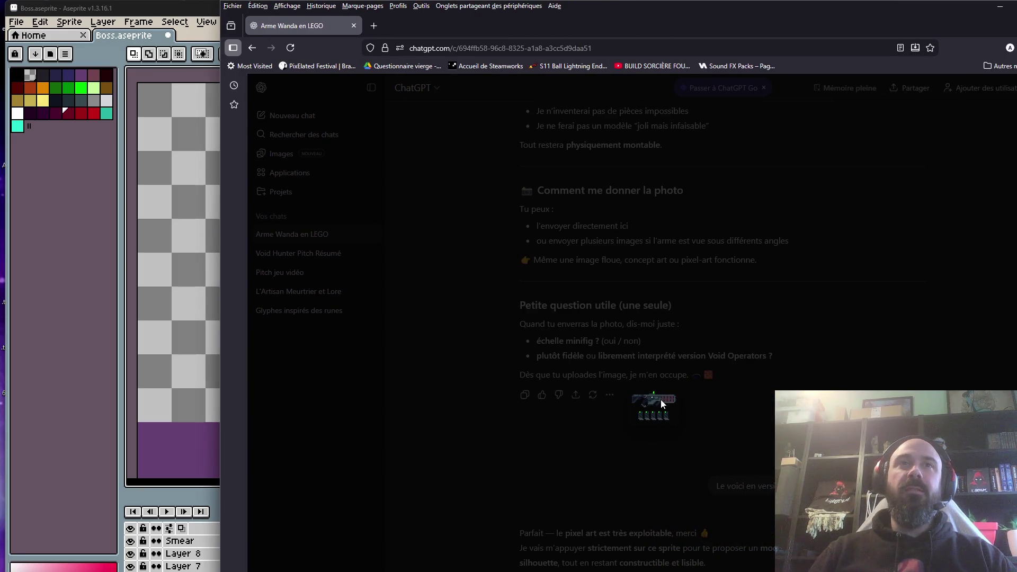
{"action": "left_click_drag", "start_coordinate": [654, 402], "coordinate": [699, 390]}
Scroll back through the LEGO chat, highlighting parts of the earlier request including the 40–50 cm text.
{"action": "scroll", "coordinate": [694, 360], "scroll_direction": "down", "scroll_amount": 20}
{"action": "scroll", "coordinate": [685, 319], "scroll_direction": "up", "scroll_amount": 15}
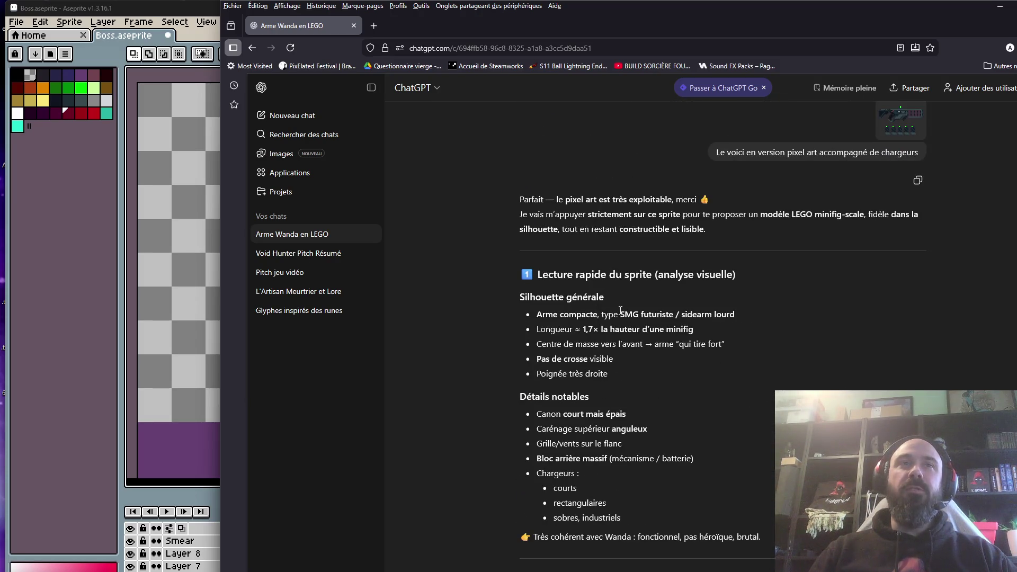
{"action": "scroll", "coordinate": [621, 310], "scroll_direction": "down", "scroll_amount": 3}
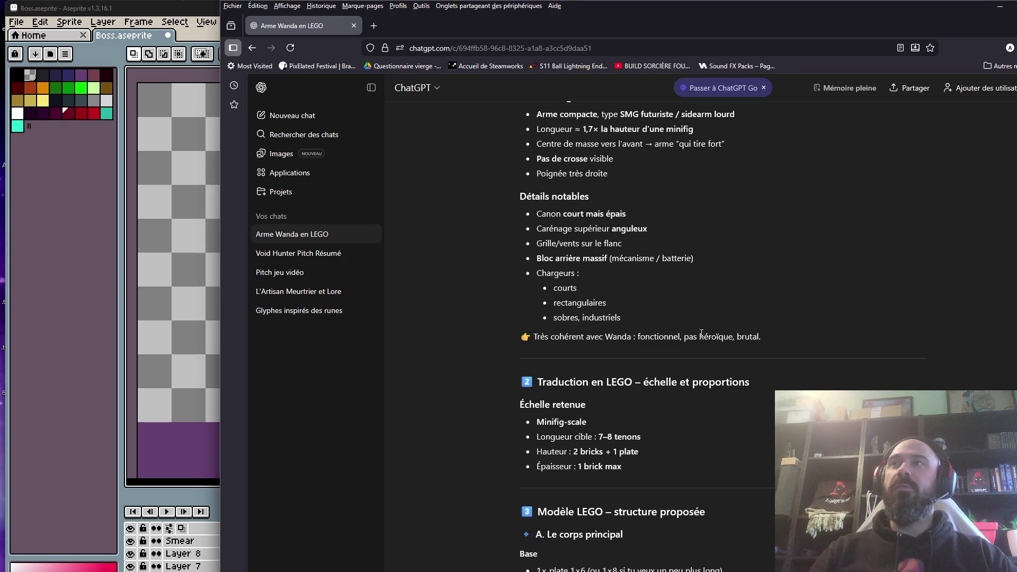
{"action": "scroll", "coordinate": [701, 334], "scroll_direction": "down", "scroll_amount": 20}
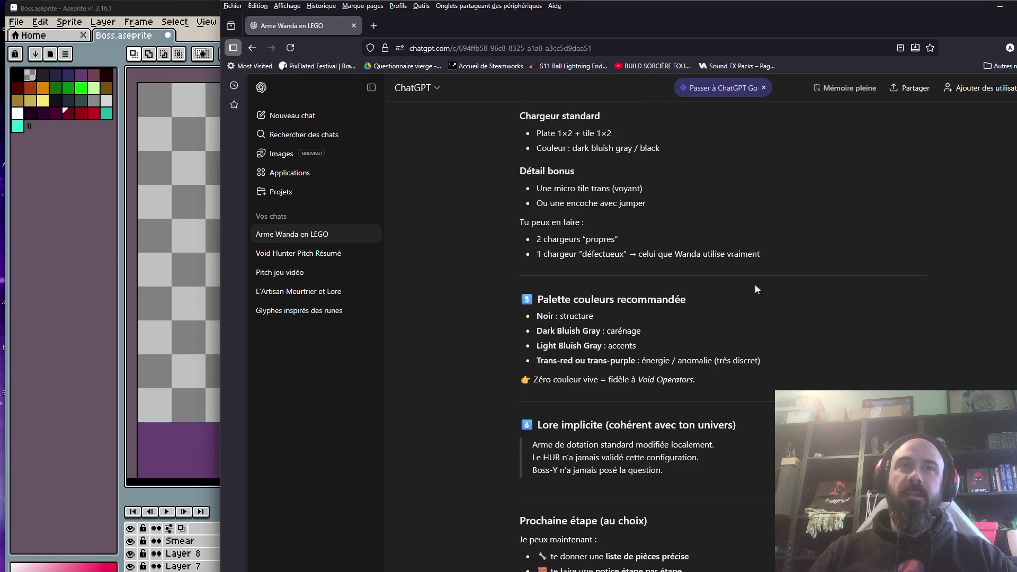
{"action": "scroll", "coordinate": [755, 287], "scroll_direction": "down", "scroll_amount": 5}
{"action": "scroll", "coordinate": [688, 317], "scroll_direction": "down", "scroll_amount": 12}
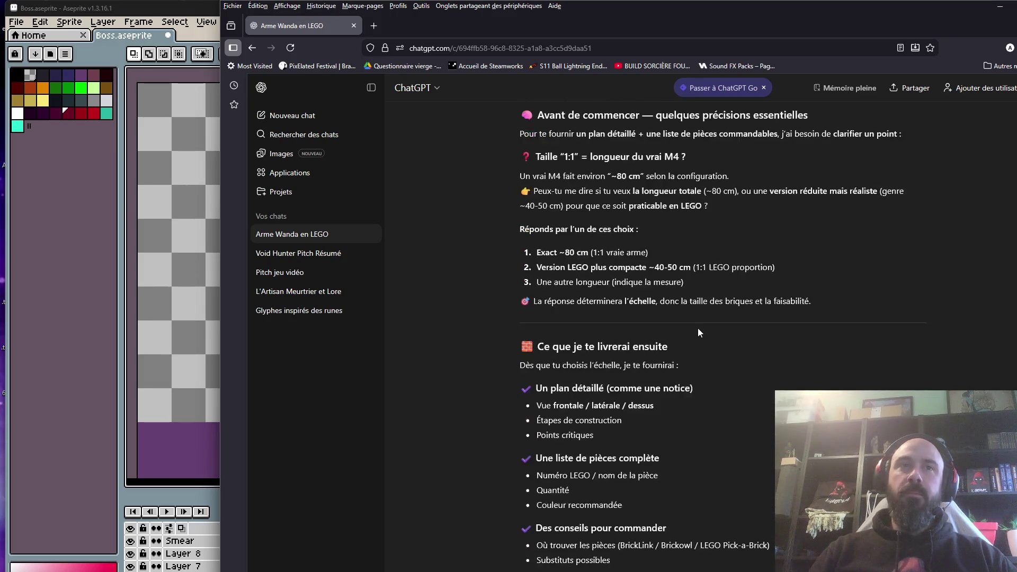
{"action": "scroll", "coordinate": [612, 293], "scroll_direction": "up", "scroll_amount": 2}
{"action": "scroll", "coordinate": [613, 294], "scroll_direction": "down", "scroll_amount": 7}
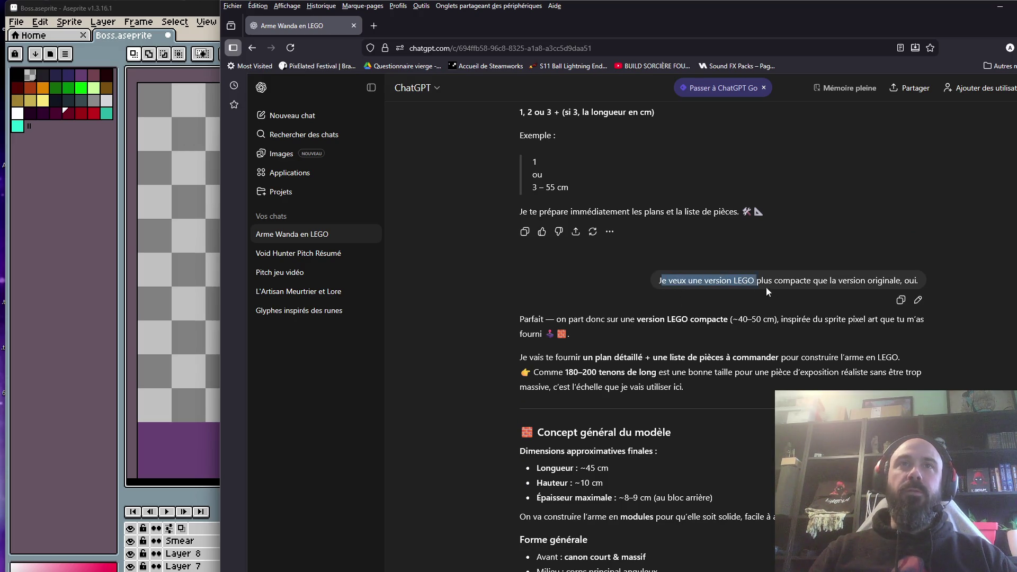
{"action": "mouse_move", "coordinate": [847, 287]}
{"action": "left_mouse_down"}
{"action": "mouse_move", "coordinate": [919, 285]}
{"action": "mouse_move", "coordinate": [650, 280]}
{"action": "mouse_move", "coordinate": [917, 288]}
{"action": "left_mouse_up"}
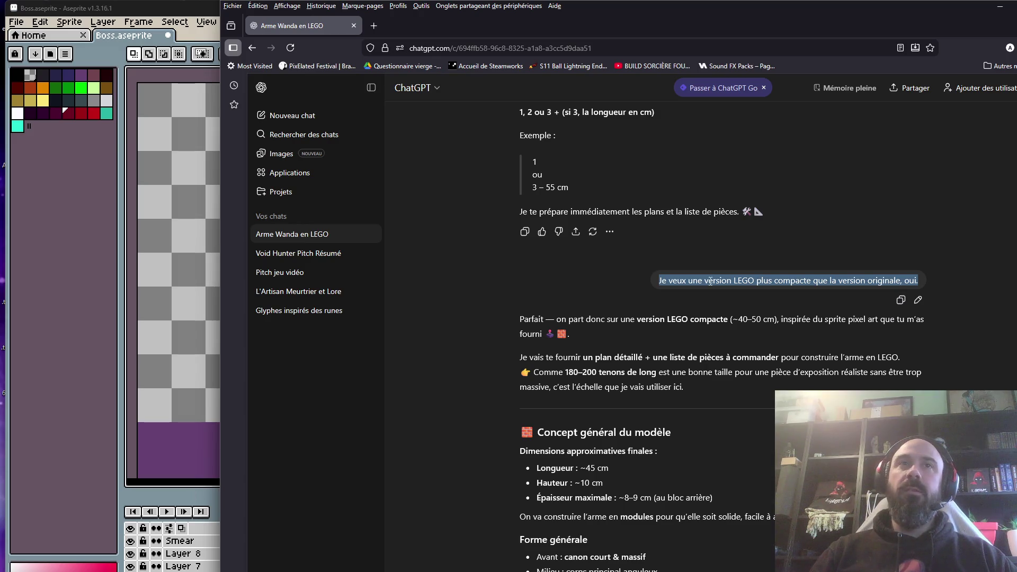
{"action": "left_click", "coordinate": [669, 284]}
{"action": "left_click_drag", "start_coordinate": [657, 285], "coordinate": [864, 292]}
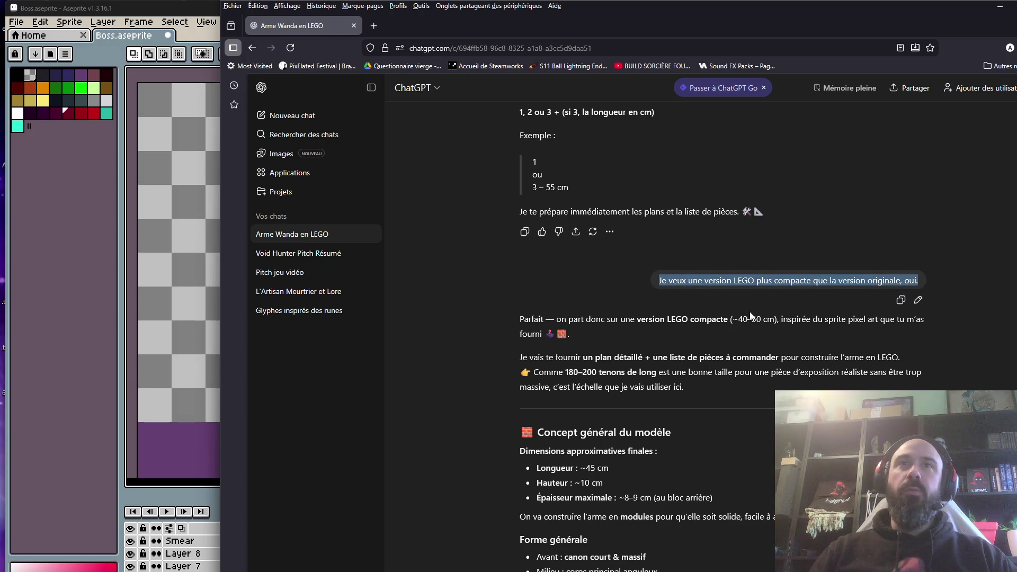
{"action": "left_click", "coordinate": [677, 329]}
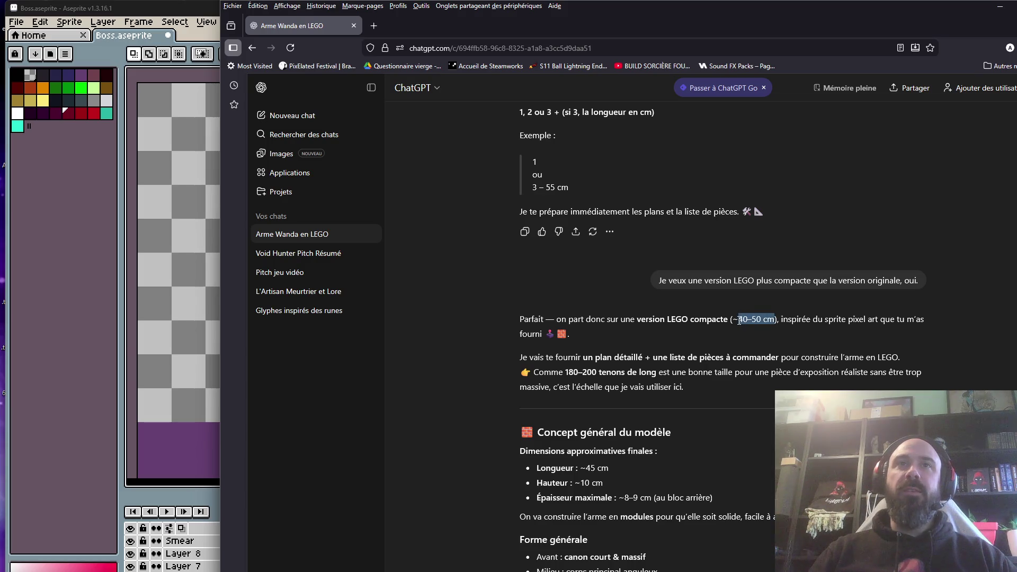
{"action": "scroll", "coordinate": [753, 147], "scroll_direction": "down", "scroll_amount": 4}
{"action": "left_click", "coordinate": [620, 223]}
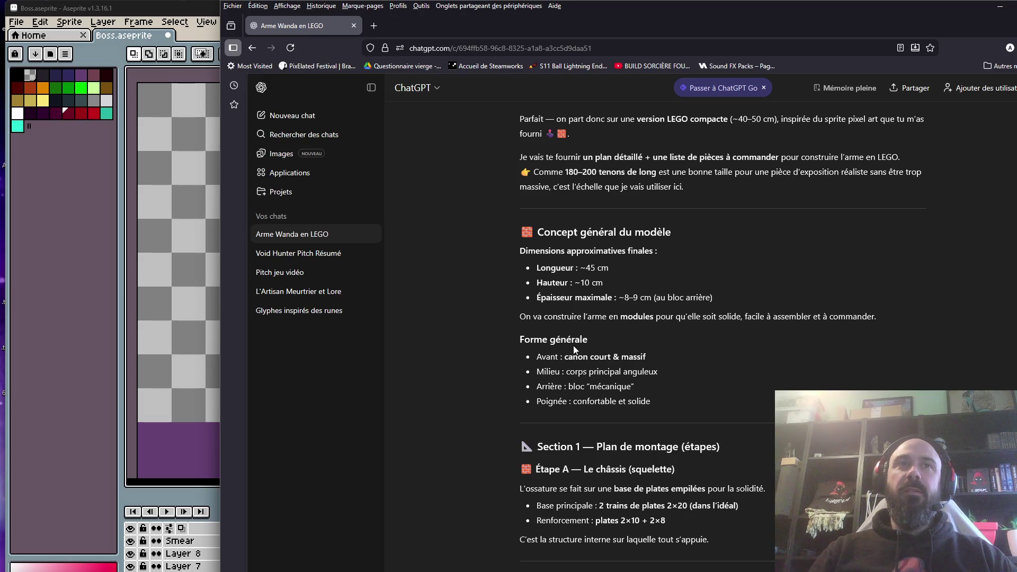
Scroll further down the conversation, highlighting and clearing another part of the request.
{"action": "scroll", "coordinate": [573, 345], "scroll_direction": "down", "scroll_amount": 3}
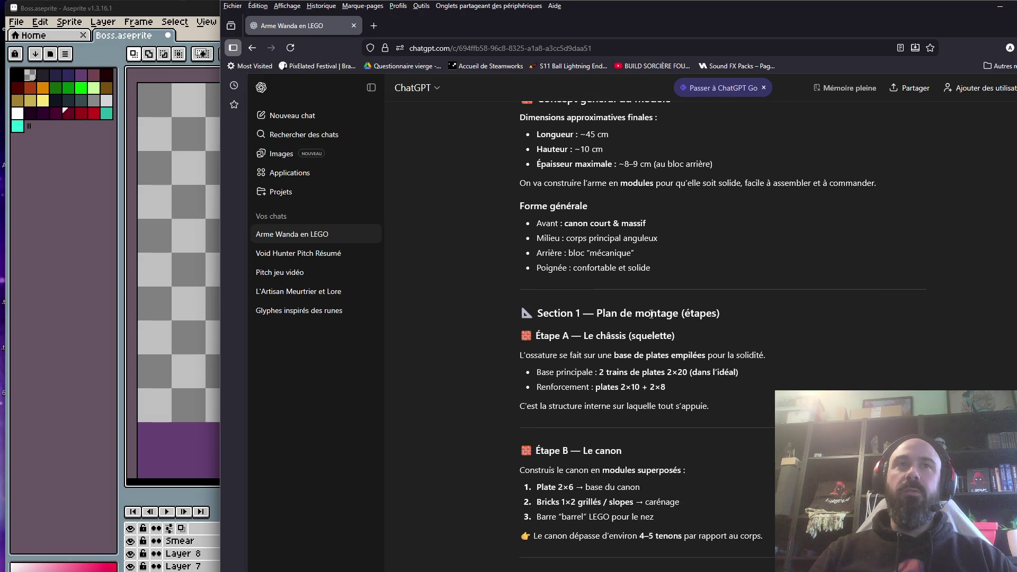
{"action": "scroll", "coordinate": [614, 333], "scroll_direction": "down", "scroll_amount": 10}
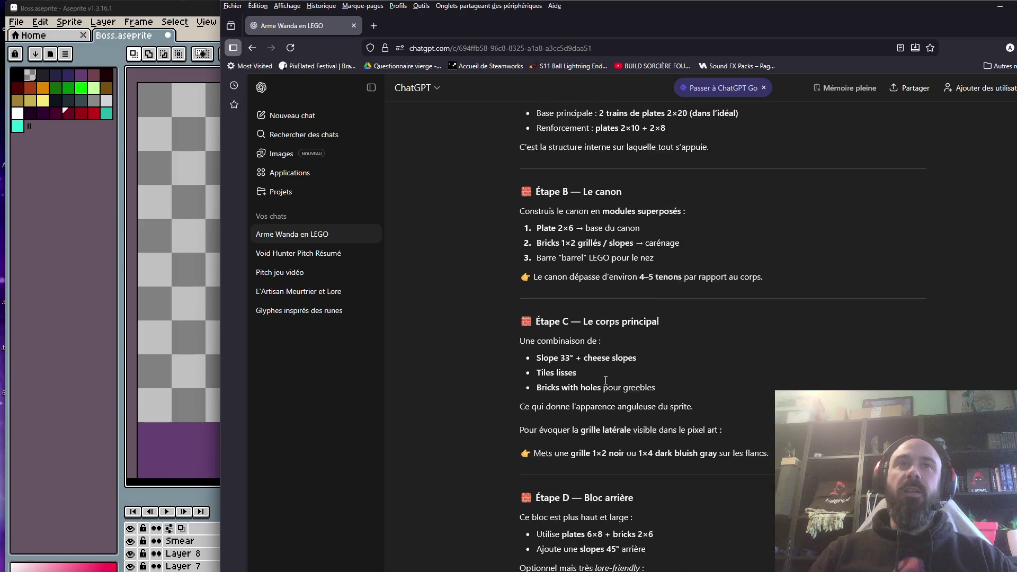
{"action": "scroll", "coordinate": [645, 350], "scroll_direction": "down", "scroll_amount": 6}
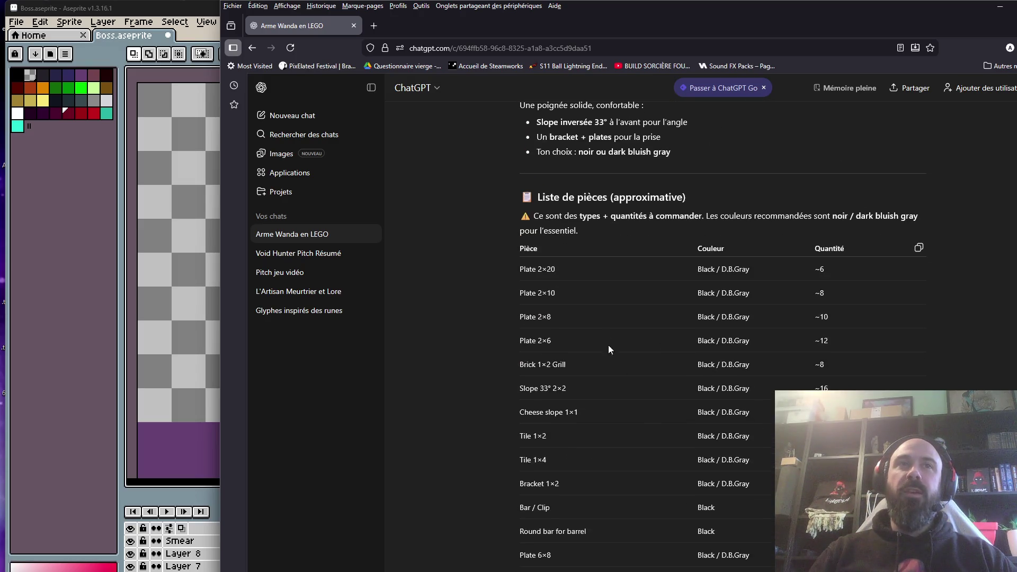
{"action": "mouse_move", "coordinate": [527, 269]}
{"action": "left_mouse_down"}
{"action": "mouse_move", "coordinate": [770, 467]}
{"action": "mouse_move", "coordinate": [778, 524]}
{"action": "left_mouse_up"}
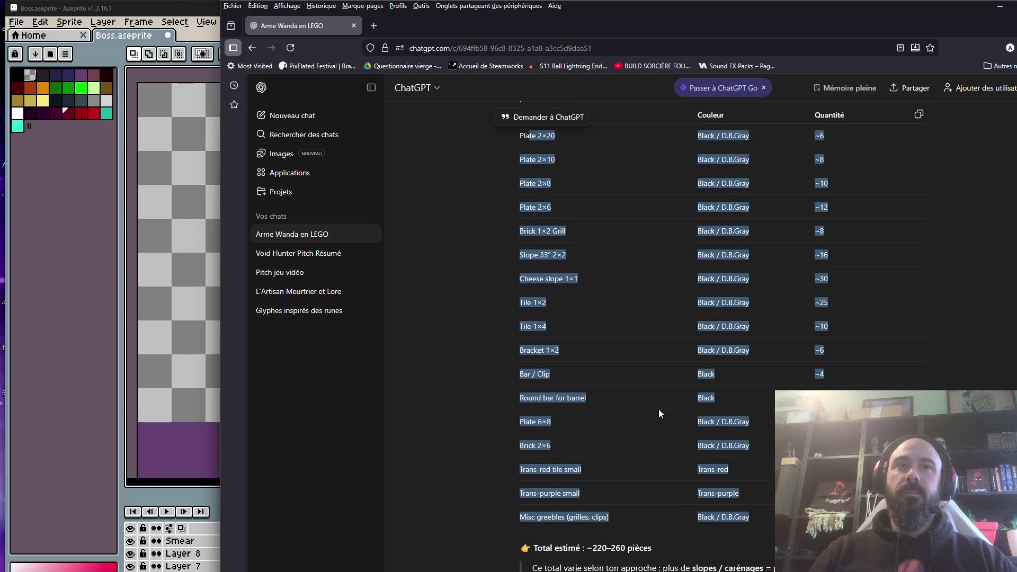
{"action": "scroll", "coordinate": [659, 409], "scroll_direction": "down", "scroll_amount": 14}
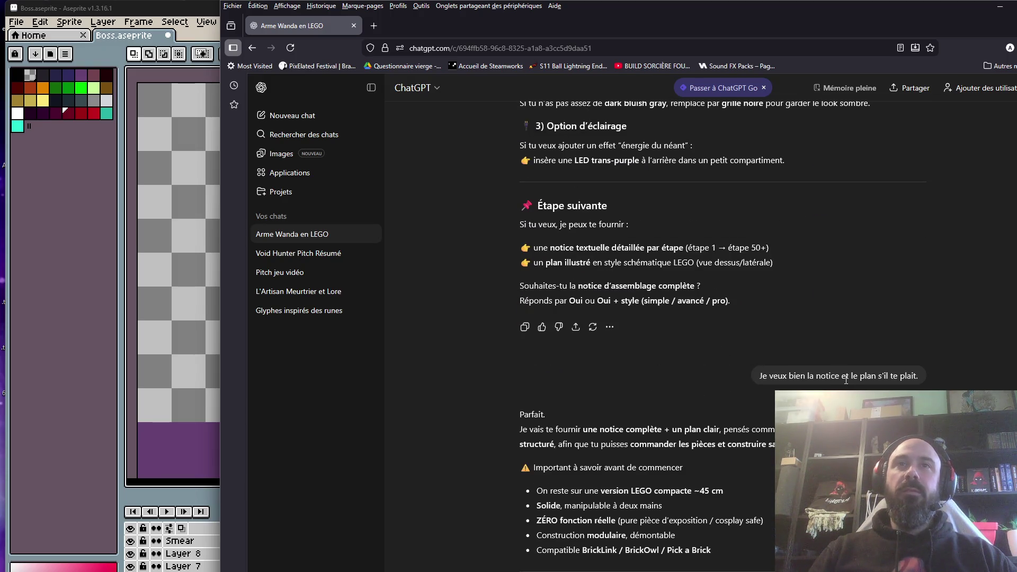
{"action": "scroll", "coordinate": [771, 366], "scroll_direction": "down", "scroll_amount": 10}
{"action": "scroll", "coordinate": [629, 381], "scroll_direction": "down", "scroll_amount": 20}
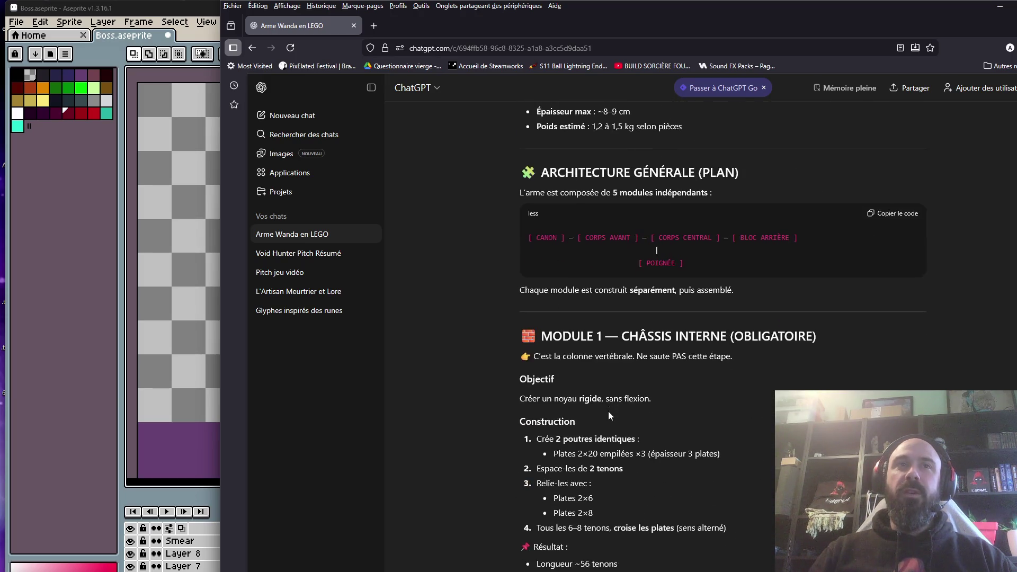
{"action": "scroll", "coordinate": [689, 344], "scroll_direction": "down", "scroll_amount": 5}
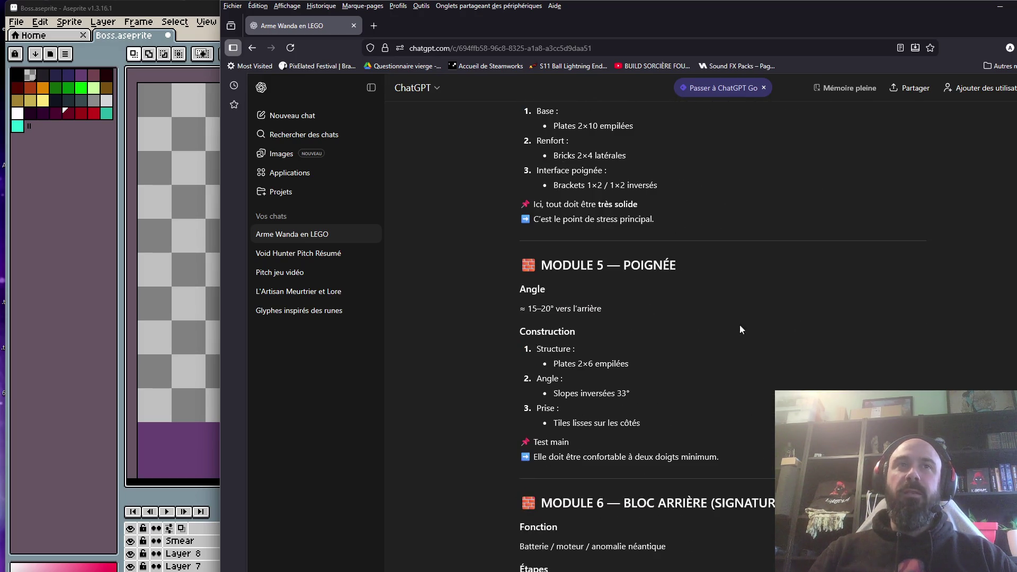
{"action": "scroll", "coordinate": [643, 266], "scroll_direction": "down", "scroll_amount": 18}
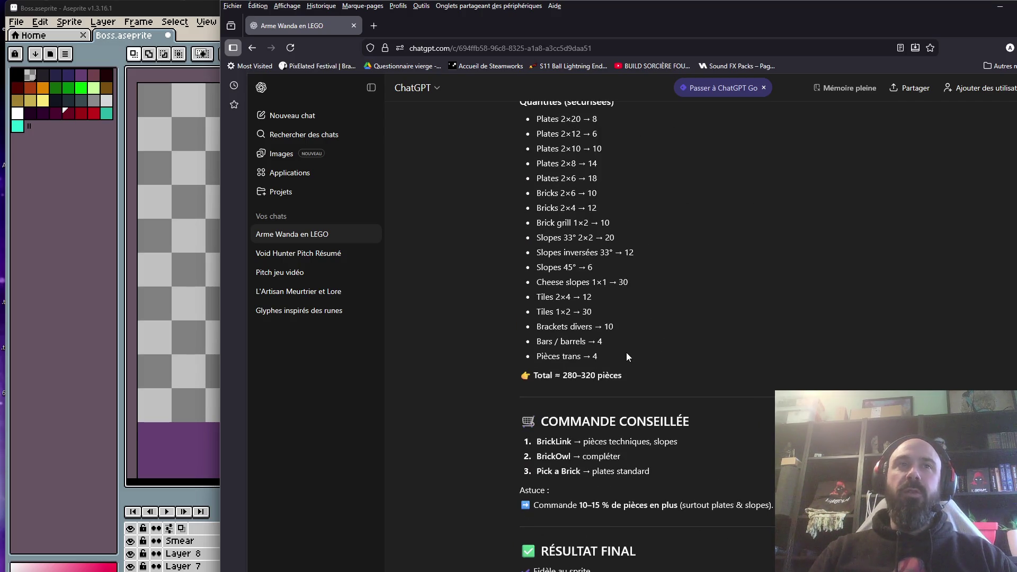
{"action": "scroll", "coordinate": [624, 358], "scroll_direction": "down", "scroll_amount": 5}
{"action": "left_click_drag", "start_coordinate": [707, 377], "coordinate": [957, 386]}
{"action": "left_click", "coordinate": [721, 380]}
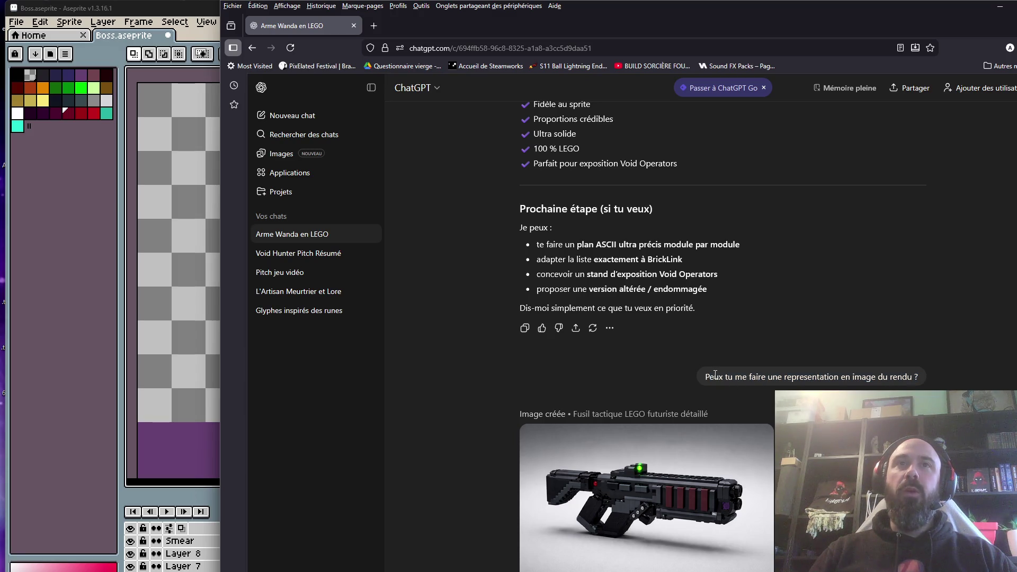
View the generated LEGO rifle images full size, then return to Aseprite.
{"action": "left_click", "coordinate": [671, 488]}
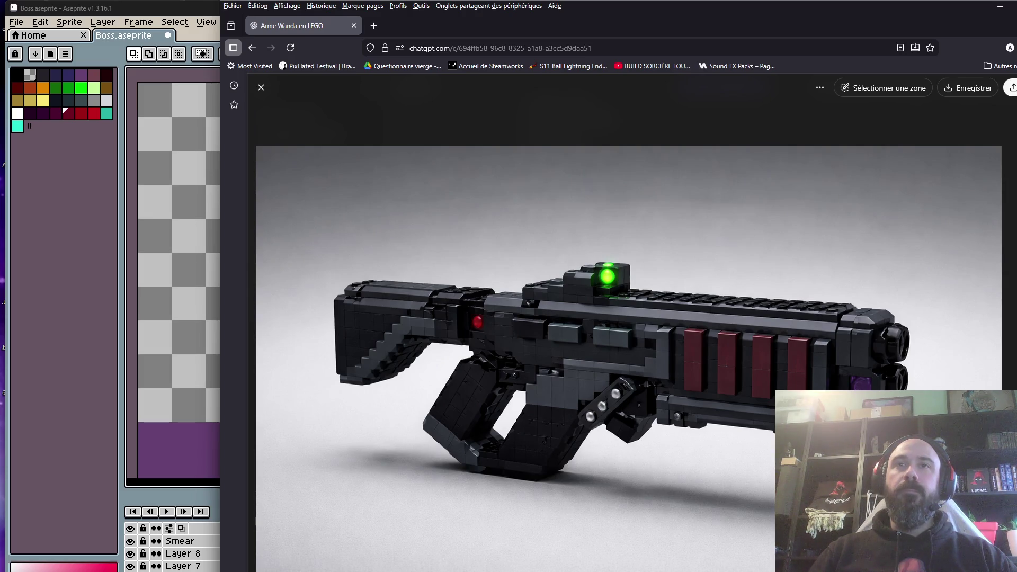
{"action": "key", "text": "Escape"}
{"action": "scroll", "coordinate": [673, 402], "scroll_direction": "down", "scroll_amount": 15}
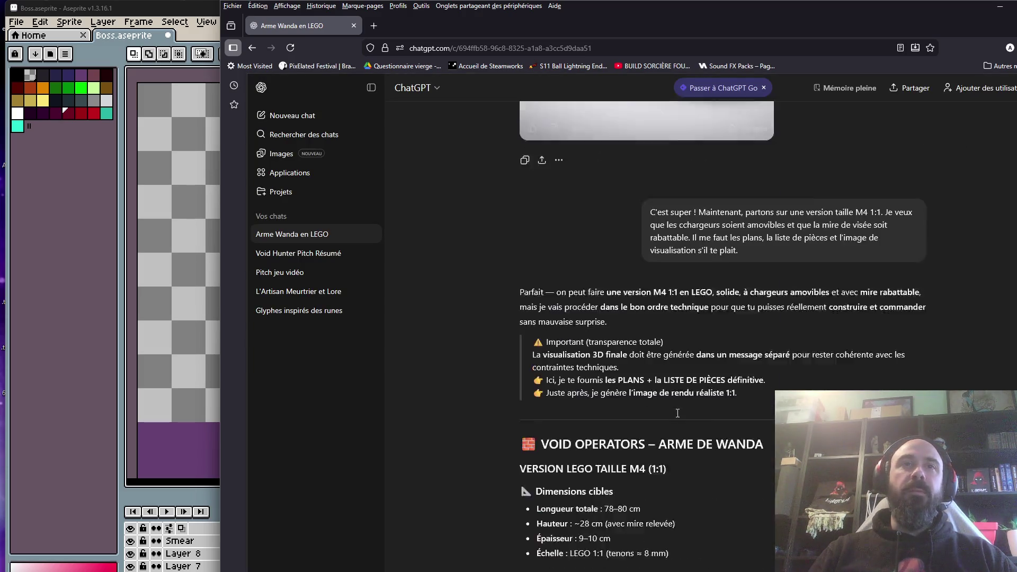
{"action": "scroll", "coordinate": [673, 389], "scroll_direction": "down", "scroll_amount": 20}
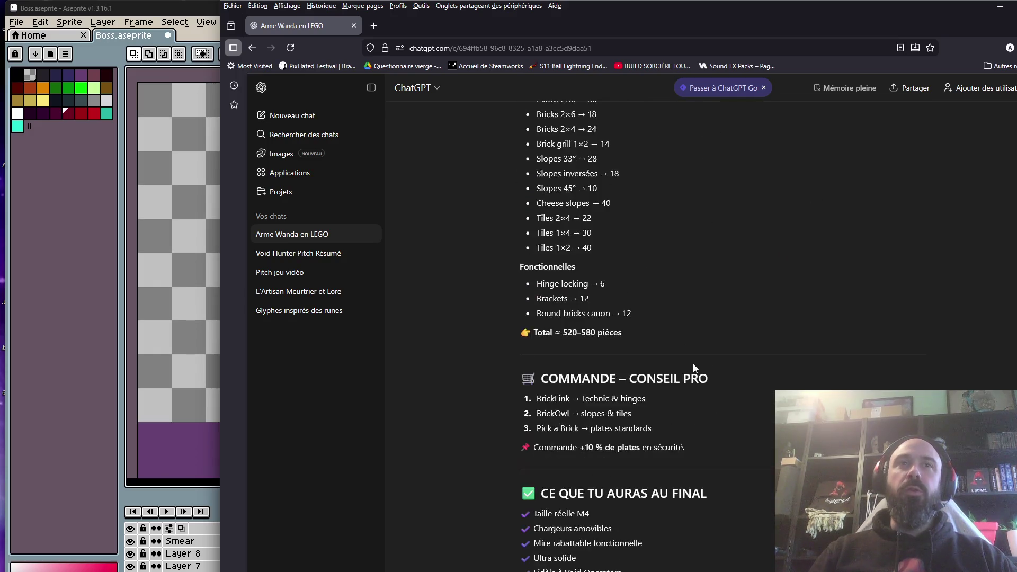
{"action": "left_click", "coordinate": [687, 296]}
{"action": "key", "text": "alt+Tab"}
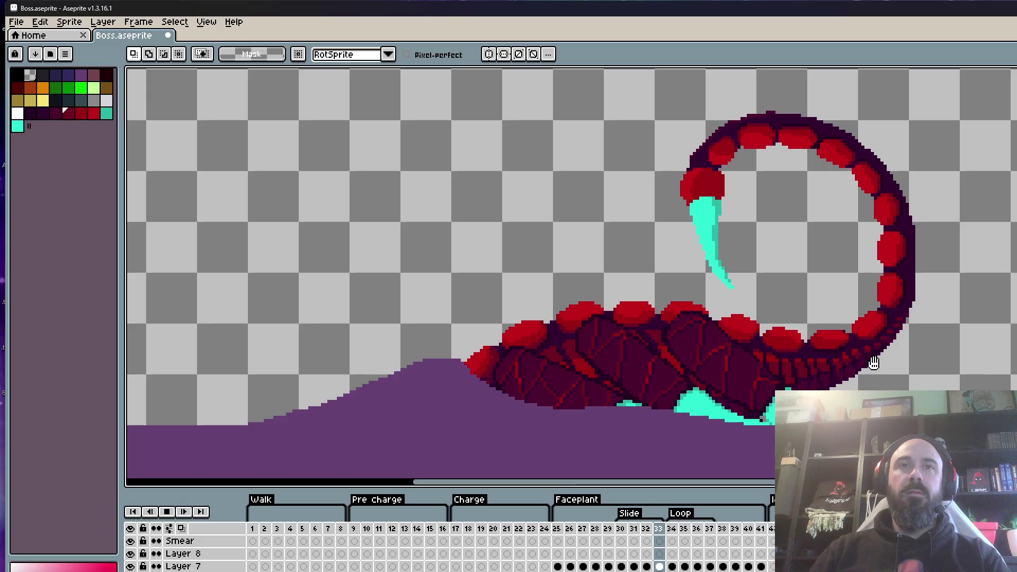
Stop playback, check Frame Properties for frames 41 and 40, then select frames 38–41.
{"action": "key", "text": "Return"}
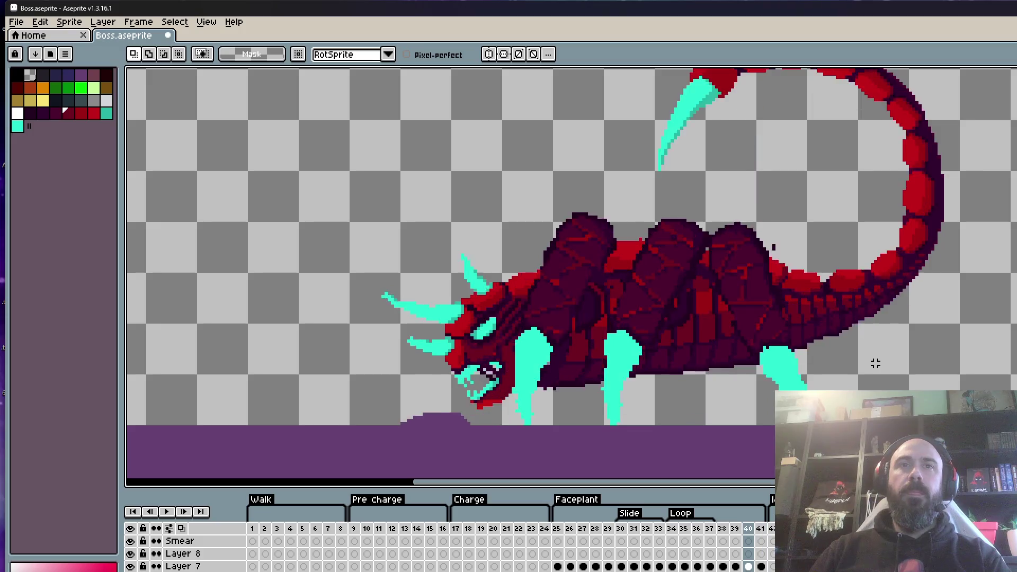
{"action": "key", "text": "Right"}
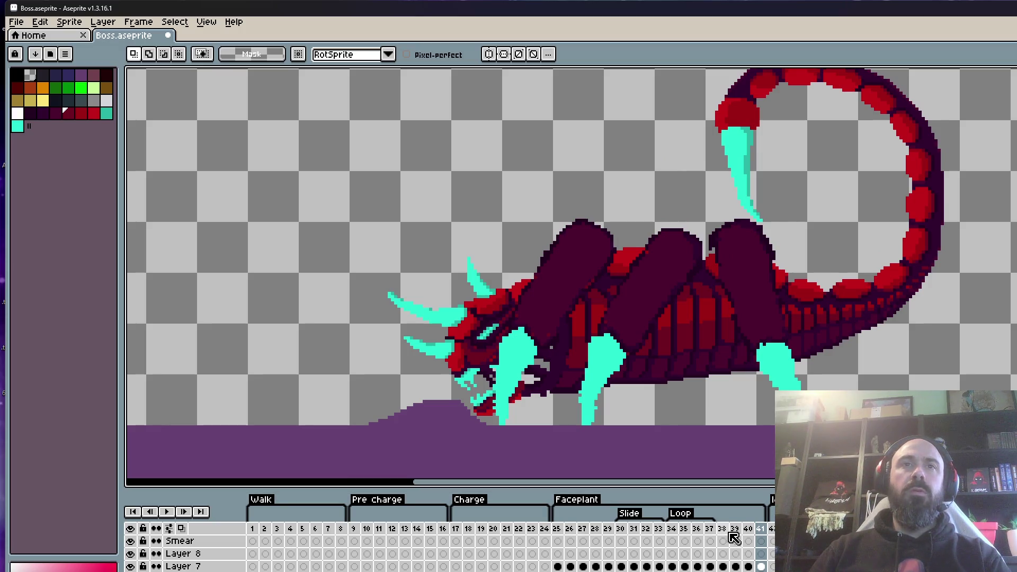
{"action": "double_click", "coordinate": [761, 529]}
{"action": "key", "text": "Escape"}
{"action": "key", "text": "Left"}
{"action": "key", "text": "ctrl+p"}
{"action": "key", "text": "Escape"}
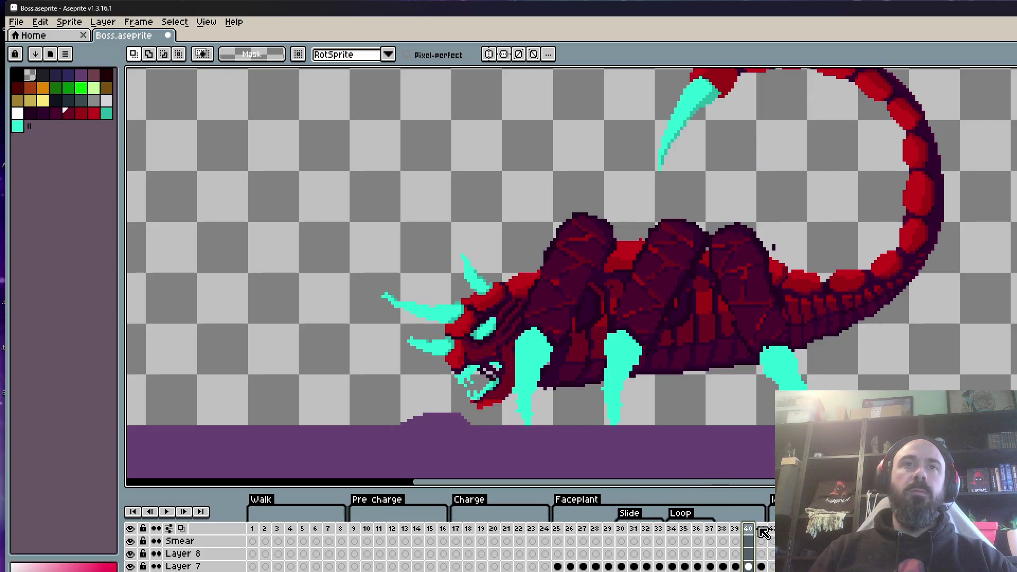
{"action": "left_click_drag", "start_coordinate": [760, 529], "coordinate": [723, 529]}
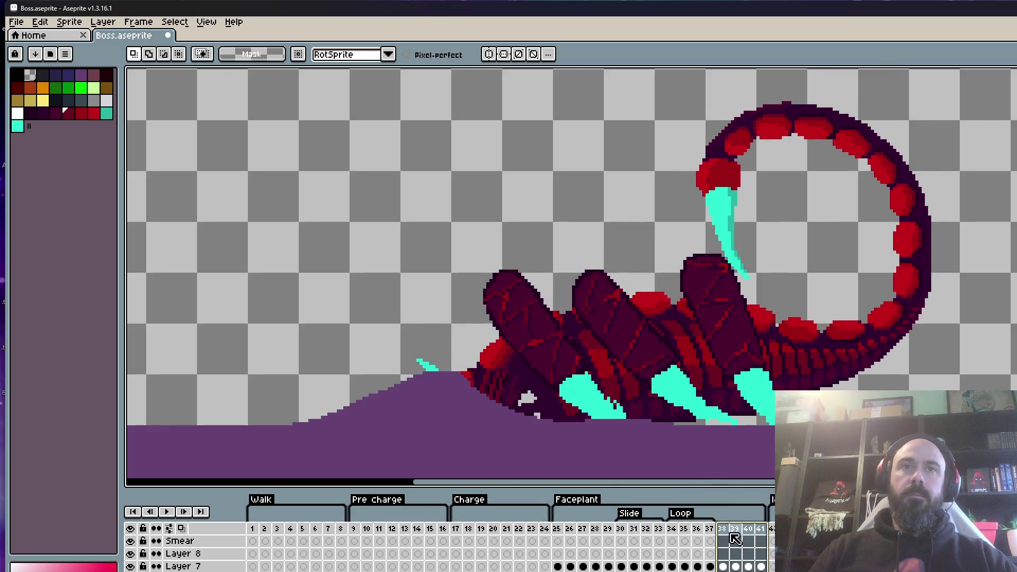
Confirm the shared duration for frames 38–41 in Frame Properties and step through the final frames.
{"action": "double_click", "coordinate": [723, 529]}
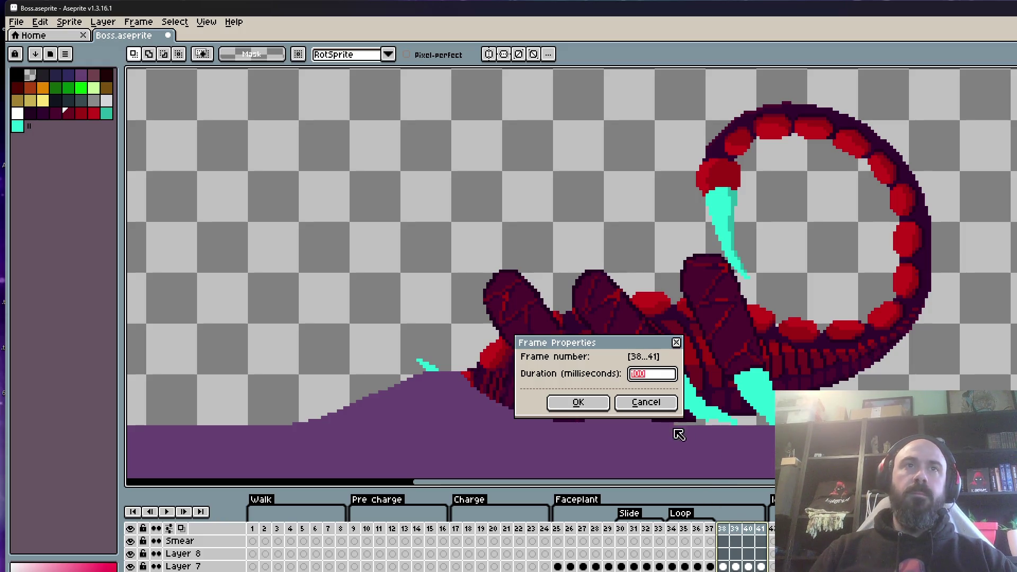
{"action": "key", "text": "Return"}
{"action": "key", "text": "Return"}
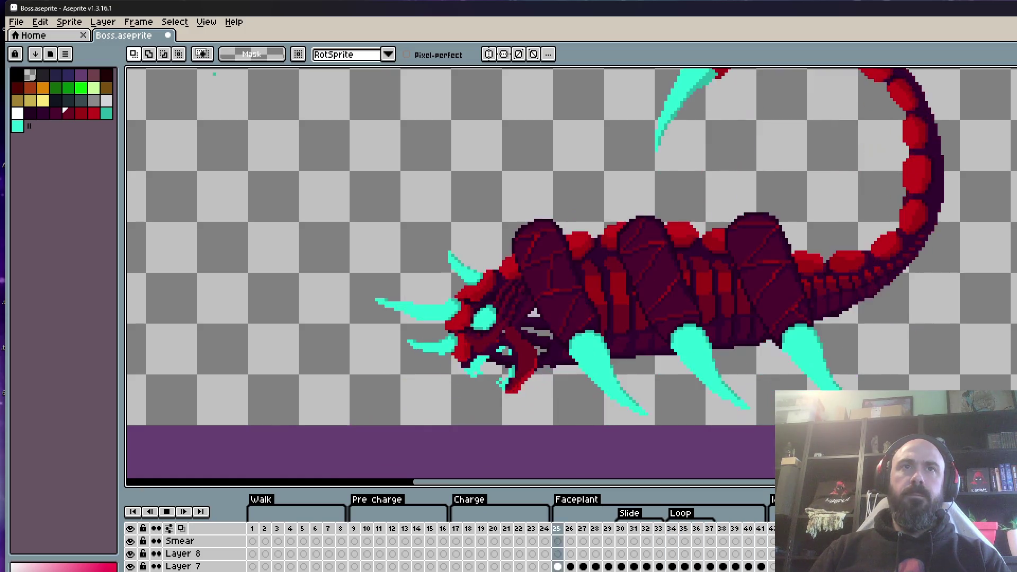
{"action": "key", "text": "Return"}
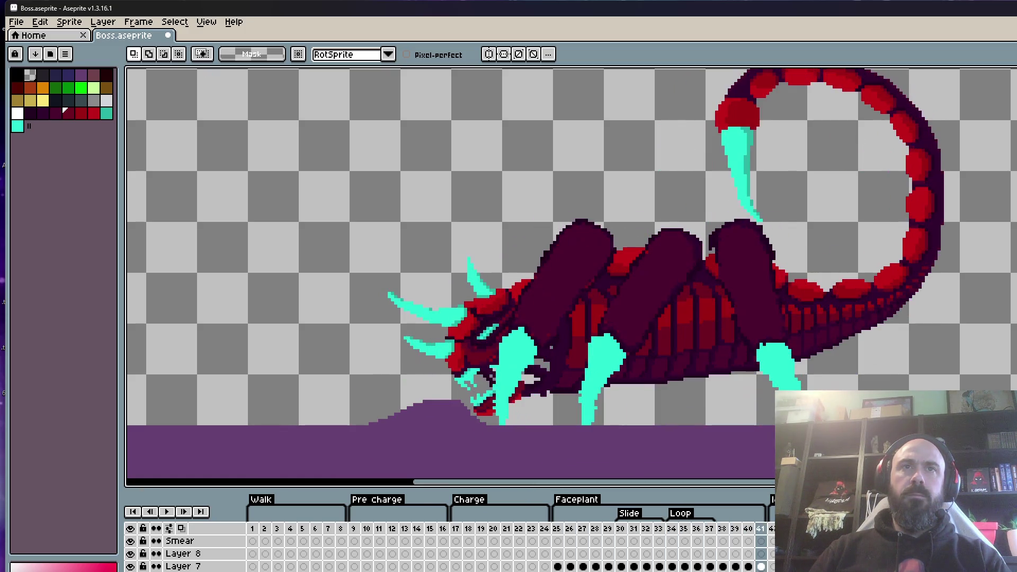
{"action": "key", "text": "Right"}
{"action": "key", "text": "Left"}
{"action": "key", "text": "Left"}
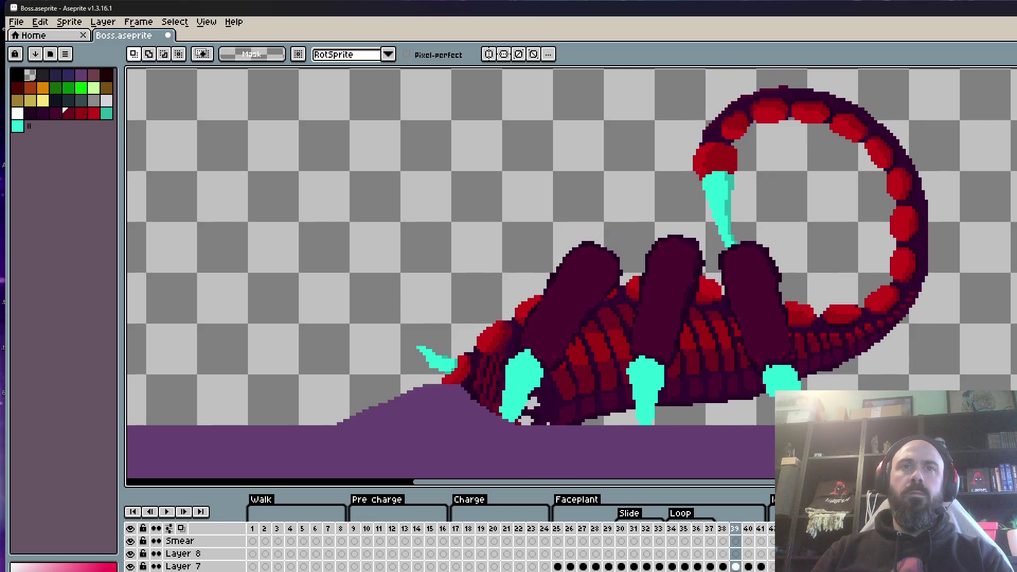
{"action": "key", "text": "Right"}
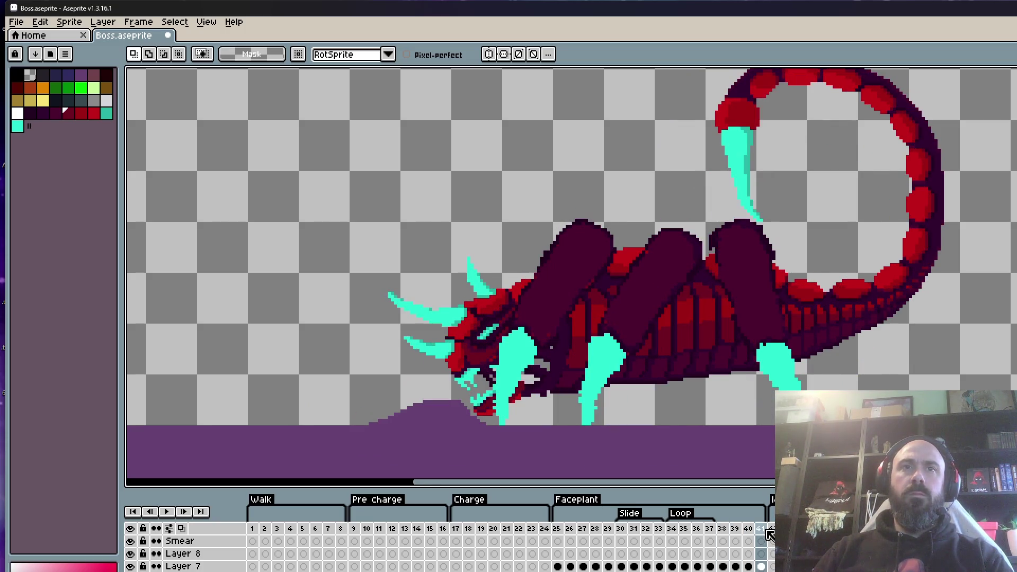
Replay the Faceplant from frame 33 and step through frames 39–41 to check the timing.
{"action": "left_click", "coordinate": [725, 534]}
{"action": "key", "text": "Right"}
{"action": "key", "text": "Right"}
{"action": "key", "text": "Right"}
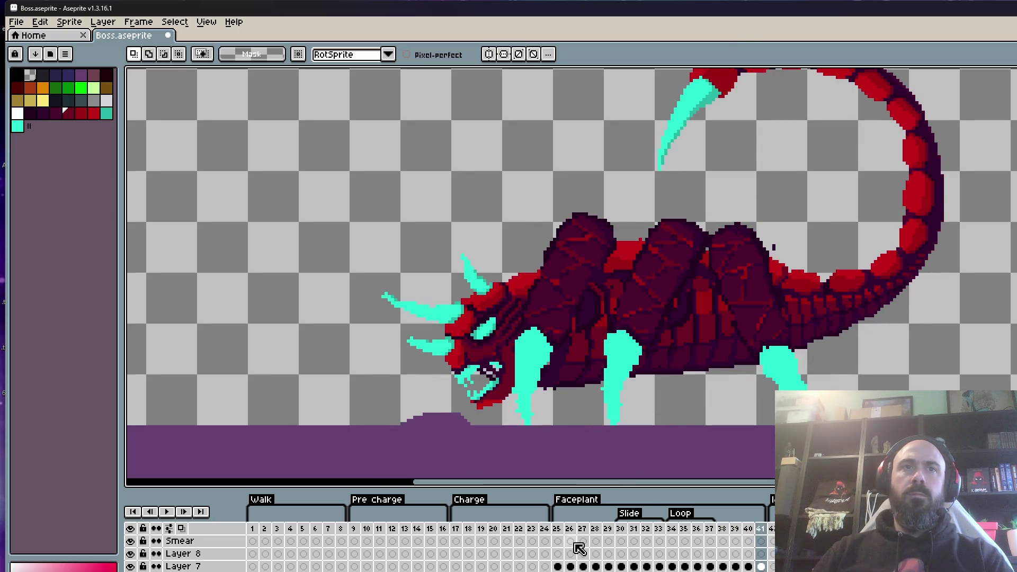
{"action": "left_click", "coordinate": [564, 535]}
{"action": "key", "text": "Return"}
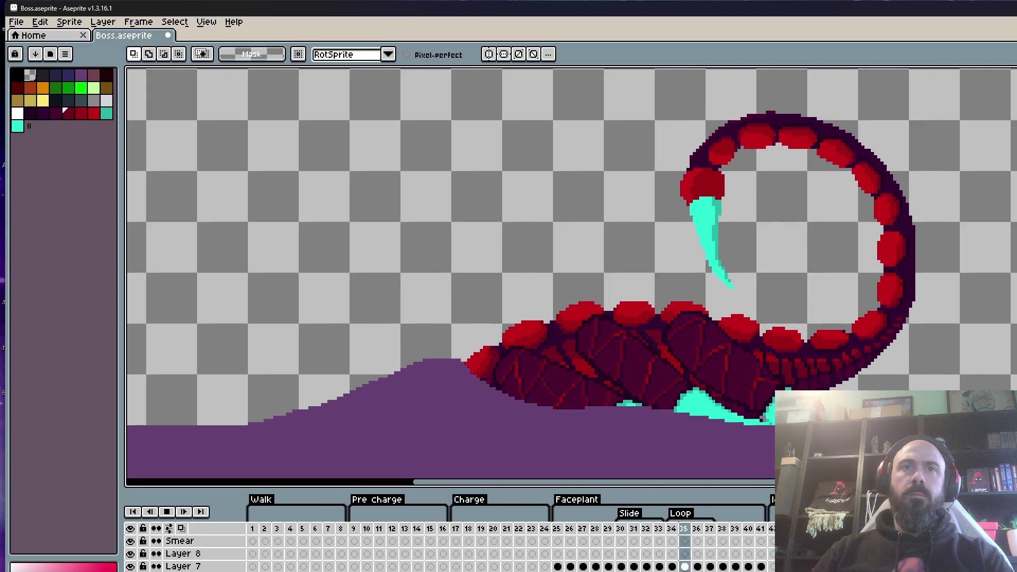
{"action": "key", "text": "Return"}
{"action": "key", "text": "Right"}
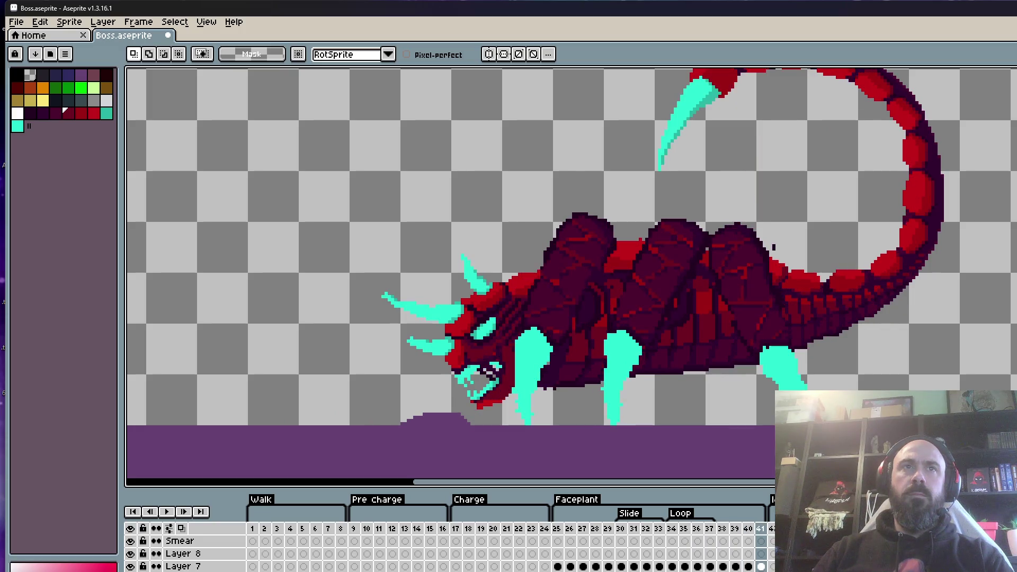
{"action": "key", "text": "Left"}
{"action": "key", "text": "Left"}
{"action": "key", "text": "Right"}
{"action": "key", "text": "Right"}
{"action": "key", "text": "Left"}
{"action": "key", "text": "Left"}
{"action": "left_click_drag", "start_coordinate": [763, 536], "coordinate": [752, 536]}
{"action": "left_click", "coordinate": [756, 537]}
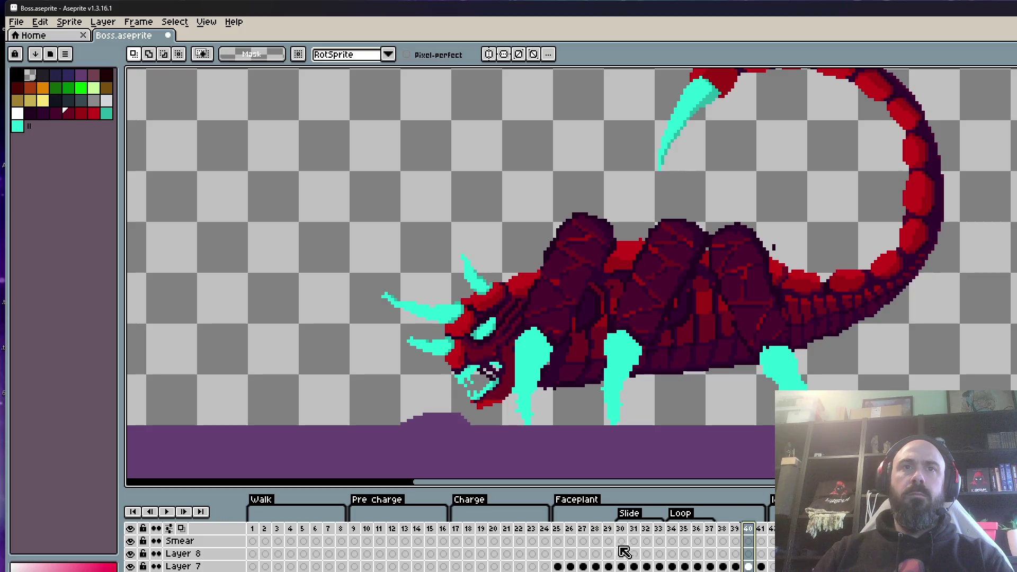
{"action": "left_click", "coordinate": [572, 535]}
{"action": "key", "text": "Return"}
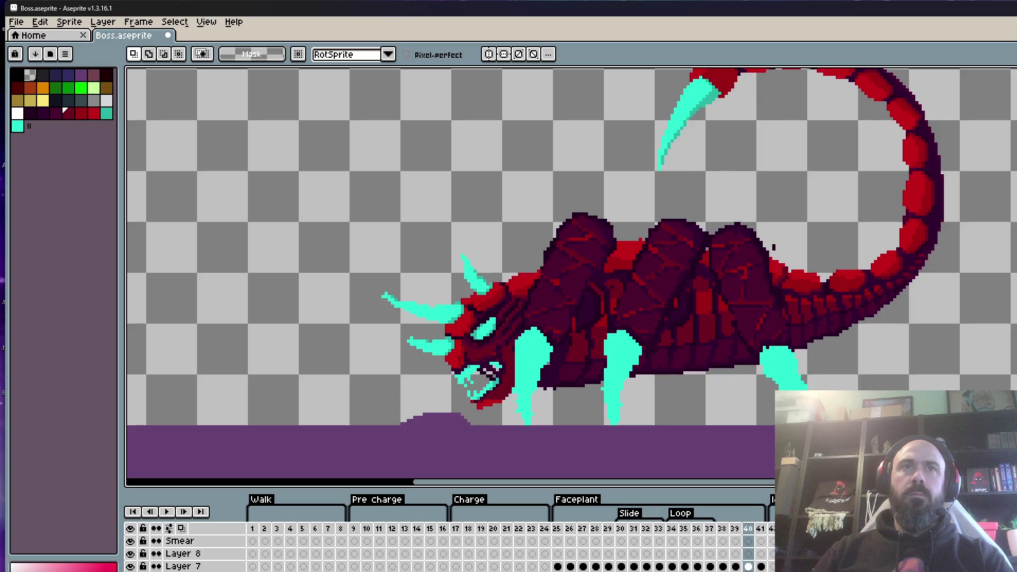
{"action": "left_click", "coordinate": [564, 535]}
{"action": "key", "text": "Return"}
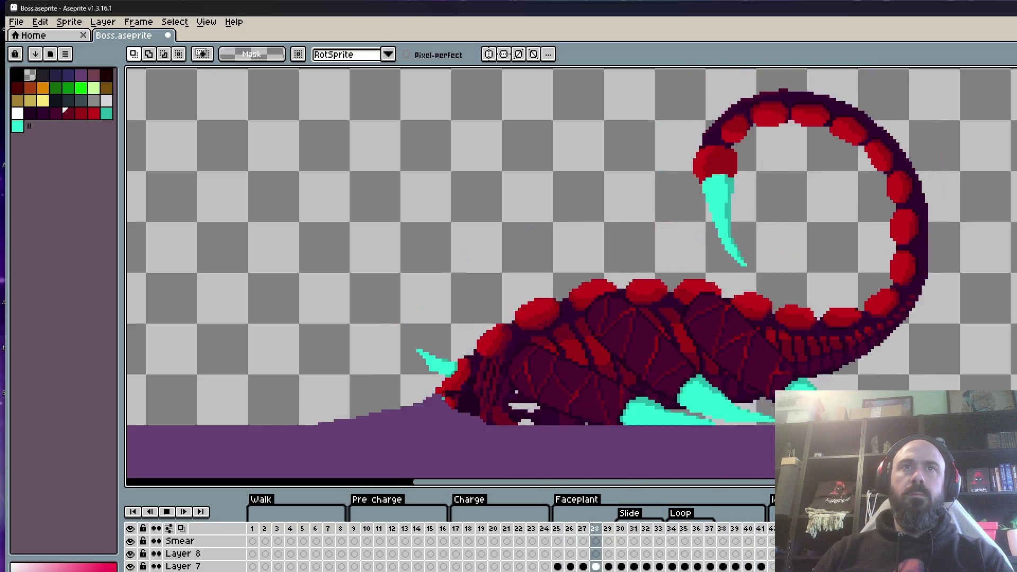
{"action": "key", "text": "Return"}
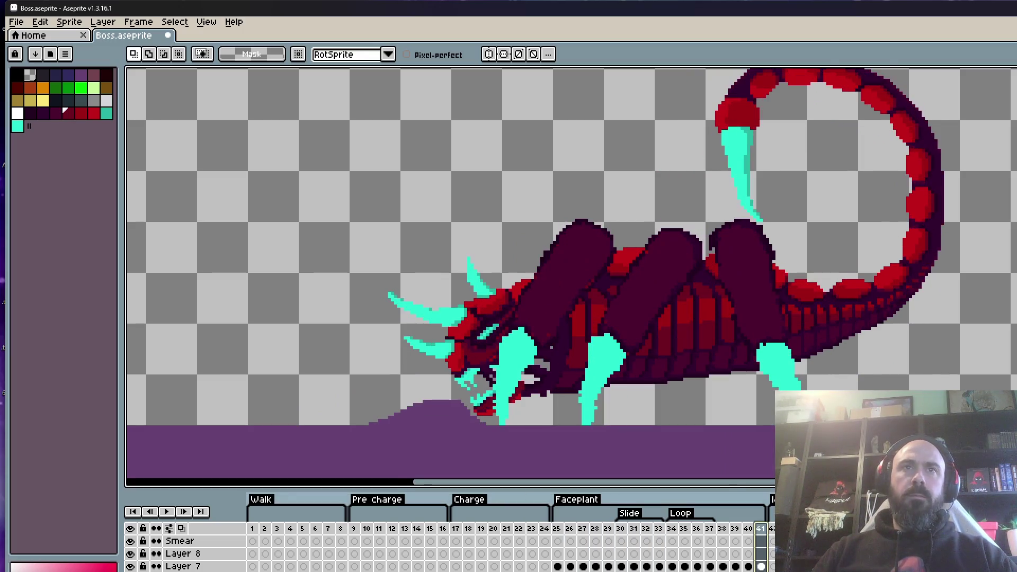
{"action": "left_click_drag", "start_coordinate": [721, 528], "coordinate": [747, 561]}
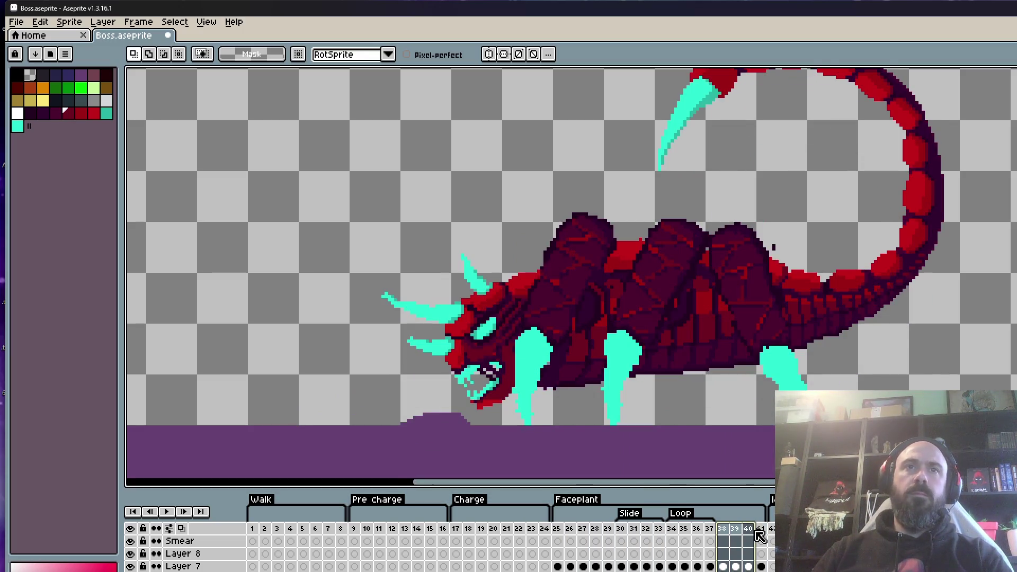
{"action": "left_click", "coordinate": [751, 531]}
{"action": "left_click", "coordinate": [762, 536]}
{"action": "left_click_drag", "start_coordinate": [728, 529], "coordinate": [747, 532]}
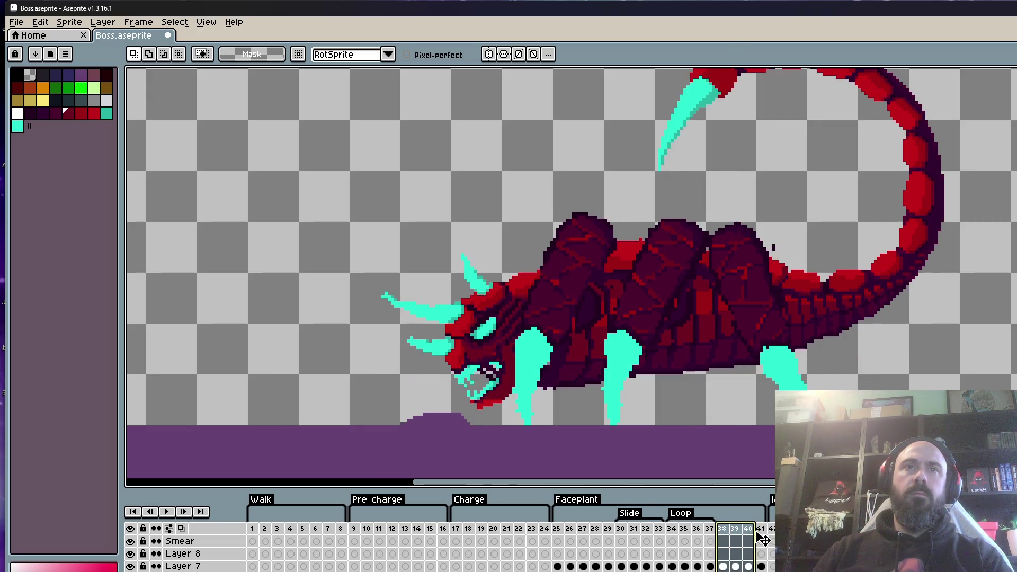
{"action": "left_click", "coordinate": [762, 538]}
Step through the final frames and paste a new frame in at frame 40.
{"action": "left_click", "coordinate": [737, 535]}
{"action": "left_click", "coordinate": [725, 534]}
{"action": "left_click", "coordinate": [747, 535]}
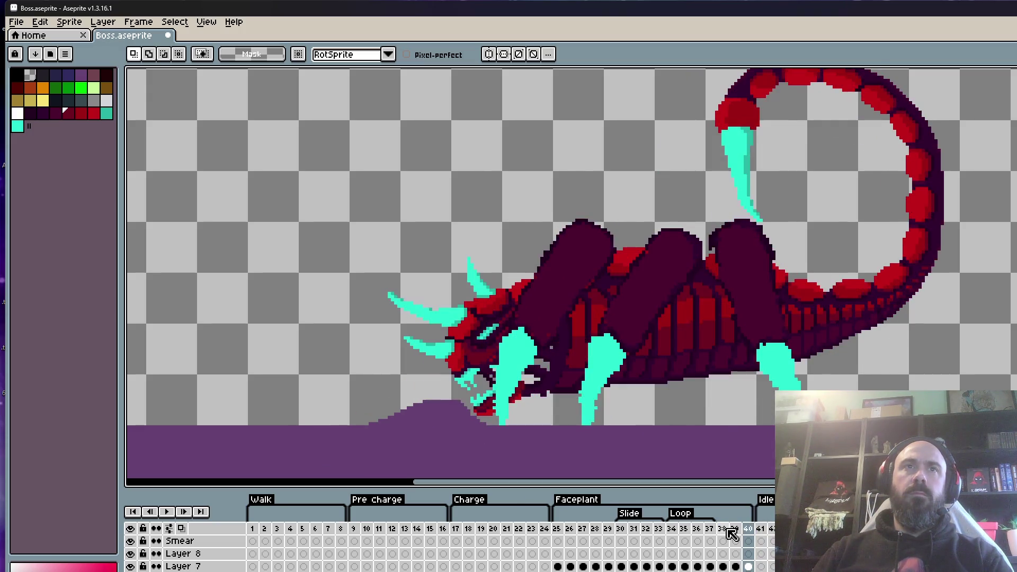
{"action": "mouse_move", "coordinate": [556, 529]}
{"action": "left_mouse_down"}
{"action": "mouse_move", "coordinate": [765, 546]}
{"action": "mouse_move", "coordinate": [723, 535]}
{"action": "mouse_move", "coordinate": [739, 536]}
{"action": "left_mouse_up"}
{"action": "left_click", "coordinate": [735, 537]}
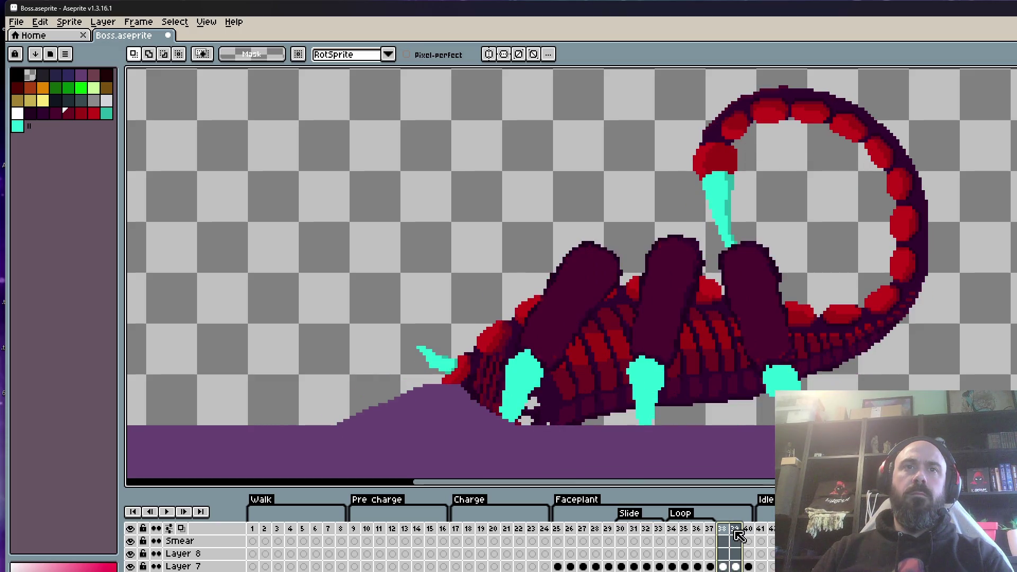
{"action": "left_click", "coordinate": [748, 537]}
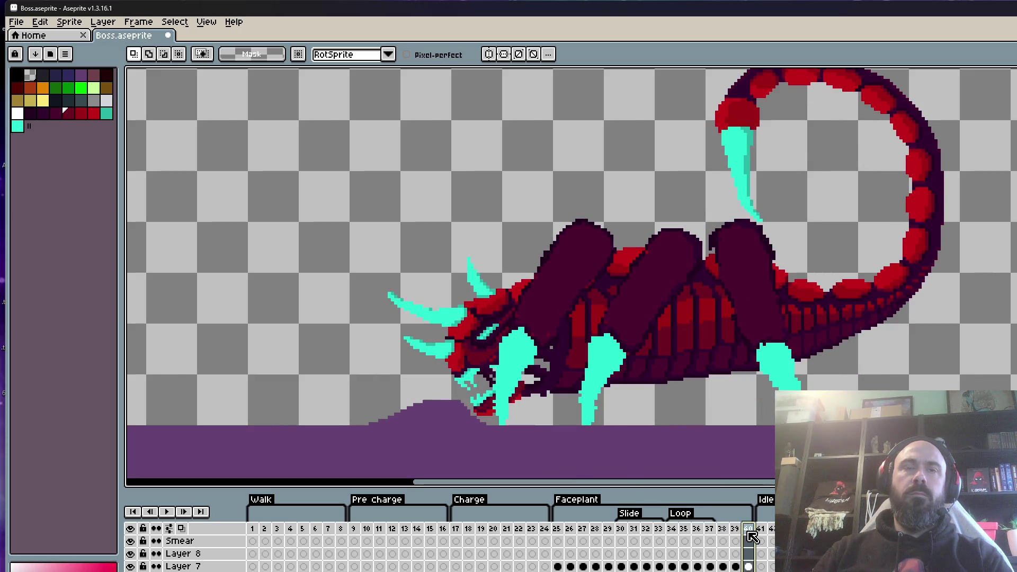
{"action": "key", "text": "ctrl+v"}
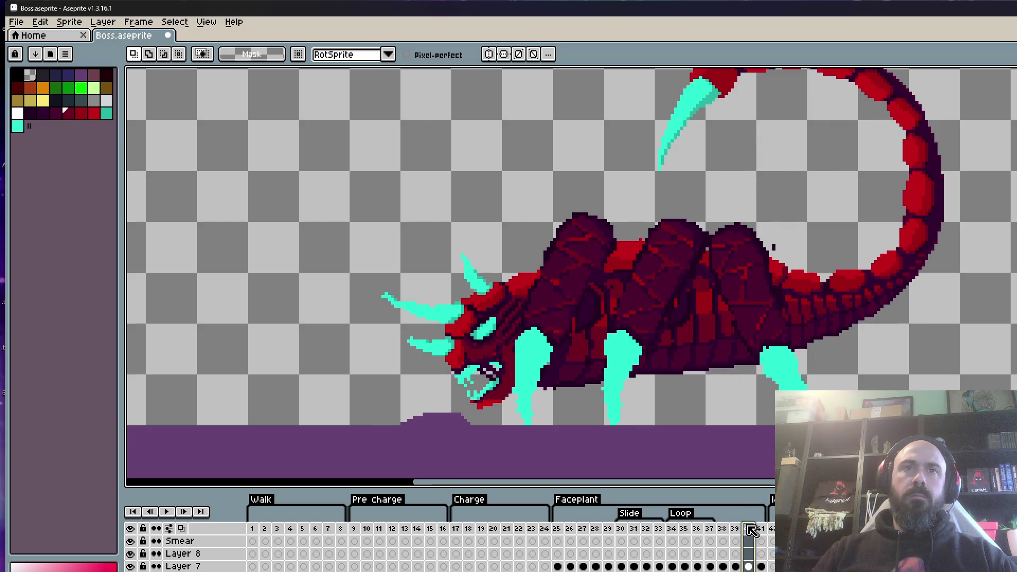
Select frames 40 and 41 together and pick the Layer 7 cel at frame 41.
{"action": "left_click", "coordinate": [761, 534]}
{"action": "left_click", "coordinate": [747, 537]}
{"action": "left_click", "coordinate": [761, 533], "text": "shift"}
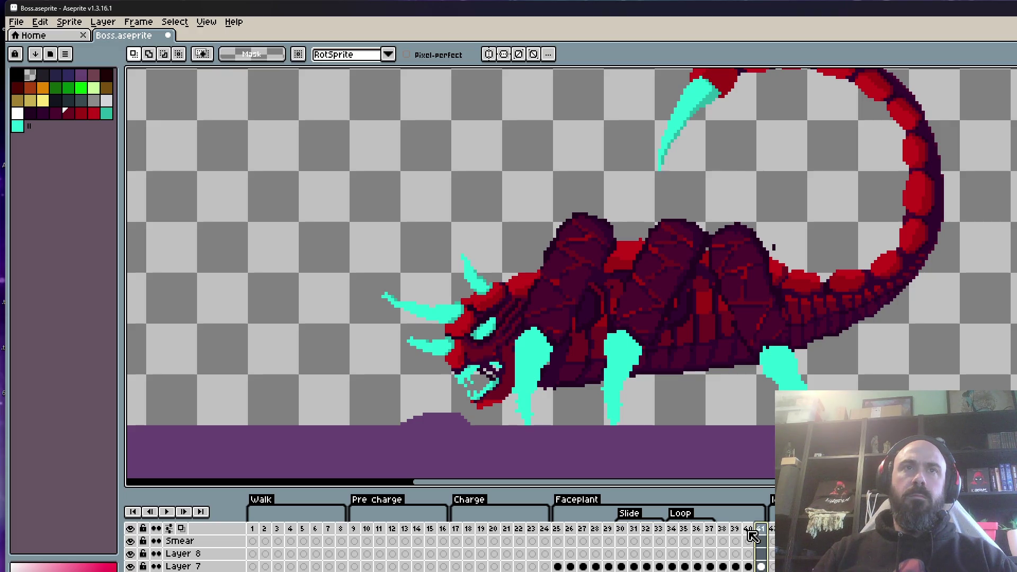
{"action": "left_click", "coordinate": [761, 565]}
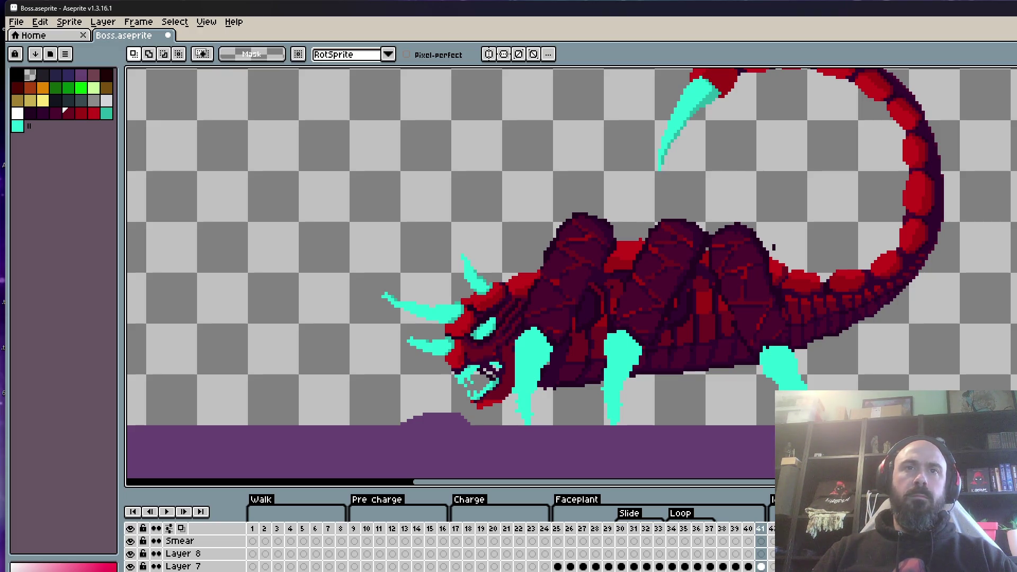
Compare frames 40 and 41, then select the Faceplant frames 25–41 across all layers.
{"action": "key", "text": "Right"}
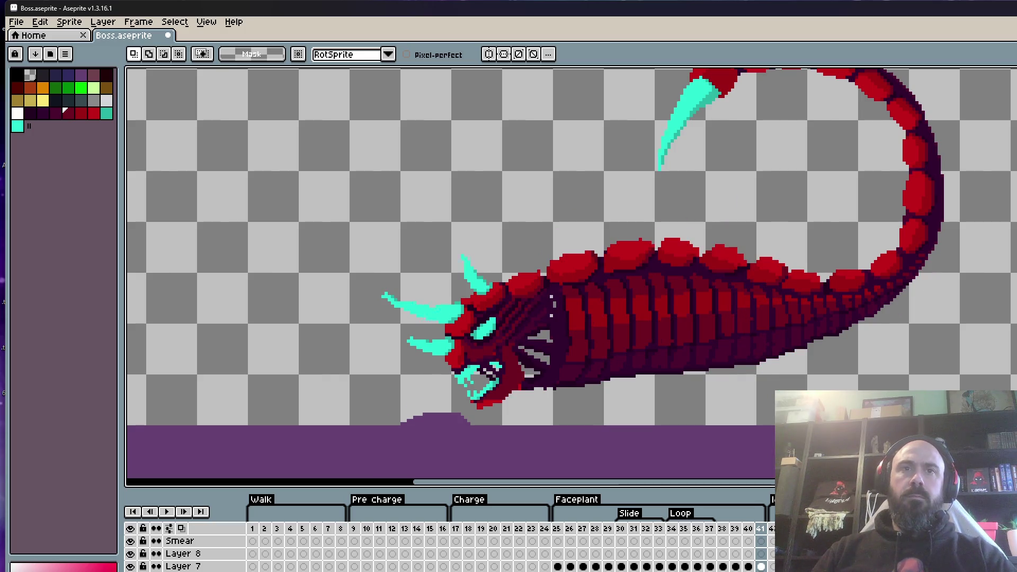
{"action": "key", "text": "Left"}
{"action": "key", "text": "Left"}
{"action": "key", "text": "Right"}
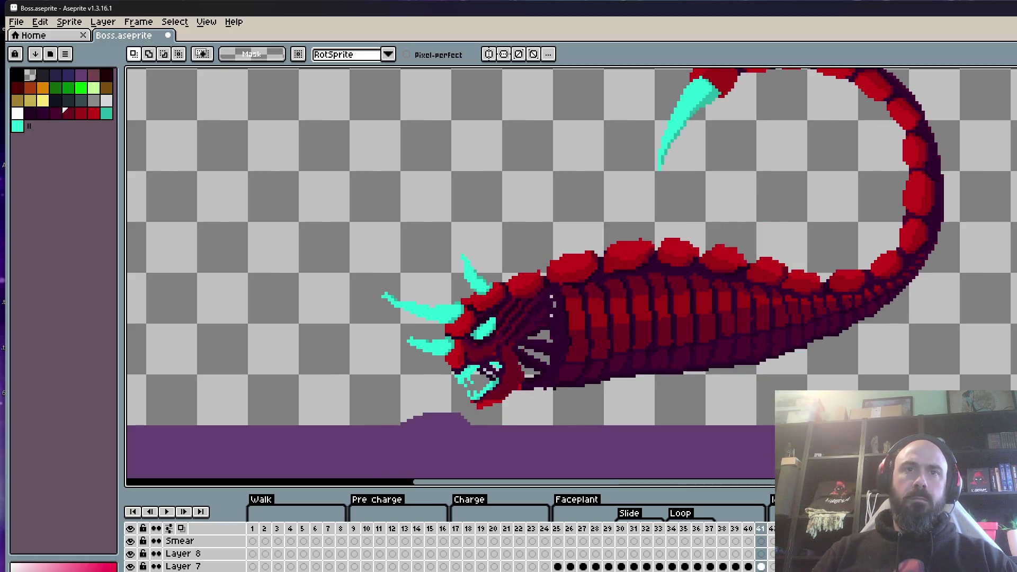
{"action": "key", "text": "Left"}
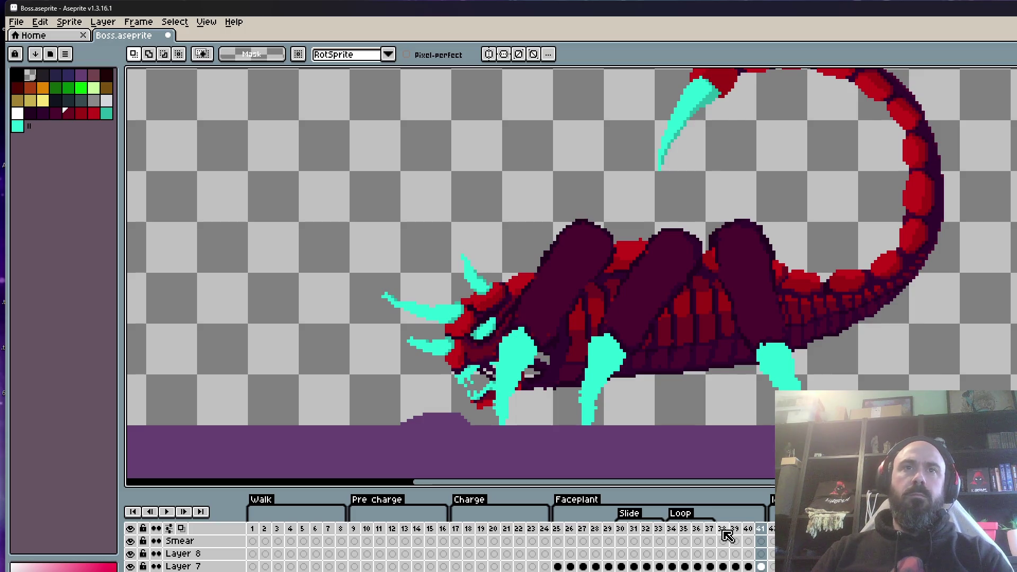
{"action": "key", "text": "Left"}
{"action": "key", "text": "Right"}
{"action": "key", "text": "Right"}
{"action": "key", "text": "Left"}
{"action": "key", "text": "Right"}
{"action": "key", "text": "Left"}
{"action": "key", "text": "Right"}
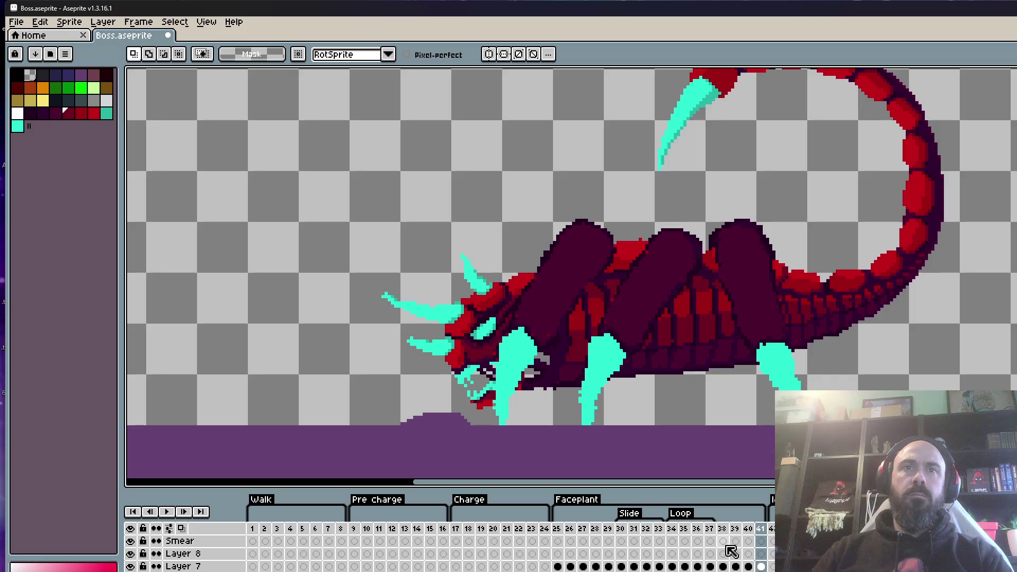
{"action": "key", "text": "Left"}
{"action": "key", "text": "Right"}
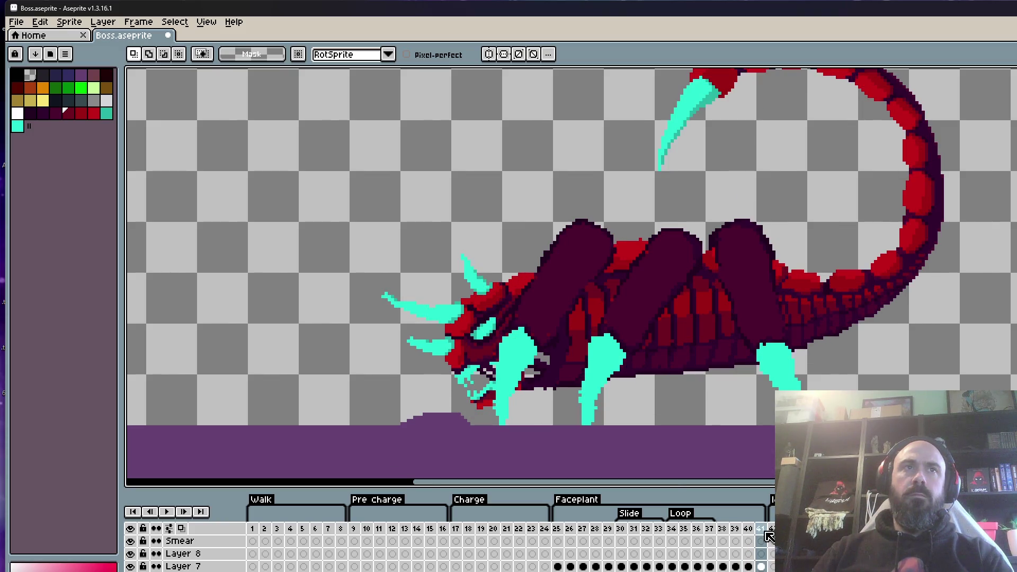
{"action": "mouse_move", "coordinate": [557, 528]}
{"action": "left_mouse_down"}
{"action": "mouse_move", "coordinate": [741, 529]}
{"action": "mouse_move", "coordinate": [772, 541]}
{"action": "left_mouse_up"}
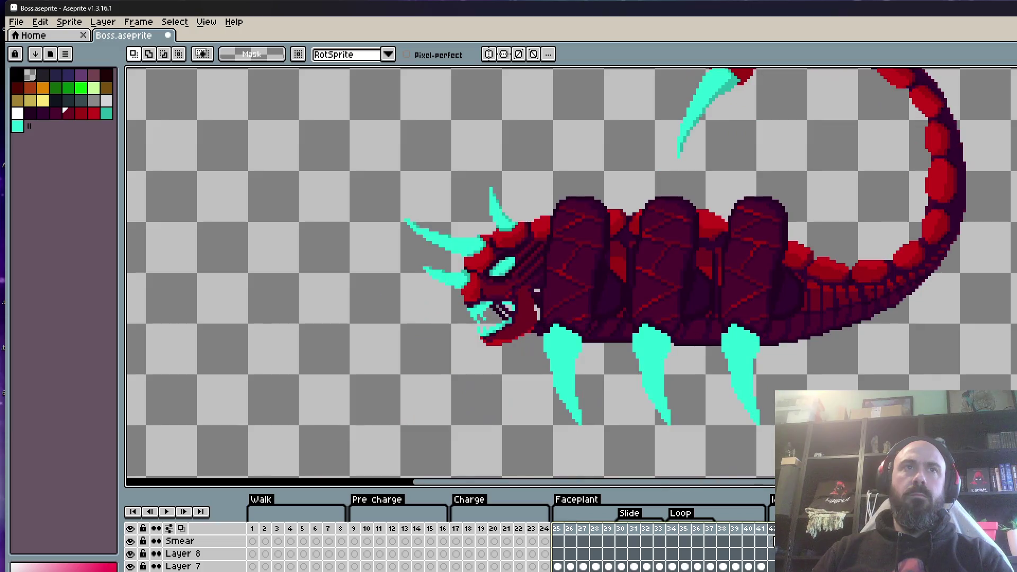
{"action": "left_click", "coordinate": [16, 22]}
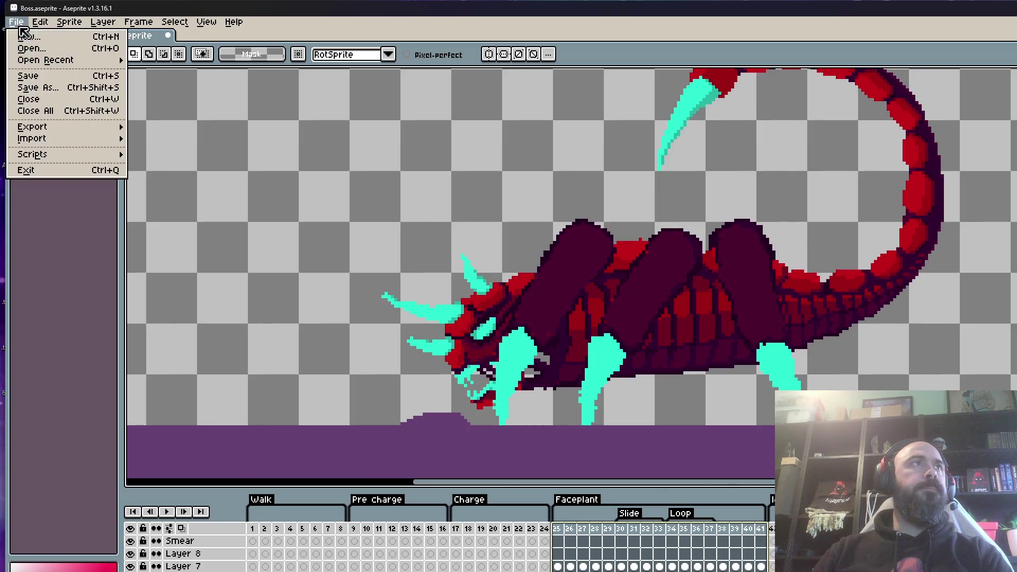
Save Boss.aseprite, then play the animation through to frame 40's curled-tail pose.
{"action": "left_click", "coordinate": [50, 77]}
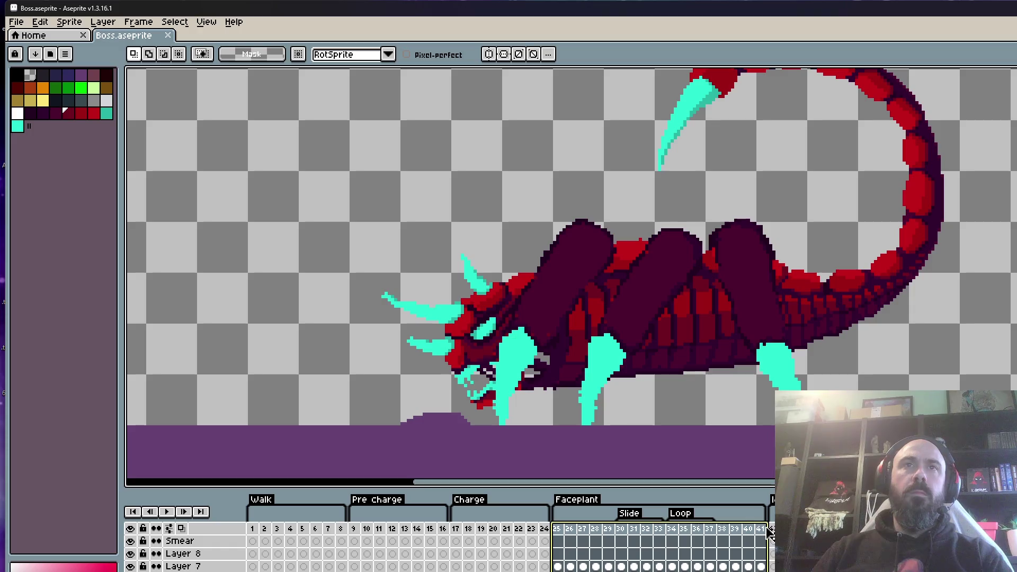
{"action": "scroll", "coordinate": [826, 357], "scroll_direction": "down", "scroll_amount": 1}
{"action": "key", "text": "Return"}
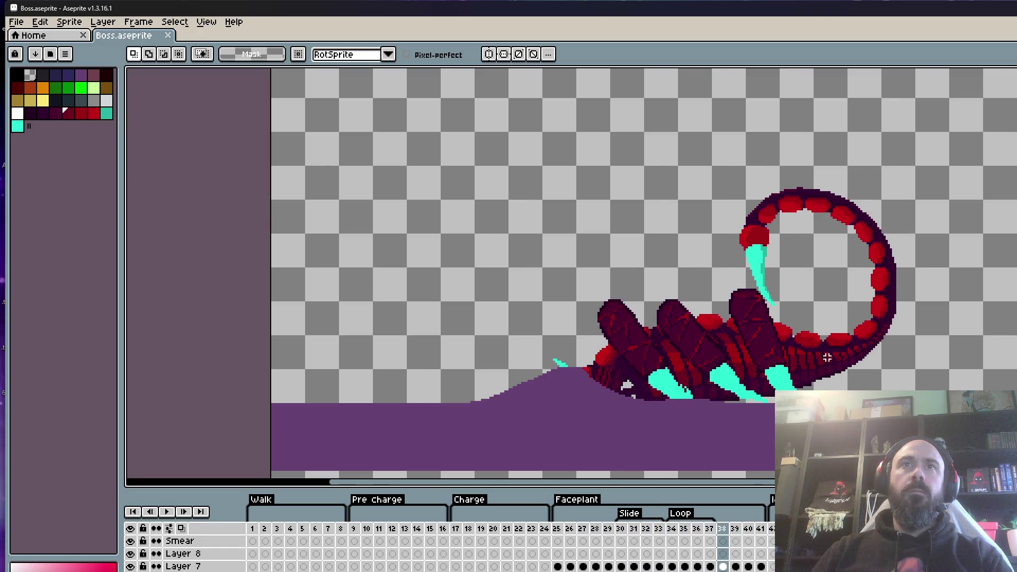
{"action": "scroll", "coordinate": [826, 356], "scroll_direction": "up", "scroll_amount": 1}
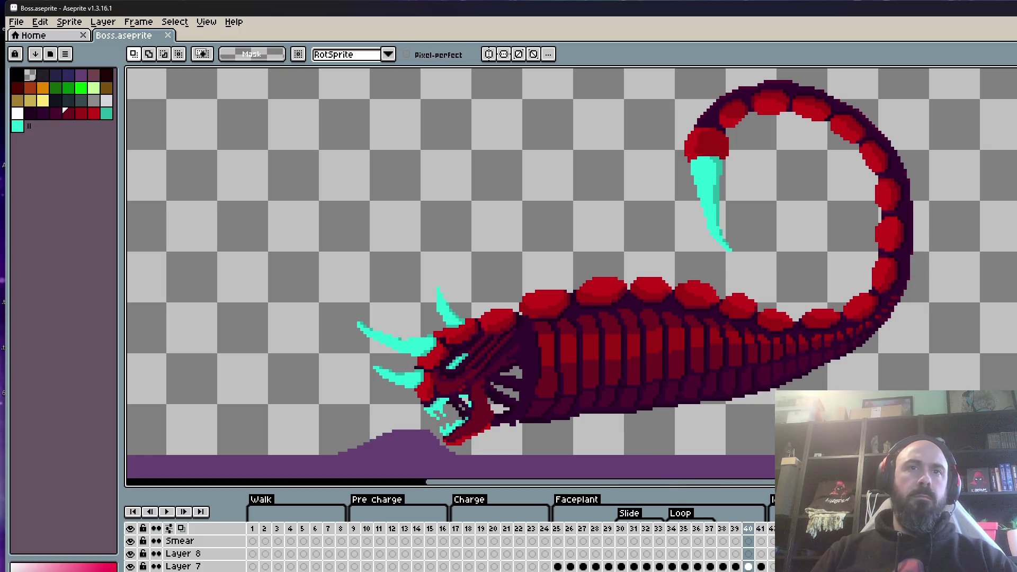
Zoom in and box-select the curled tail on frame 40.
{"action": "mouse_move", "coordinate": [557, 119]}
{"action": "left_mouse_down"}
{"action": "mouse_move", "coordinate": [823, 329]}
{"action": "mouse_move", "coordinate": [892, 415]}
{"action": "left_mouse_up"}
{"action": "scroll", "coordinate": [562, 351], "scroll_direction": "up", "scroll_amount": 1}
{"action": "left_click_drag", "start_coordinate": [585, 108], "coordinate": [568, 142]}
{"action": "key", "text": "m"}
{"action": "mouse_move", "coordinate": [578, 88]}
{"action": "left_mouse_down"}
{"action": "mouse_move", "coordinate": [885, 208]}
{"action": "mouse_move", "coordinate": [993, 329]}
{"action": "mouse_move", "coordinate": [988, 427]}
{"action": "left_mouse_up"}
{"action": "left_click", "coordinate": [682, 195]}
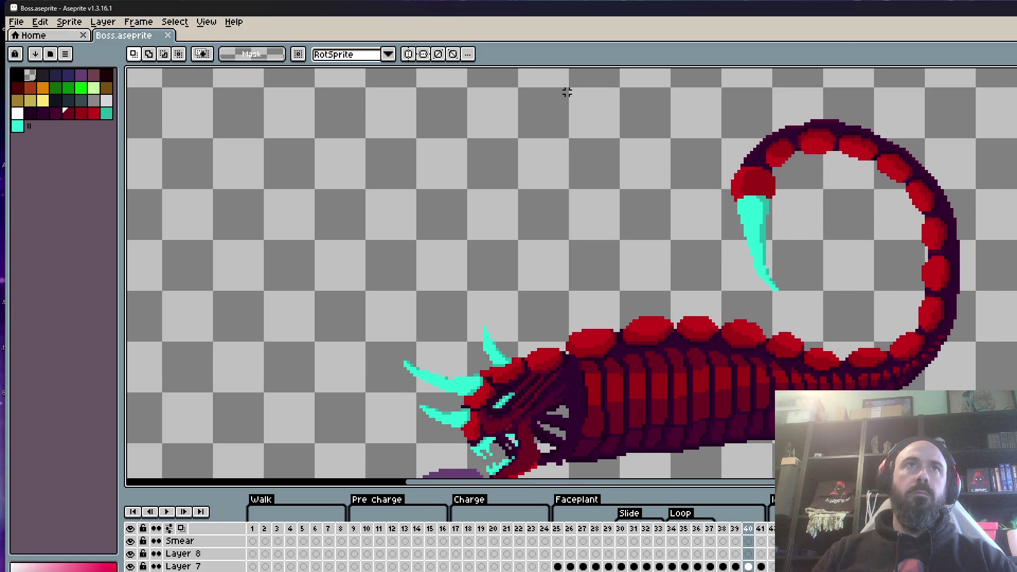
{"action": "mouse_move", "coordinate": [563, 92]}
{"action": "left_mouse_down"}
{"action": "mouse_move", "coordinate": [872, 220]}
{"action": "mouse_move", "coordinate": [1009, 421]}
{"action": "mouse_move", "coordinate": [1014, 479]}
{"action": "left_mouse_up"}
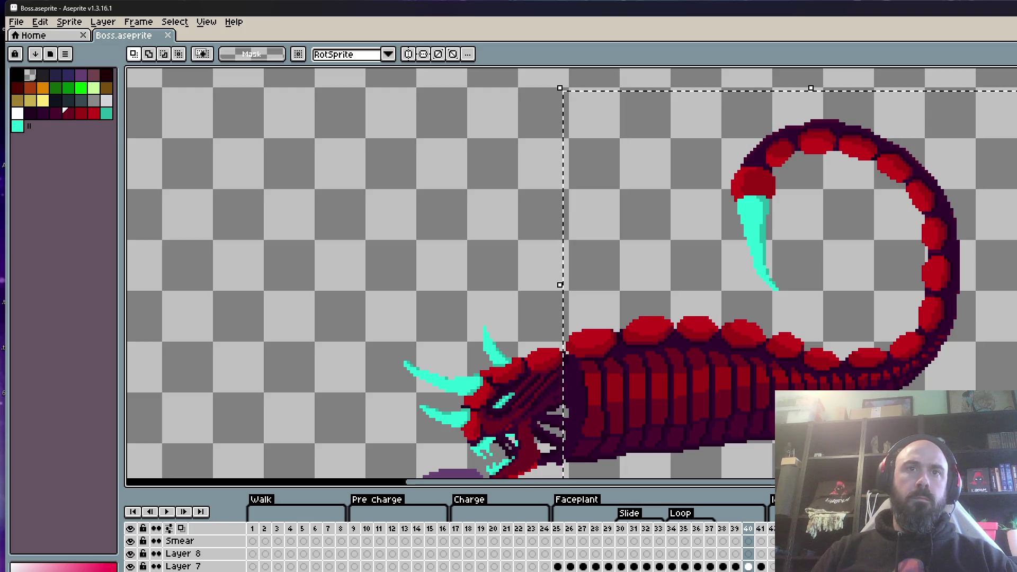
Paste the copied tail into frame 41 and place it up and left of the boss's head.
{"action": "key", "text": "."}
{"action": "key", "text": "ctrl+v"}
{"action": "scroll", "coordinate": [733, 392], "scroll_direction": "down", "scroll_amount": 1}
{"action": "mouse_move", "coordinate": [733, 392]}
{"action": "left_mouse_down"}
{"action": "mouse_move", "coordinate": [444, 324]}
{"action": "mouse_move", "coordinate": [745, 370]}
{"action": "mouse_move", "coordinate": [771, 397]}
{"action": "mouse_move", "coordinate": [708, 386]}
{"action": "mouse_move", "coordinate": [630, 401]}
{"action": "mouse_move", "coordinate": [677, 386]}
{"action": "mouse_move", "coordinate": [676, 395]}
{"action": "mouse_move", "coordinate": [655, 363]}
{"action": "mouse_move", "coordinate": [357, 304]}
{"action": "mouse_move", "coordinate": [494, 270]}
{"action": "left_mouse_up"}
{"action": "scroll", "coordinate": [741, 392], "scroll_direction": "up", "scroll_amount": 1}
{"action": "scroll", "coordinate": [625, 393], "scroll_direction": "down", "scroll_amount": 1}
{"action": "scroll", "coordinate": [360, 301], "scroll_direction": "down", "scroll_amount": 1}
{"action": "scroll", "coordinate": [349, 280], "scroll_direction": "up", "scroll_amount": 1}
{"action": "scroll", "coordinate": [344, 275], "scroll_direction": "up", "scroll_amount": 1}
{"action": "scroll", "coordinate": [442, 257], "scroll_direction": "down", "scroll_amount": 1}
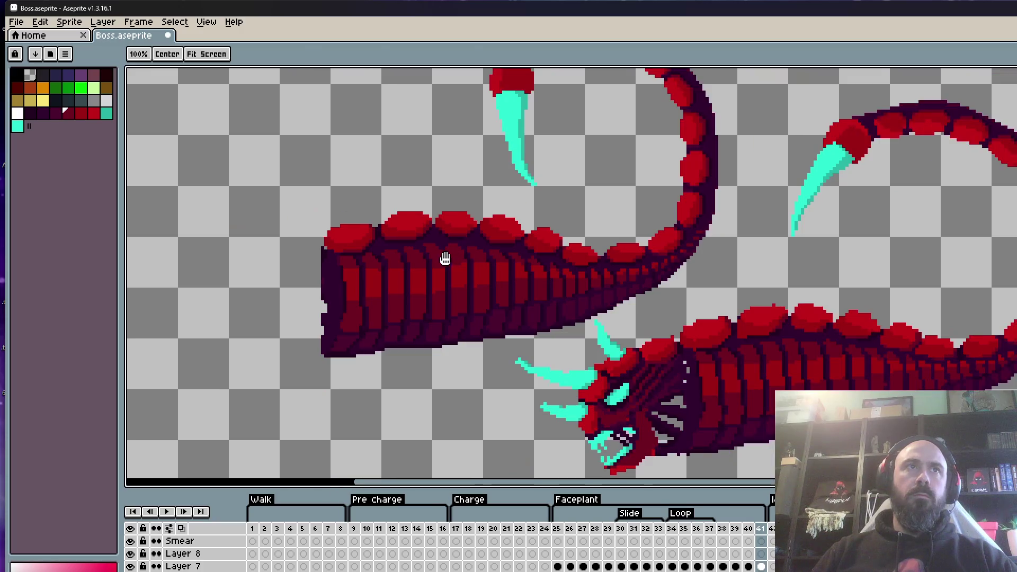
{"action": "scroll", "coordinate": [433, 221], "scroll_direction": "up", "scroll_amount": 1}
{"action": "key", "text": "ctrl+d"}
{"action": "key", "text": "b"}
{"action": "scroll", "coordinate": [435, 240], "scroll_direction": "up", "scroll_amount": 1}
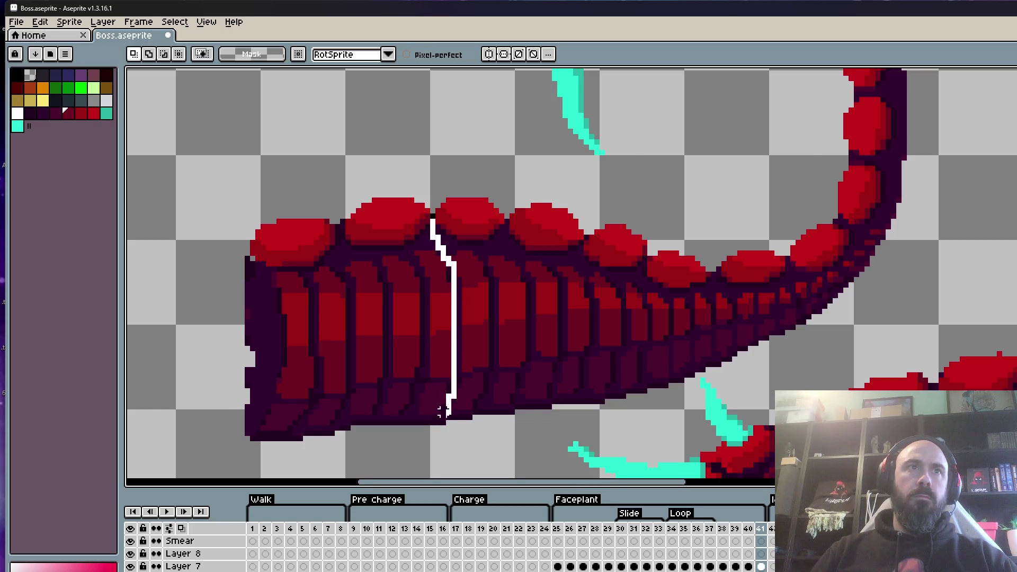
Lasso the left end of the pasted tail and lower it slightly.
{"action": "scroll", "coordinate": [441, 411], "scroll_direction": "down", "scroll_amount": 1}
{"action": "left_click_drag", "start_coordinate": [442, 430], "coordinate": [222, 295]}
{"action": "left_click_drag", "start_coordinate": [430, 256], "coordinate": [417, 280]}
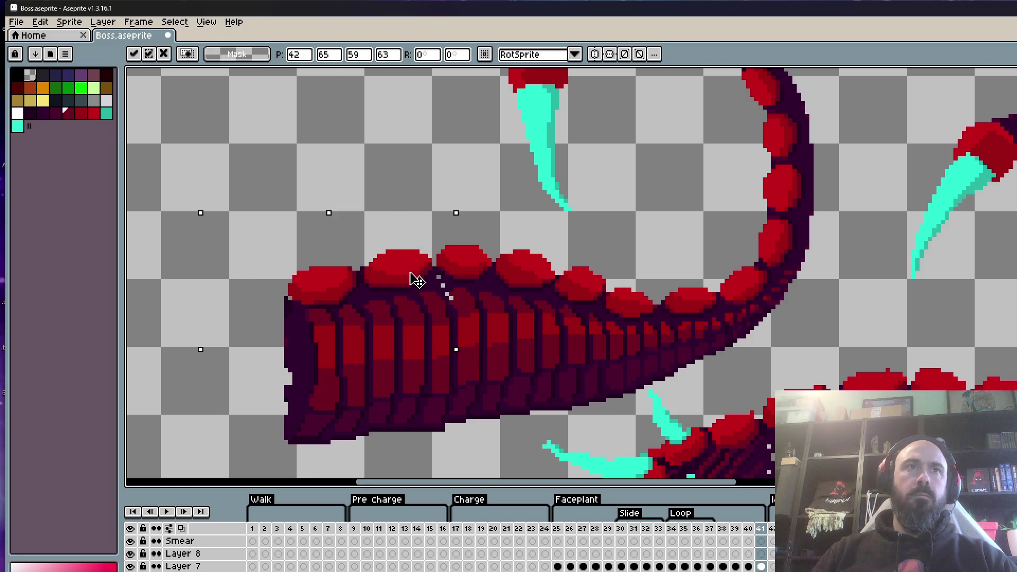
{"action": "key", "text": "Return"}
{"action": "scroll", "coordinate": [583, 227], "scroll_direction": "down", "scroll_amount": 1}
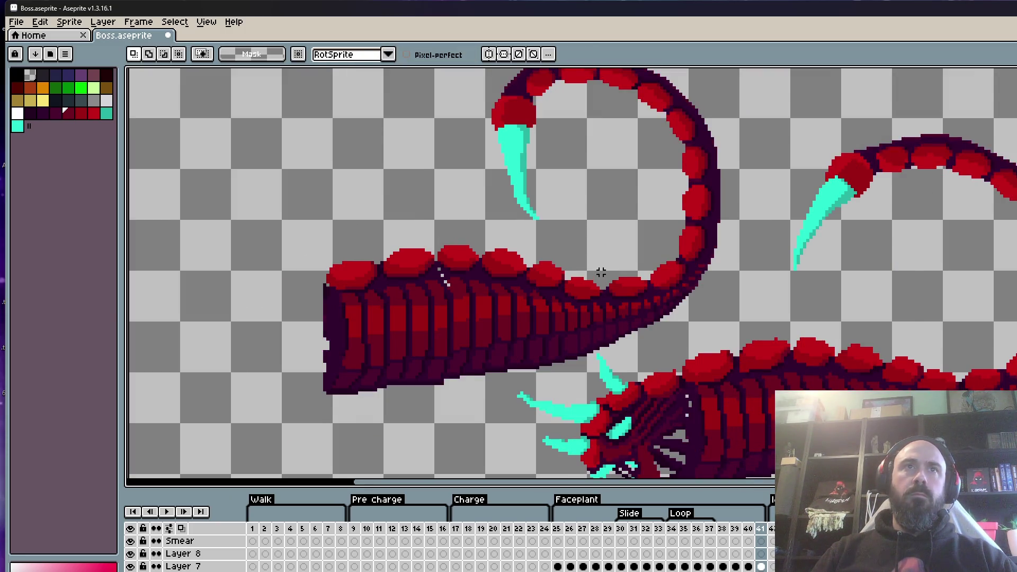
{"action": "scroll", "coordinate": [601, 272], "scroll_direction": "down", "scroll_amount": 1}
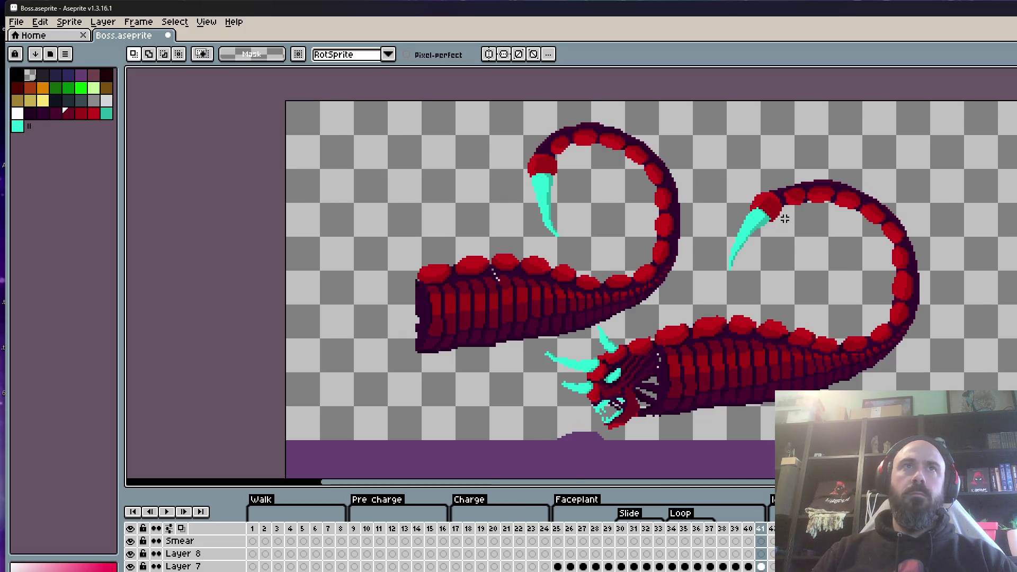
{"action": "scroll", "coordinate": [784, 219], "scroll_direction": "up", "scroll_amount": 1}
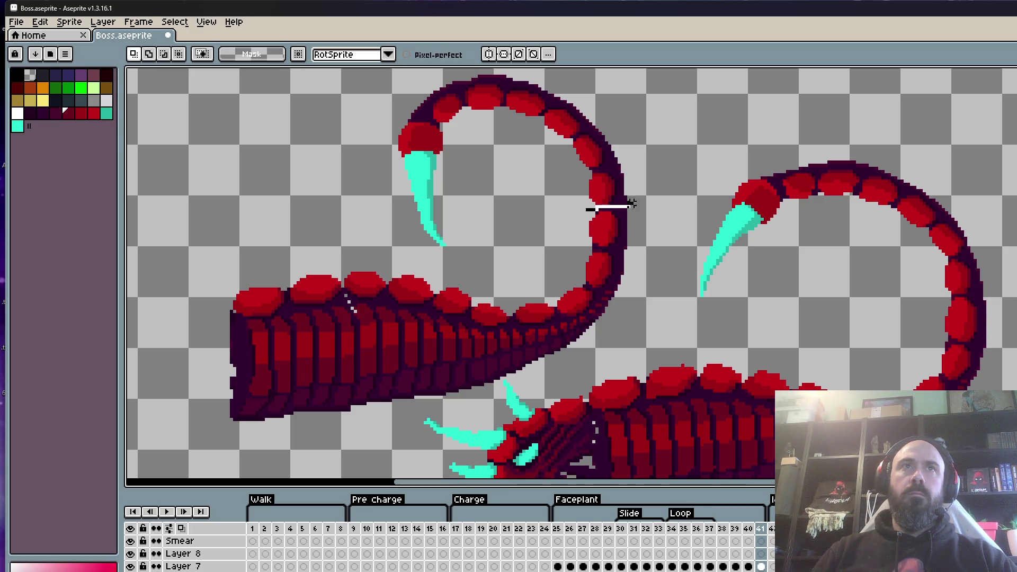
Lasso the curled tail tip and reposition it arching over the pasted body's raised end.
{"action": "left_click_drag", "start_coordinate": [631, 204], "coordinate": [439, 70]}
{"action": "left_click_drag", "start_coordinate": [568, 222], "coordinate": [587, 220]}
{"action": "scroll", "coordinate": [588, 219], "scroll_direction": "down", "scroll_amount": 2}
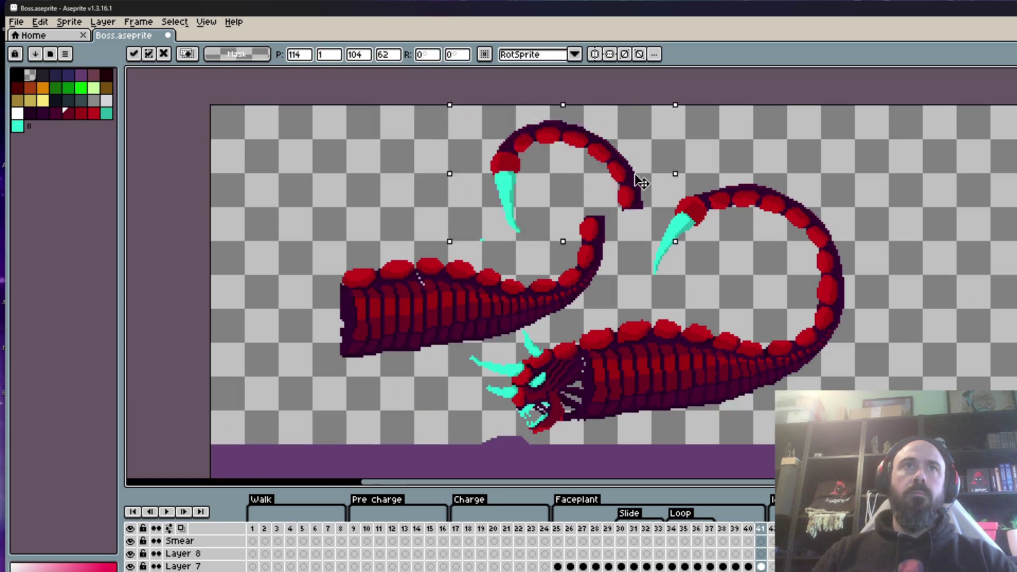
{"action": "left_click_drag", "start_coordinate": [642, 175], "coordinate": [980, 238]}
{"action": "scroll", "coordinate": [981, 238], "scroll_direction": "up", "scroll_amount": 2}
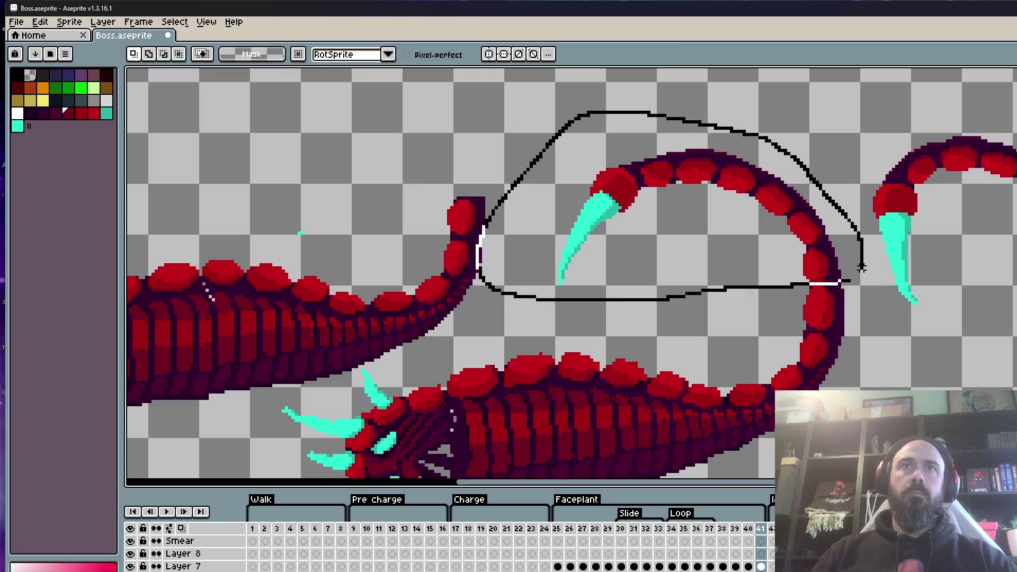
{"action": "left_click_drag", "start_coordinate": [861, 267], "coordinate": [848, 281]}
{"action": "mouse_move", "coordinate": [773, 146]}
{"action": "left_mouse_down"}
{"action": "mouse_move", "coordinate": [760, 141]}
{"action": "mouse_move", "coordinate": [560, 302]}
{"action": "mouse_move", "coordinate": [779, 286]}
{"action": "left_mouse_up"}
{"action": "left_click_drag", "start_coordinate": [850, 275], "coordinate": [850, 276]}
{"action": "mouse_move", "coordinate": [745, 148]}
{"action": "left_mouse_down"}
{"action": "mouse_move", "coordinate": [460, 127]}
{"action": "mouse_move", "coordinate": [411, 111]}
{"action": "left_mouse_up"}
{"action": "key", "text": "Return"}
{"action": "scroll", "coordinate": [495, 128], "scroll_direction": "down", "scroll_amount": 2}
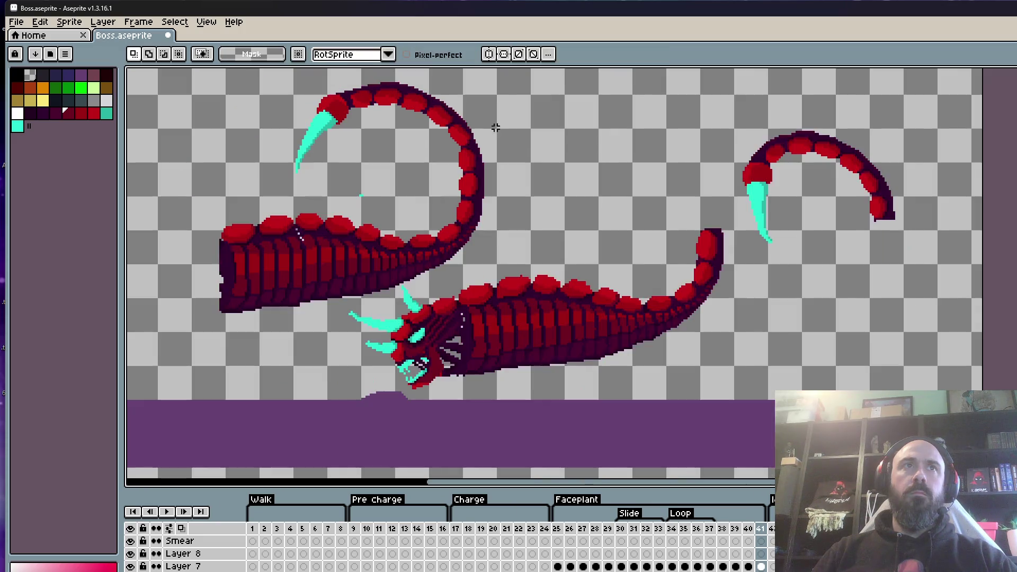
{"action": "left_click_drag", "start_coordinate": [383, 227], "coordinate": [458, 223]}
{"action": "scroll", "coordinate": [483, 283], "scroll_direction": "up", "scroll_amount": 1}
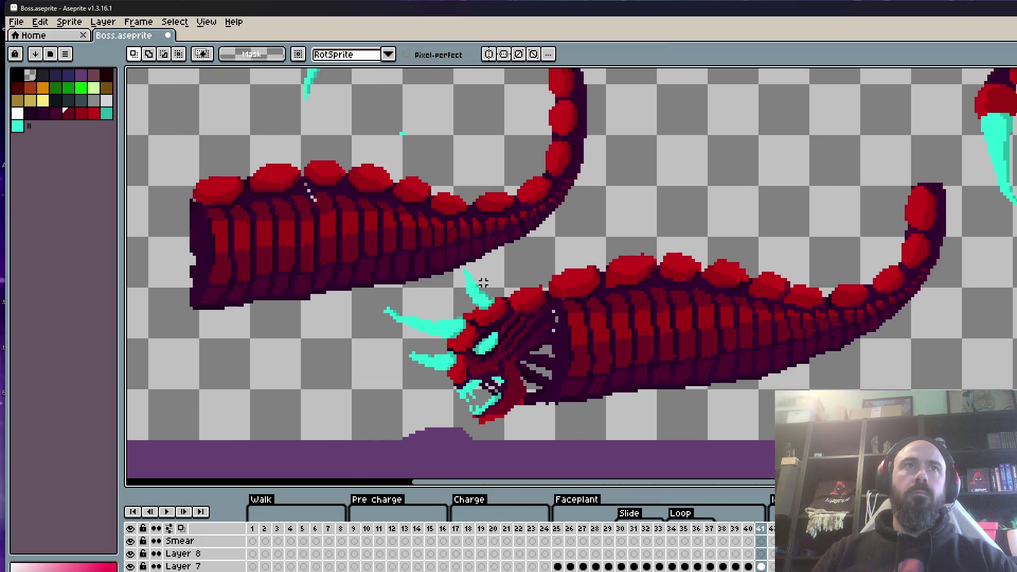
{"action": "scroll", "coordinate": [439, 311], "scroll_direction": "down", "scroll_amount": 1}
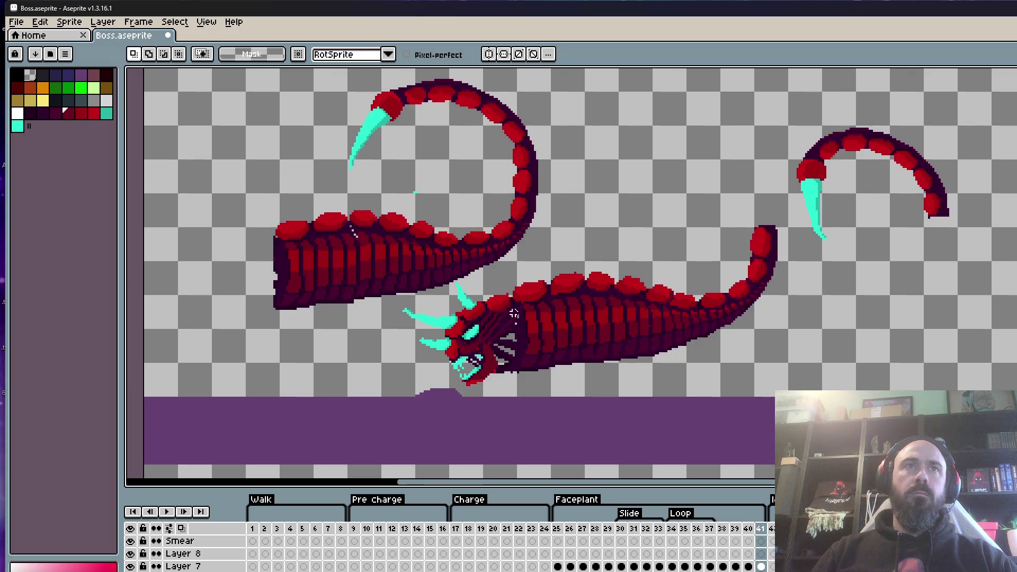
{"action": "scroll", "coordinate": [515, 306], "scroll_direction": "up", "scroll_amount": 1}
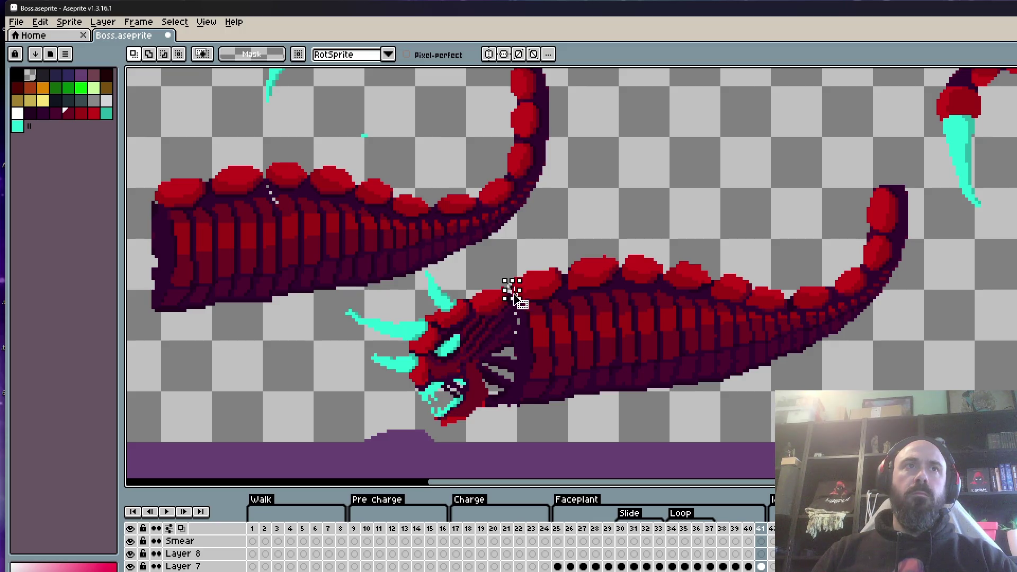
Lasso the lower body behind the boss's neck, including its rising tail.
{"action": "scroll", "coordinate": [514, 295], "scroll_direction": "up", "scroll_amount": 1}
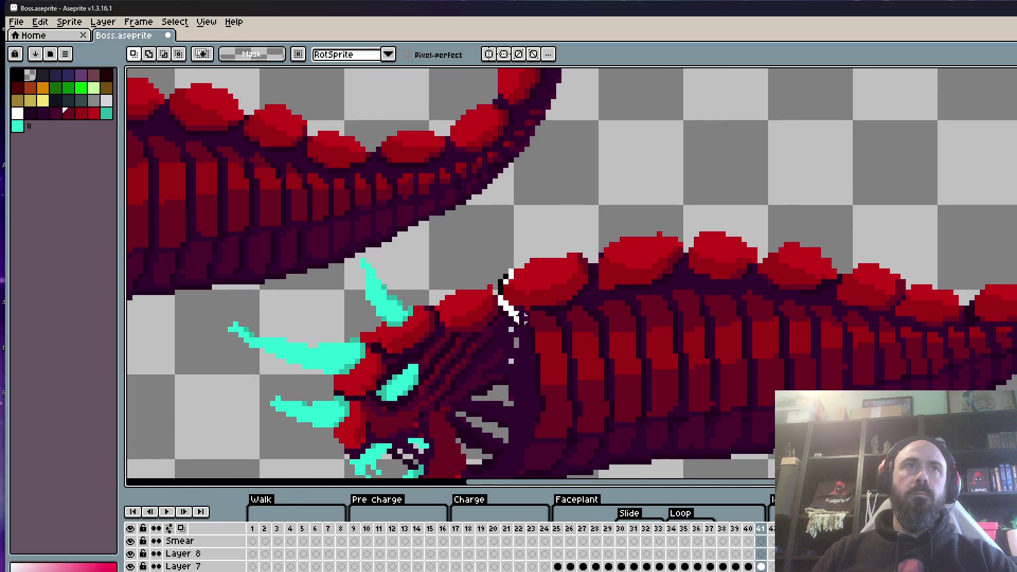
{"action": "scroll", "coordinate": [525, 318], "scroll_direction": "down", "scroll_amount": 1}
{"action": "left_click_drag", "start_coordinate": [524, 318], "coordinate": [527, 351]}
{"action": "left_click_drag", "start_coordinate": [523, 444], "coordinate": [530, 470]}
{"action": "scroll", "coordinate": [529, 471], "scroll_direction": "down", "scroll_amount": 1}
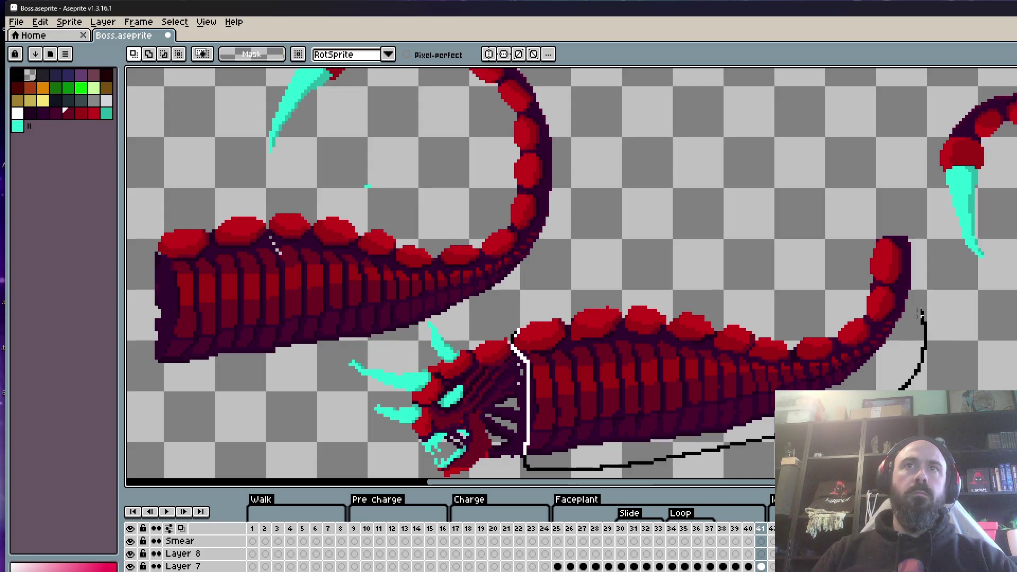
{"action": "left_click_drag", "start_coordinate": [914, 241], "coordinate": [584, 262]}
{"action": "left_click_drag", "start_coordinate": [521, 316], "coordinate": [522, 318]}
{"action": "scroll", "coordinate": [522, 318], "scroll_direction": "down", "scroll_amount": 1}
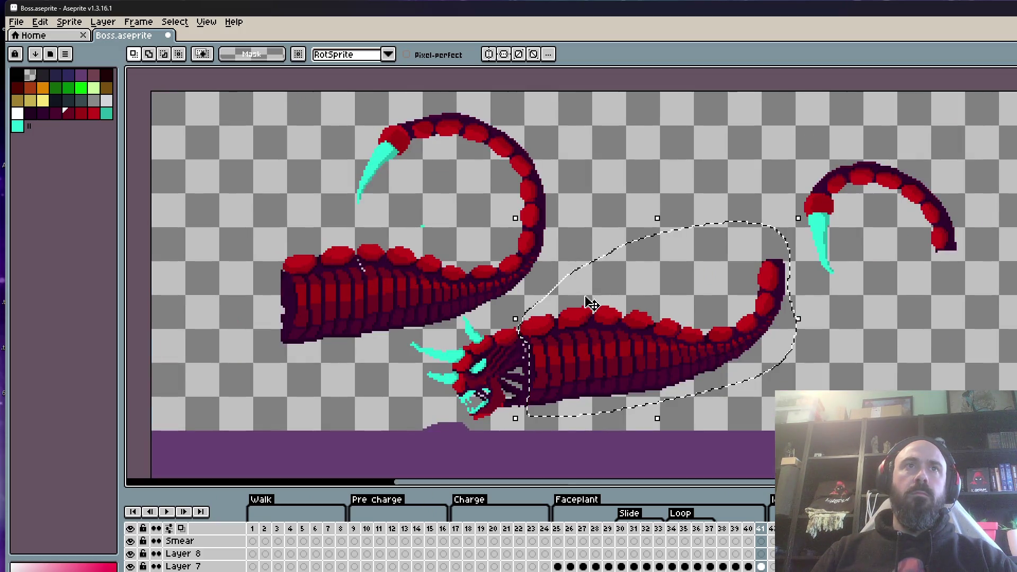
Erase the body's lower edge and the tail curling up, leaving a blunt stump.
{"action": "key", "text": "b"}
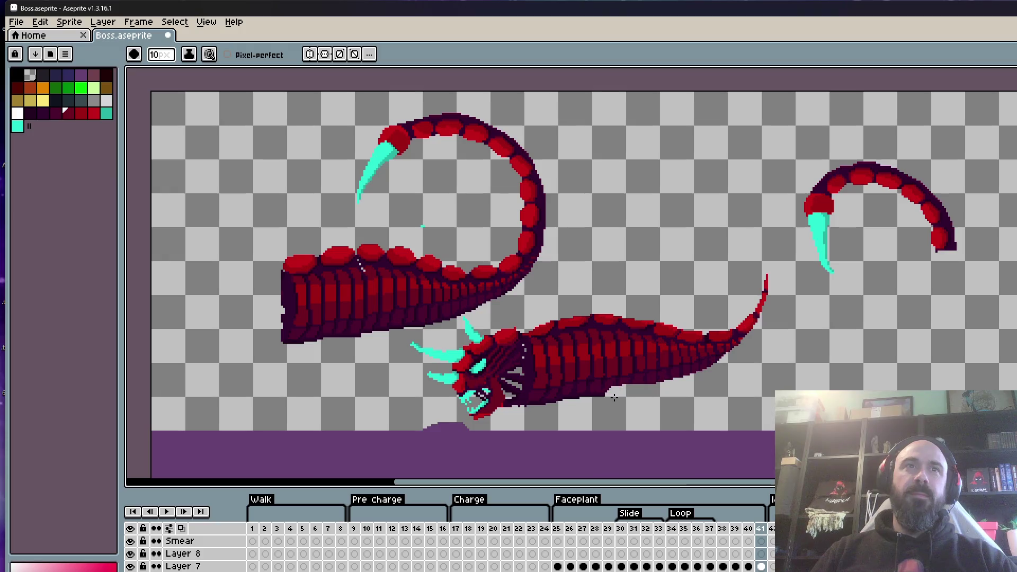
{"action": "scroll", "coordinate": [533, 415], "scroll_direction": "up", "scroll_amount": 2}
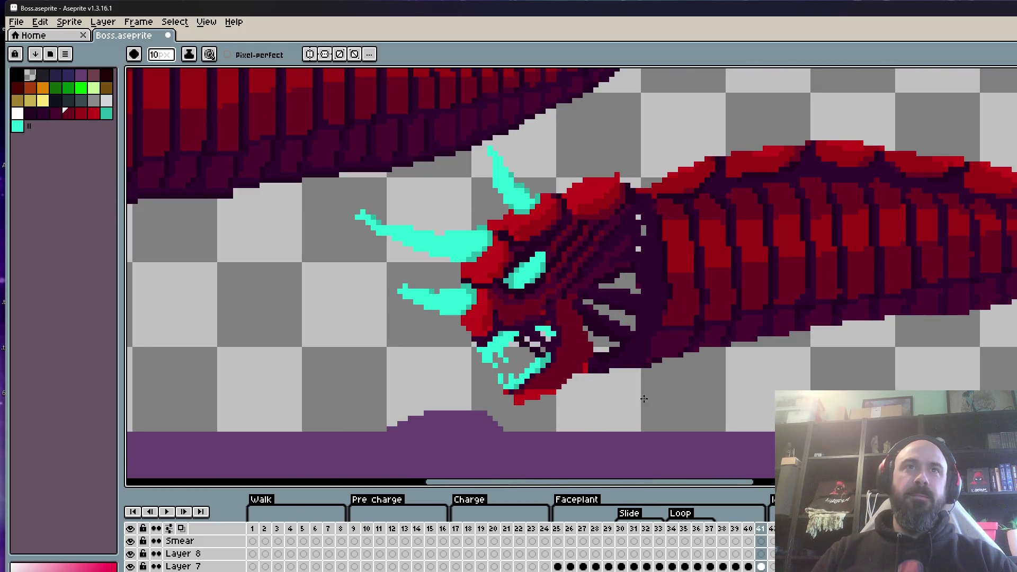
{"action": "left_click_drag", "start_coordinate": [675, 383], "coordinate": [748, 362]}
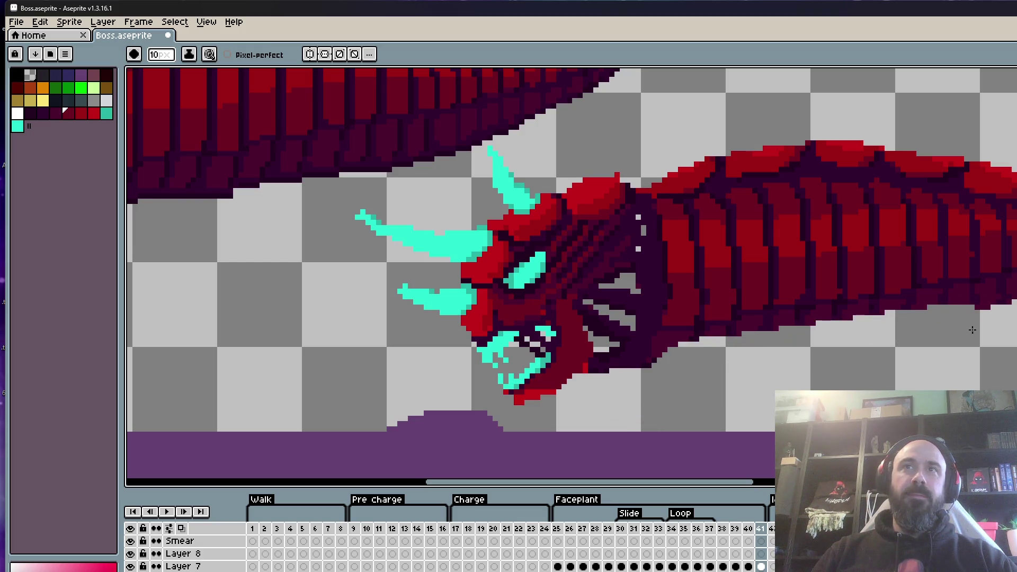
{"action": "scroll", "coordinate": [803, 347], "scroll_direction": "down", "scroll_amount": 3}
{"action": "scroll", "coordinate": [819, 336], "scroll_direction": "up", "scroll_amount": 2}
{"action": "mouse_move", "coordinate": [955, 141]}
{"action": "left_mouse_down"}
{"action": "mouse_move", "coordinate": [924, 244]}
{"action": "mouse_move", "coordinate": [852, 311]}
{"action": "left_mouse_up"}
{"action": "scroll", "coordinate": [860, 311], "scroll_direction": "down", "scroll_amount": 1}
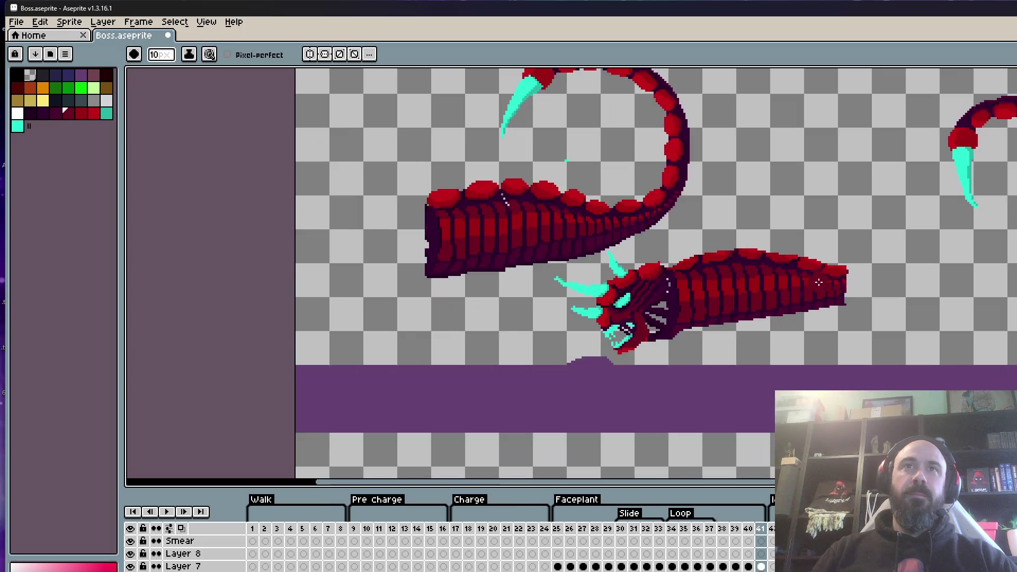
Lasso the upper tail section, shift it into place and deselect.
{"action": "key", "text": "q"}
{"action": "scroll", "coordinate": [733, 245], "scroll_direction": "up", "scroll_amount": 1}
{"action": "left_click_drag", "start_coordinate": [723, 150], "coordinate": [328, 208]}
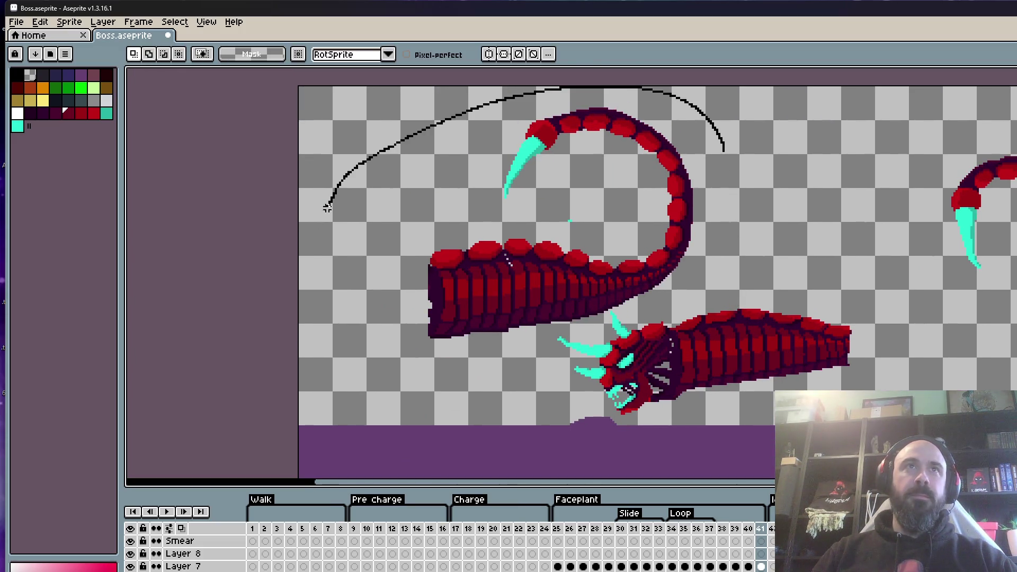
{"action": "left_click_drag", "start_coordinate": [737, 212], "coordinate": [722, 147]}
{"action": "left_click_drag", "start_coordinate": [674, 233], "coordinate": [866, 311]}
{"action": "mouse_move", "coordinate": [803, 298]}
{"action": "left_mouse_down"}
{"action": "mouse_move", "coordinate": [756, 263]}
{"action": "mouse_move", "coordinate": [415, 229]}
{"action": "left_mouse_up"}
{"action": "left_click_drag", "start_coordinate": [510, 259], "coordinate": [589, 267]}
{"action": "key", "text": "ctrl+d"}
{"action": "key", "text": "b"}
{"action": "scroll", "coordinate": [515, 159], "scroll_direction": "up", "scroll_amount": 2}
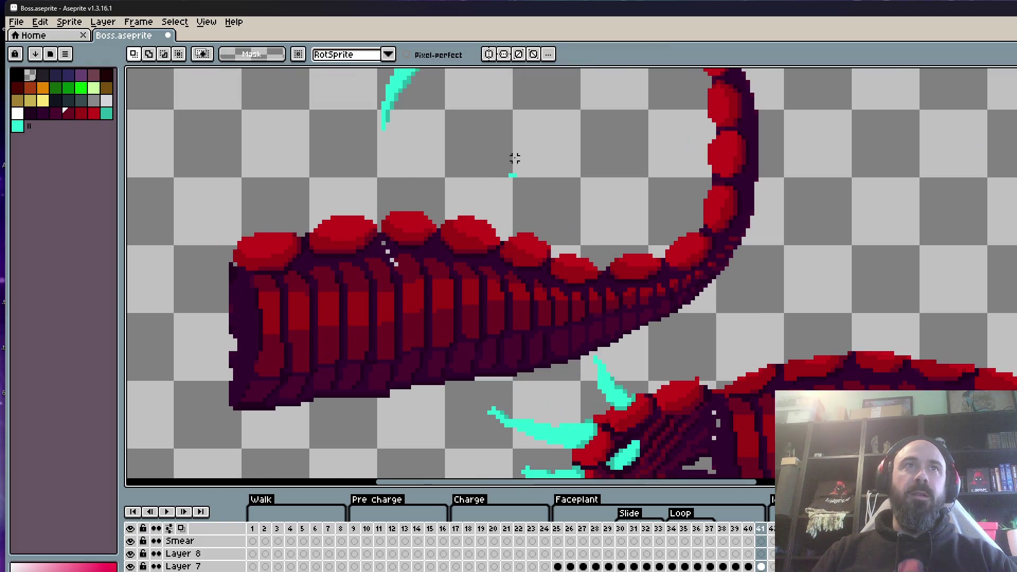
{"action": "left_click_drag", "start_coordinate": [510, 153], "coordinate": [511, 153]}
{"action": "key", "text": "ctrl+d"}
{"action": "scroll", "coordinate": [510, 154], "scroll_direction": "down", "scroll_amount": 2}
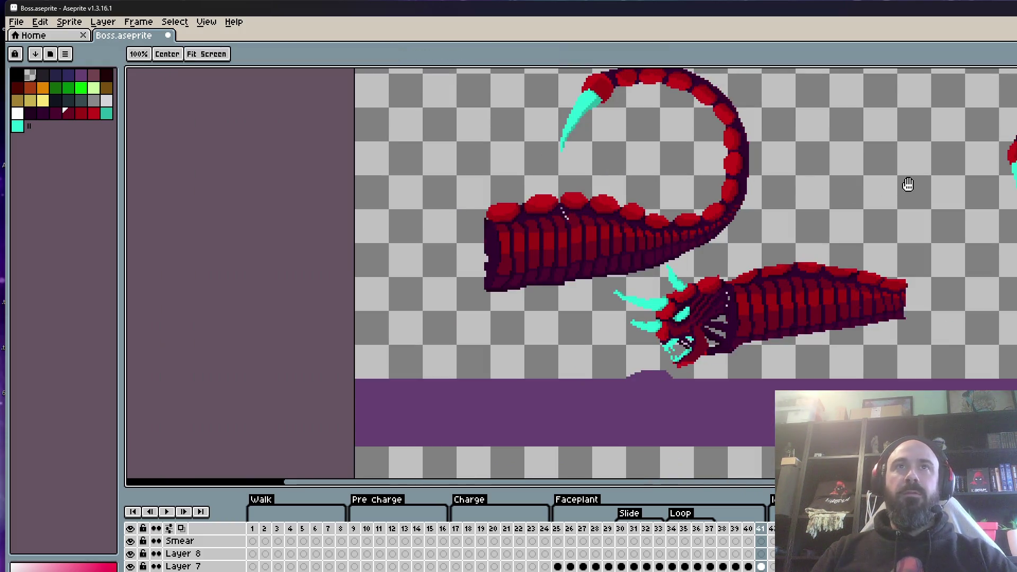
Delete the stray curled tail piece on the right and select the remaining tail piece.
{"action": "left_click_drag", "start_coordinate": [997, 126], "coordinate": [1007, 127]}
{"action": "key", "text": "Delete"}
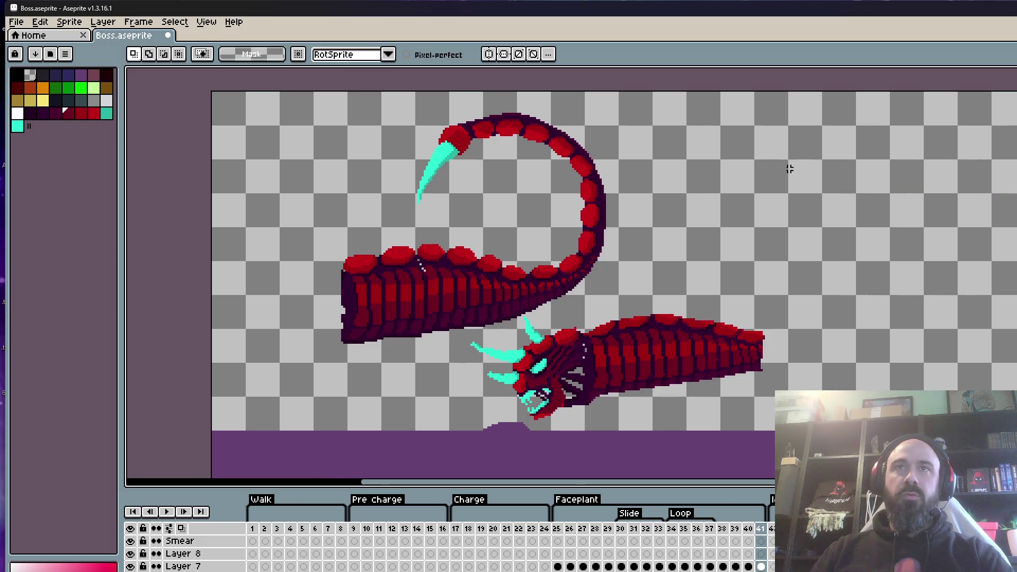
{"action": "scroll", "coordinate": [546, 314], "scroll_direction": "up", "scroll_amount": 2}
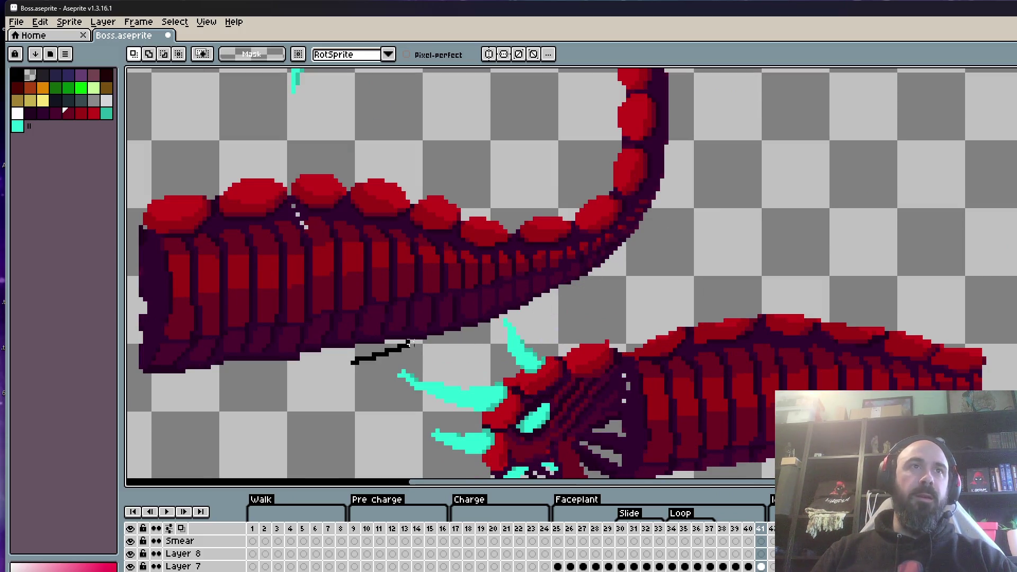
{"action": "mouse_move", "coordinate": [521, 312]}
{"action": "left_mouse_down"}
{"action": "mouse_move", "coordinate": [407, 339]}
{"action": "mouse_move", "coordinate": [339, 69]}
{"action": "mouse_move", "coordinate": [317, 432]}
{"action": "mouse_move", "coordinate": [445, 314]}
{"action": "mouse_move", "coordinate": [749, 302]}
{"action": "mouse_move", "coordinate": [609, 382]}
{"action": "mouse_move", "coordinate": [612, 270]}
{"action": "mouse_move", "coordinate": [635, 275]}
{"action": "mouse_move", "coordinate": [613, 297]}
{"action": "mouse_move", "coordinate": [619, 332]}
{"action": "mouse_move", "coordinate": [641, 288]}
{"action": "mouse_move", "coordinate": [608, 277]}
{"action": "mouse_move", "coordinate": [619, 329]}
{"action": "mouse_move", "coordinate": [601, 278]}
{"action": "left_mouse_up"}
{"action": "scroll", "coordinate": [635, 276], "scroll_direction": "up", "scroll_amount": 2}
{"action": "scroll", "coordinate": [596, 270], "scroll_direction": "down", "scroll_amount": 2}
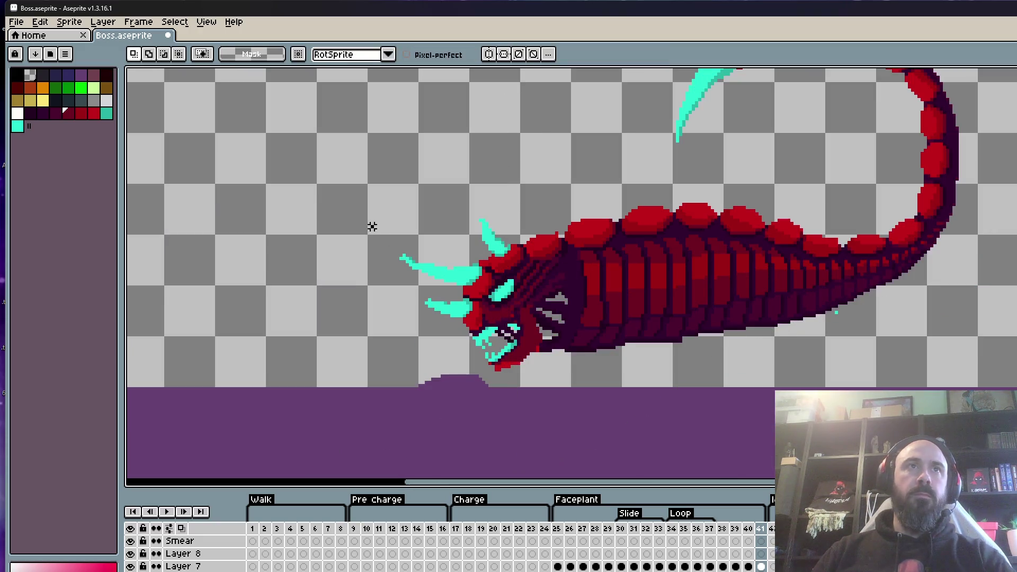
Apply the repositioned tail, comparing before and after with undo and redo.
{"action": "left_click", "coordinate": [372, 228]}
{"action": "key", "text": "ctrl+z"}
{"action": "key", "text": "ctrl+y"}
{"action": "key", "text": "ctrl+z"}
{"action": "key", "text": "ctrl+y"}
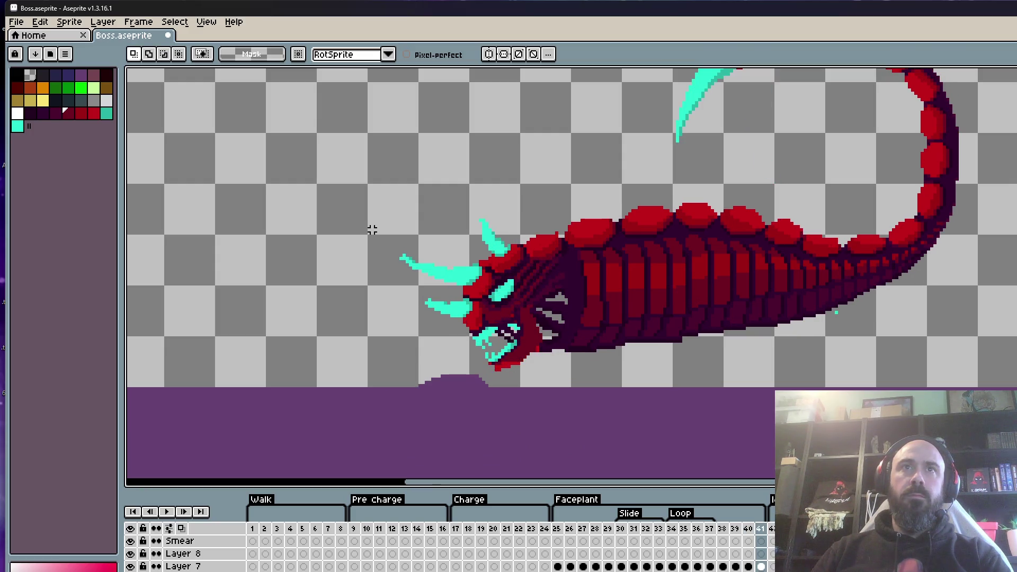
{"action": "key", "text": "ctrl+z"}
{"action": "key", "text": "ctrl+y"}
Paint a small dark-red dot on the worm's back armour and compare neighbouring frames.
{"action": "scroll", "coordinate": [546, 228], "scroll_direction": "up", "scroll_amount": 2}
{"action": "key", "text": "b"}
{"action": "left_click", "coordinate": [545, 227]}
{"action": "scroll", "coordinate": [537, 167], "scroll_direction": "up", "scroll_amount": 3}
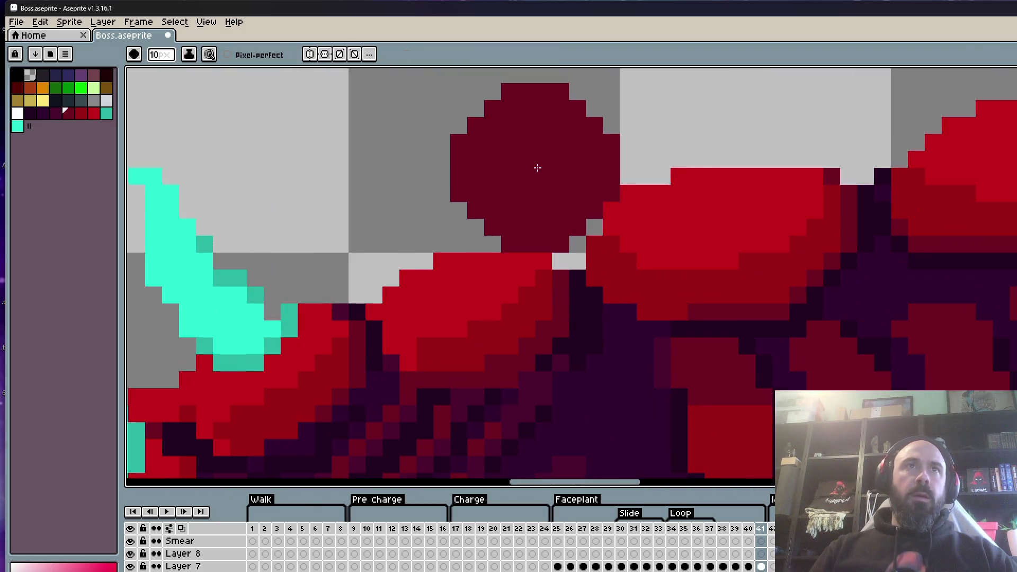
{"action": "key", "text": "minus"}
{"action": "key", "text": "minus"}
{"action": "key", "text": "minus"}
{"action": "scroll", "coordinate": [556, 230], "scroll_direction": "down", "scroll_amount": 4}
{"action": "key", "text": "comma"}
{"action": "key", "text": "period"}
{"action": "key", "text": "comma"}
{"action": "scroll", "coordinate": [553, 229], "scroll_direction": "up", "scroll_amount": 4}
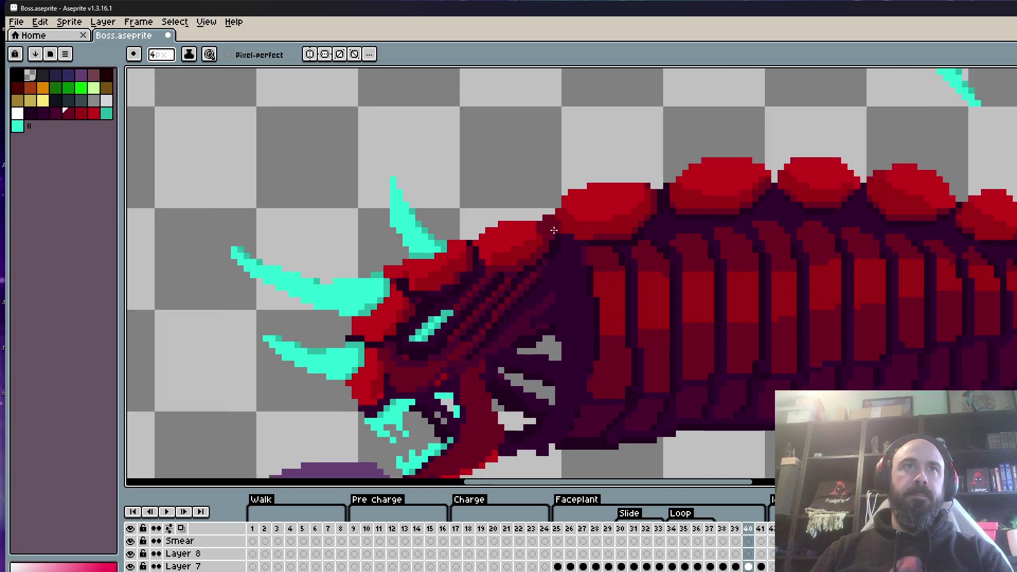
{"action": "key", "text": "i"}
{"action": "key", "text": "b"}
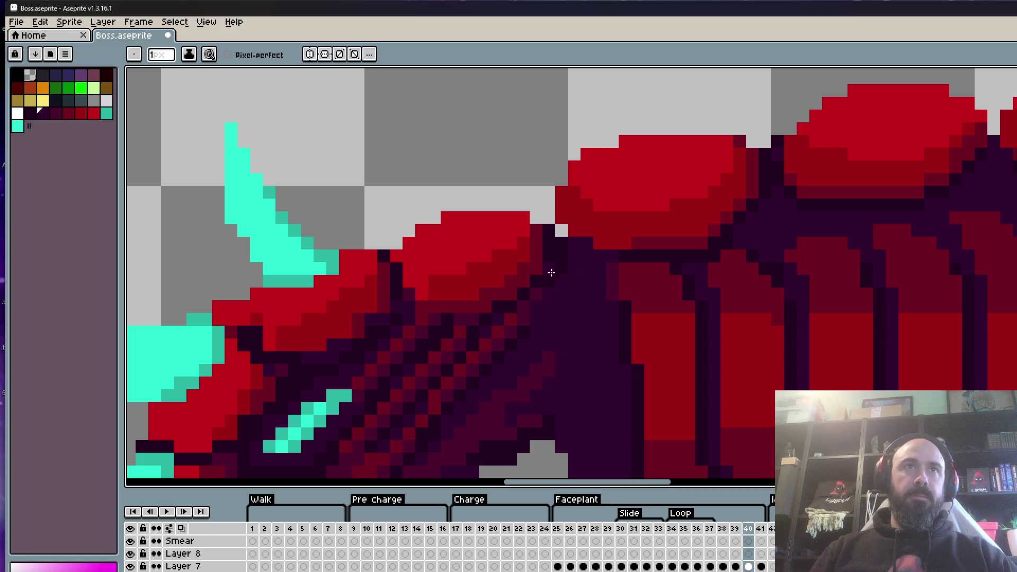
{"action": "scroll", "coordinate": [558, 231], "scroll_direction": "down", "scroll_amount": 5}
Play the animation to preview the reworked final frames.
{"action": "key", "text": "Return"}
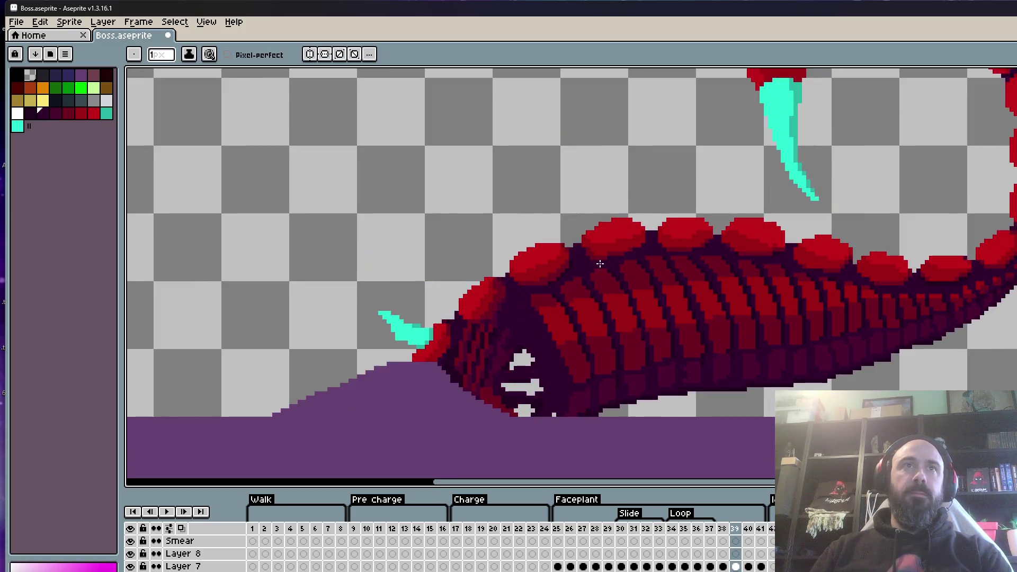
{"action": "scroll", "coordinate": [577, 265], "scroll_direction": "down", "scroll_amount": 4}
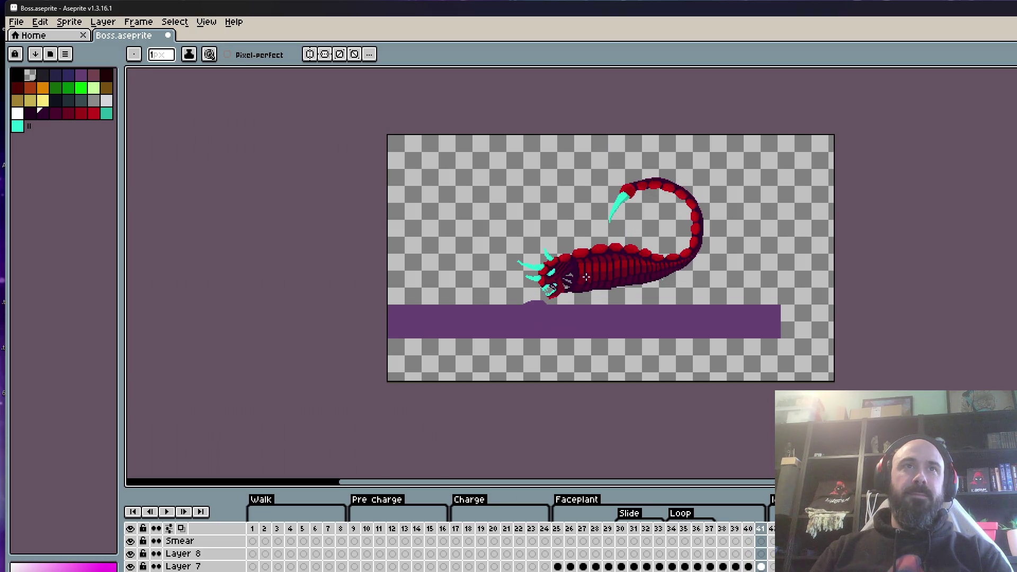
{"action": "scroll", "coordinate": [590, 272], "scroll_direction": "up", "scroll_amount": 6}
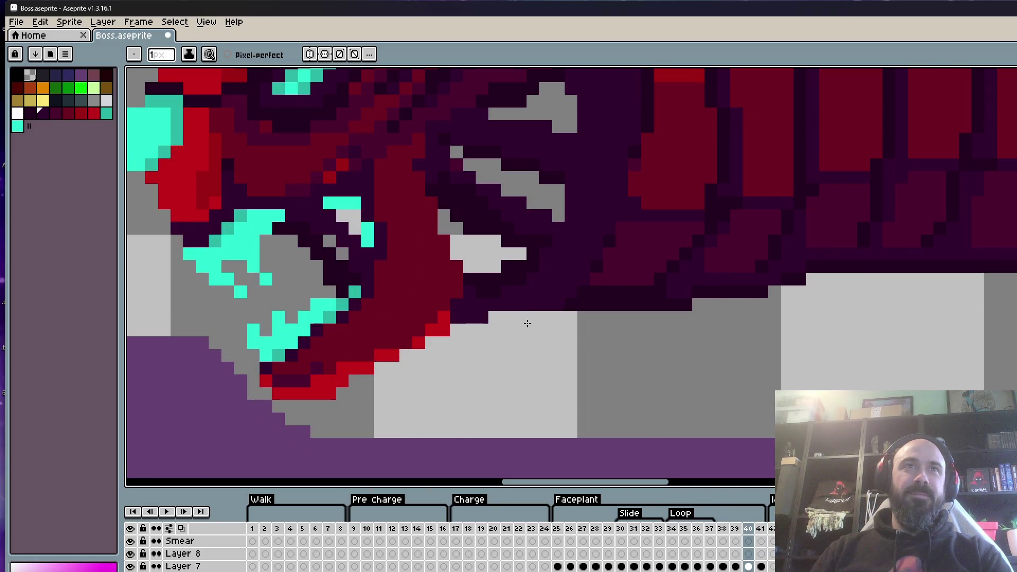
{"action": "scroll", "coordinate": [527, 323], "scroll_direction": "down", "scroll_amount": 3}
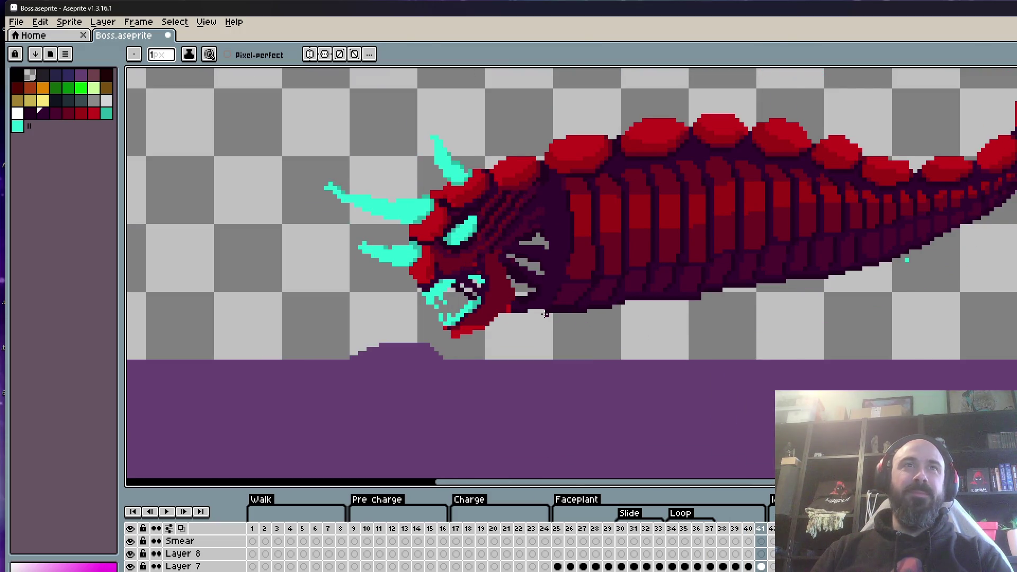
{"action": "scroll", "coordinate": [544, 313], "scroll_direction": "down", "scroll_amount": 3}
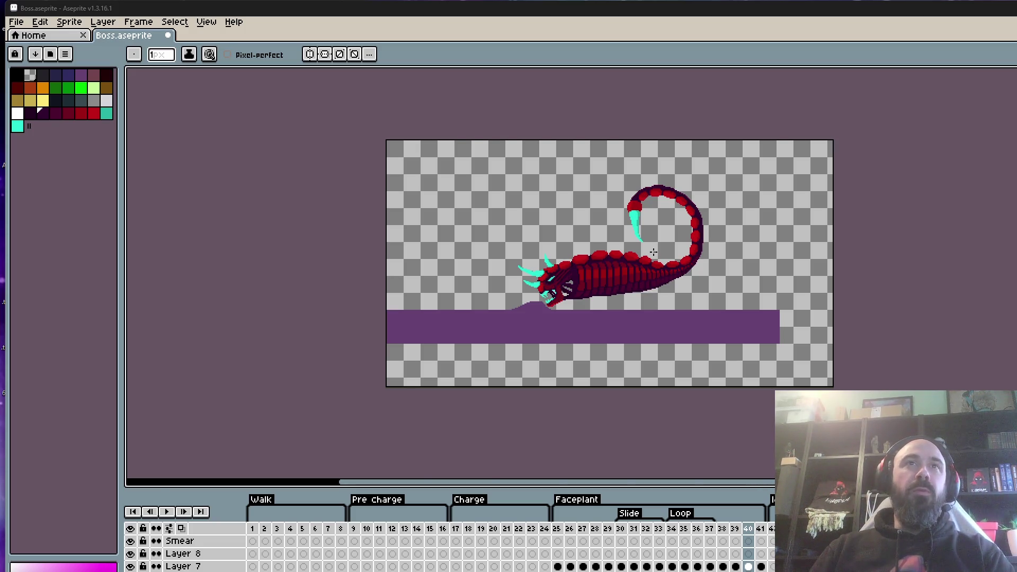
Compare the poses in frames 39 and 41, then bring back the dark-red legs with teal claws.
{"action": "scroll", "coordinate": [653, 252], "scroll_direction": "up", "scroll_amount": 3}
{"action": "left_click", "coordinate": [734, 528]}
{"action": "key", "text": "Right"}
{"action": "key", "text": "Right"}
{"action": "key", "text": "Left"}
{"action": "key", "text": "Right"}
{"action": "key", "text": "Left"}
{"action": "key", "text": "Right"}
{"action": "key", "text": "Left"}
{"action": "key", "text": "Right"}
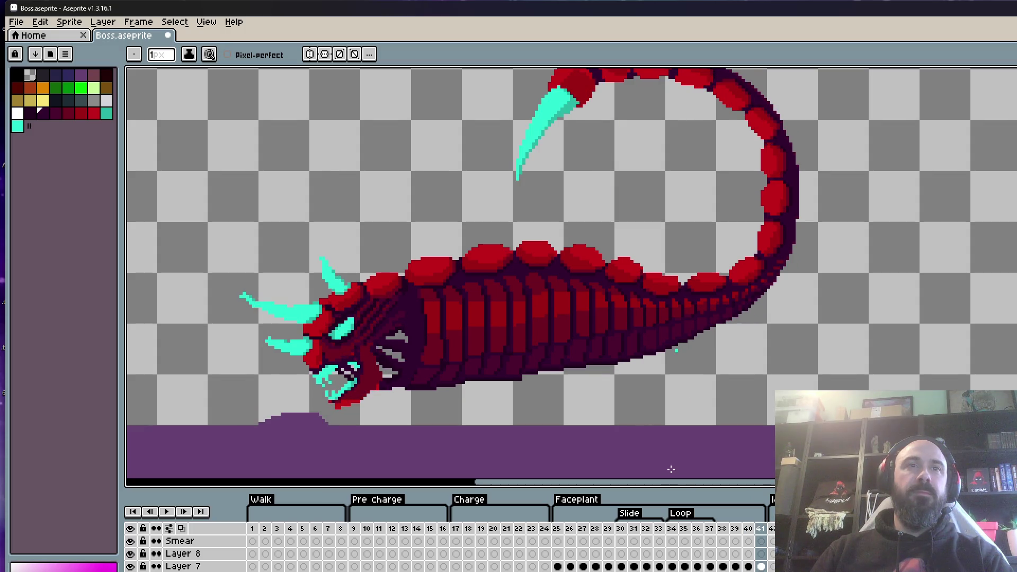
{"action": "key", "text": "ctrl+z"}
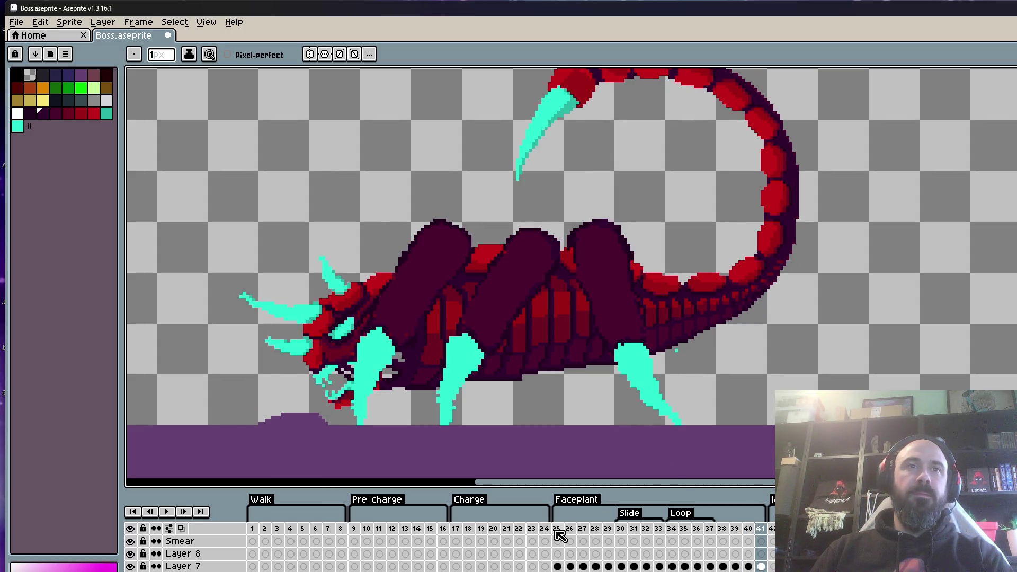
Play the animation preview, restarting it from frame 25 at the start of the Faceplant tag.
{"action": "key", "text": "Return"}
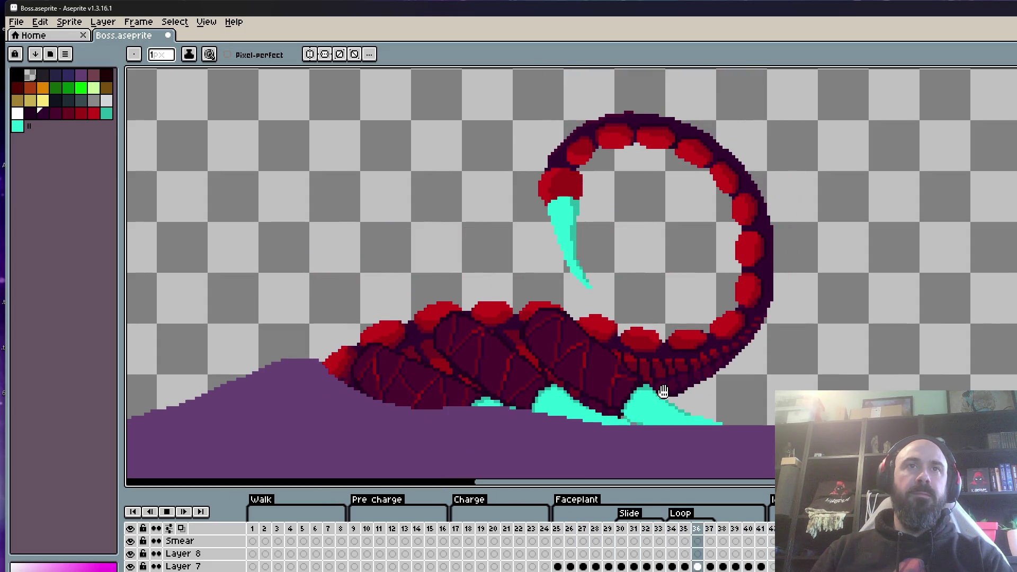
{"action": "key", "text": "Return"}
{"action": "key", "text": "Return"}
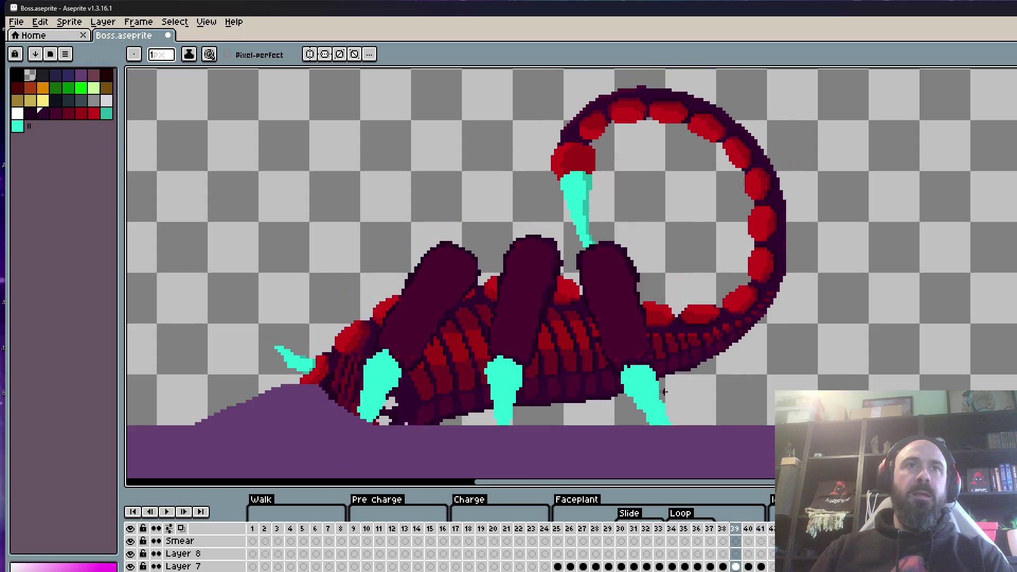
{"action": "key", "text": "Return"}
{"action": "key", "text": "Return"}
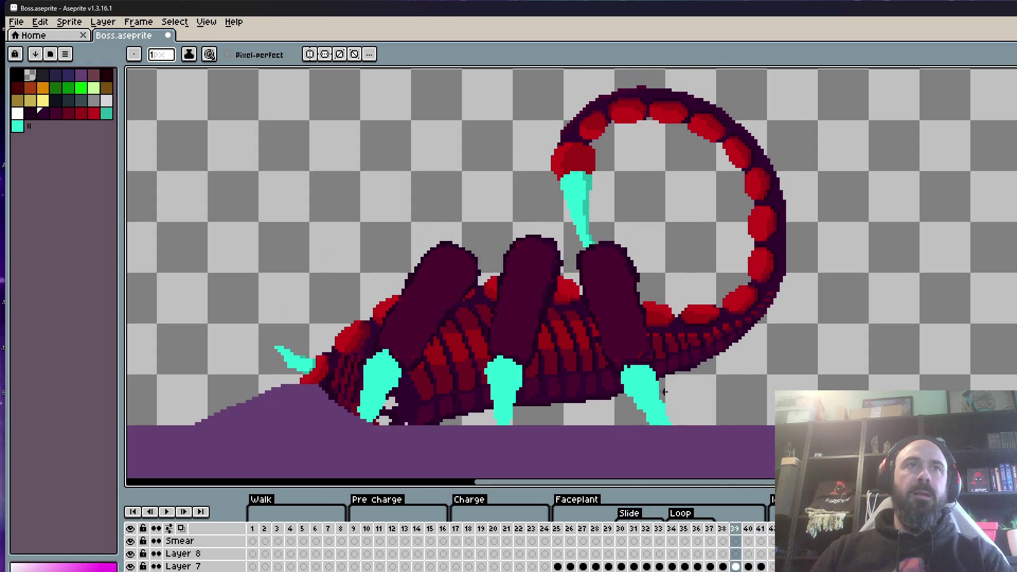
{"action": "key", "text": "Return"}
{"action": "key", "text": "Return"}
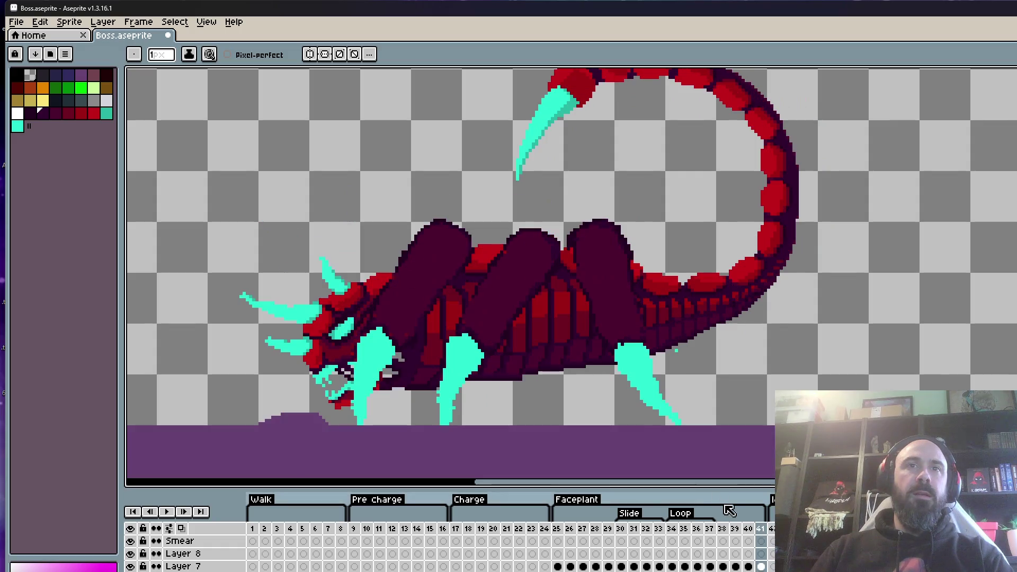
{"action": "left_click", "coordinate": [559, 537]}
{"action": "key", "text": "Return"}
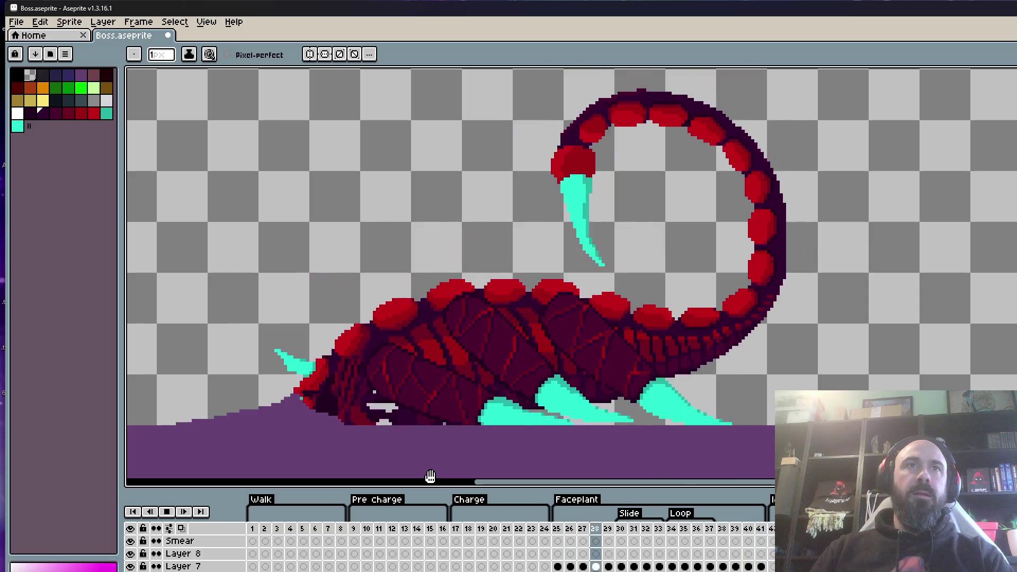
{"action": "scroll", "coordinate": [701, 332], "scroll_direction": "down", "scroll_amount": 4}
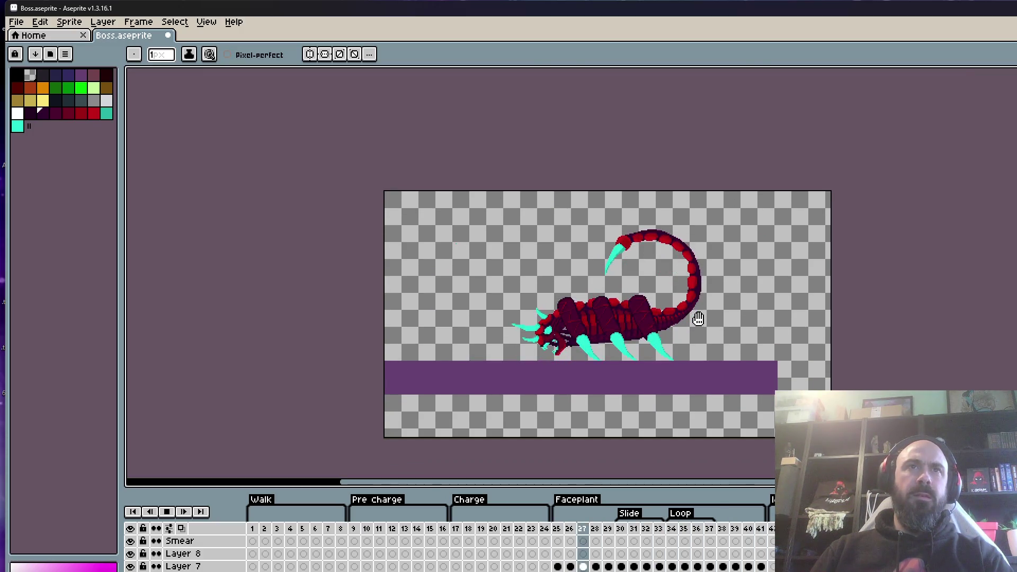
{"action": "scroll", "coordinate": [718, 329], "scroll_direction": "up", "scroll_amount": 3}
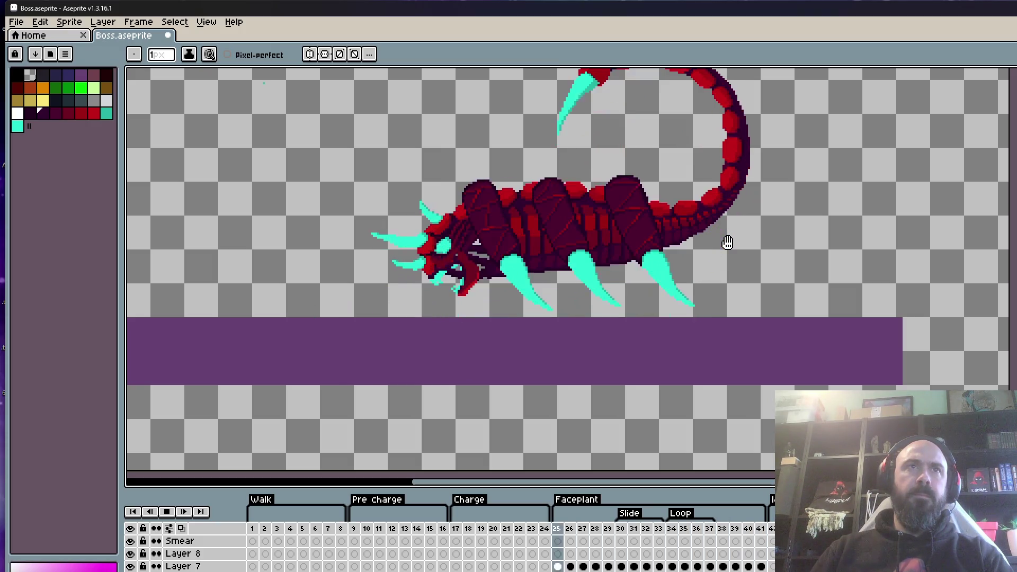
{"action": "scroll", "coordinate": [727, 242], "scroll_direction": "down", "scroll_amount": 2}
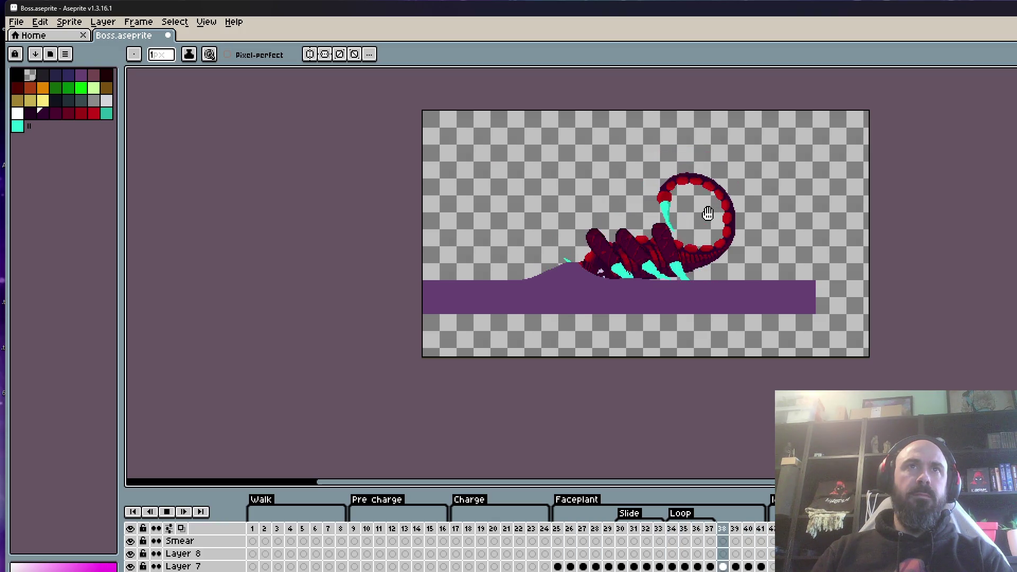
{"action": "scroll", "coordinate": [707, 214], "scroll_direction": "up", "scroll_amount": 2}
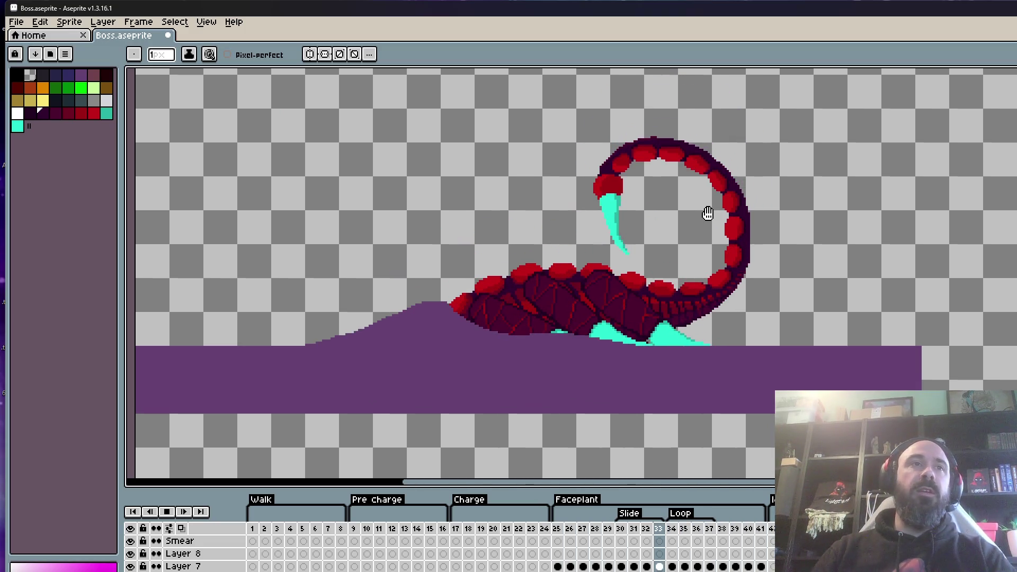
Stop playback and step forward frame by frame through the Loop frames.
{"action": "left_click", "coordinate": [169, 508]}
{"action": "scroll", "coordinate": [442, 268], "scroll_direction": "down", "scroll_amount": 3}
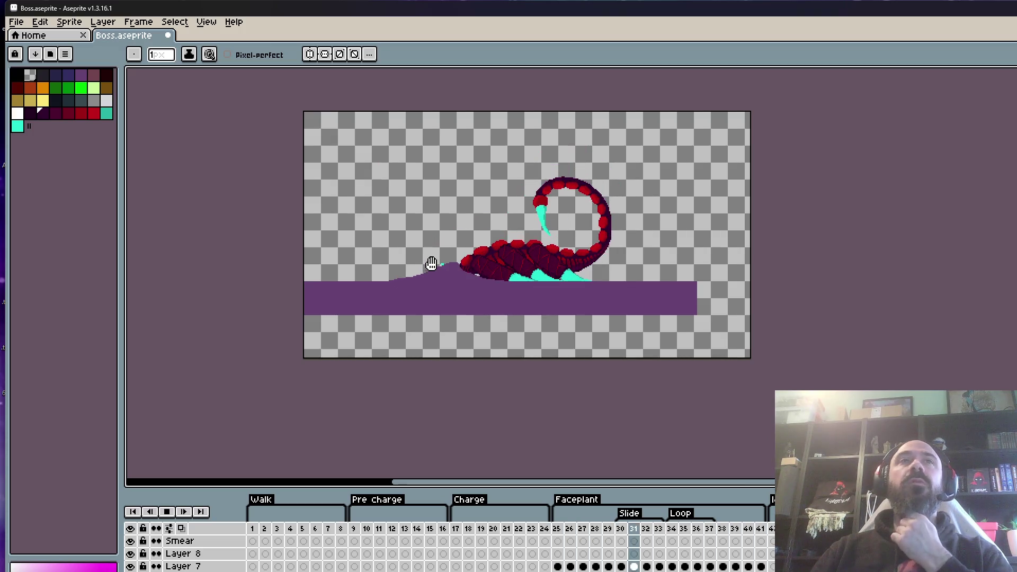
{"action": "scroll", "coordinate": [493, 289], "scroll_direction": "up", "scroll_amount": 3}
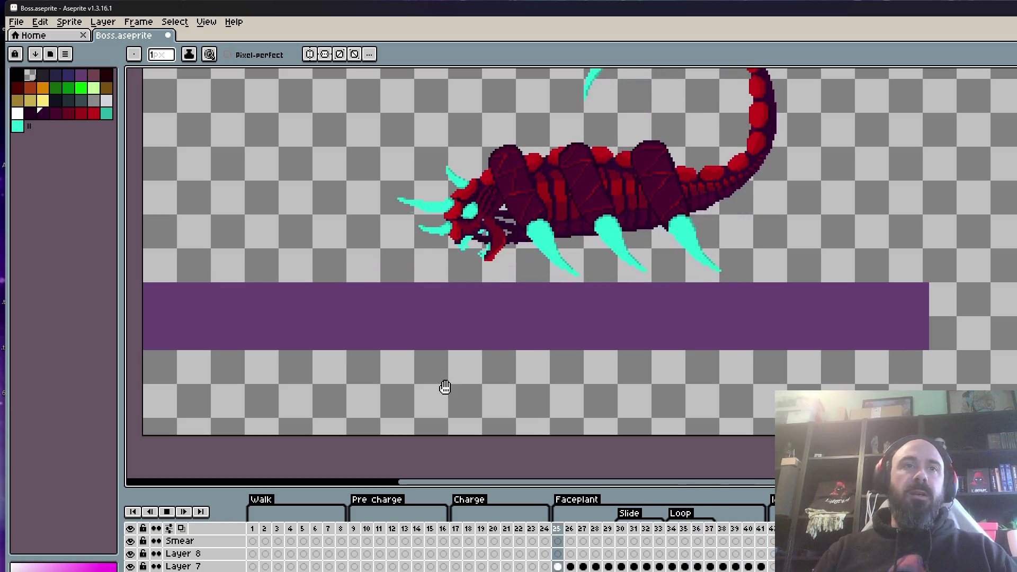
{"action": "left_click", "coordinate": [167, 511]}
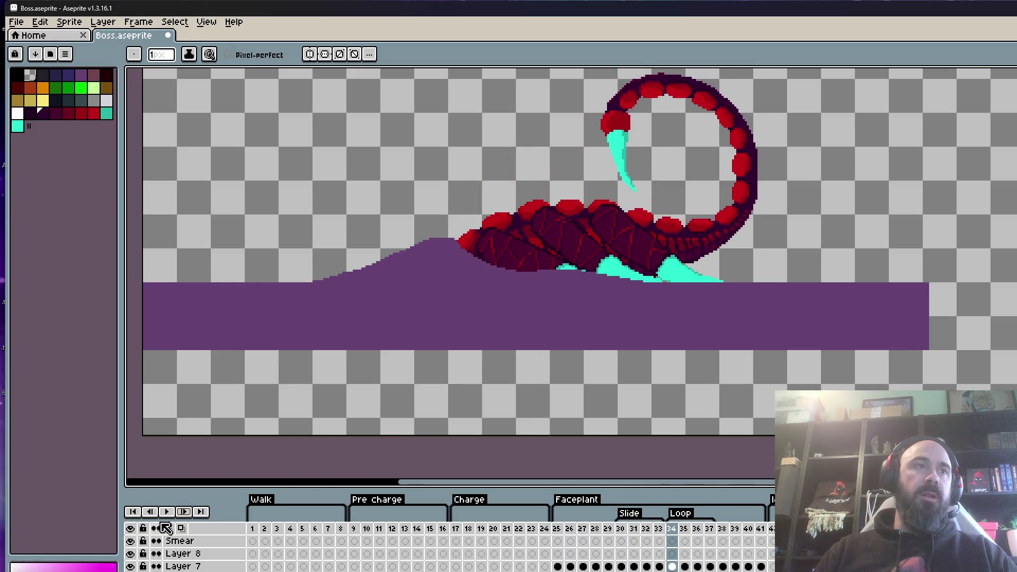
{"action": "left_click", "coordinate": [167, 511]}
{"action": "left_click", "coordinate": [169, 513]}
{"action": "scroll", "coordinate": [476, 540], "scroll_direction": "right", "scroll_amount": 10}
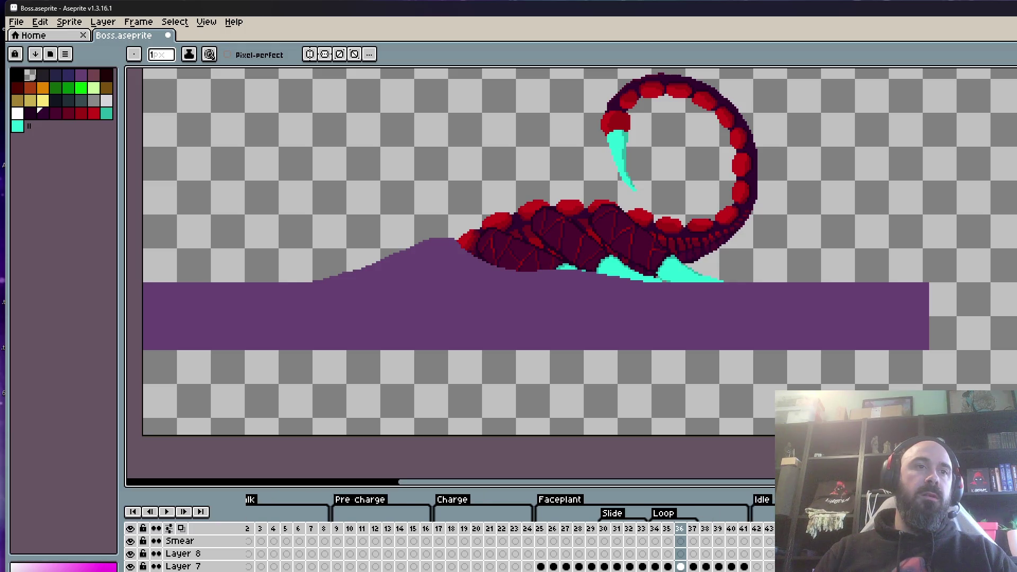
{"action": "left_click_drag", "start_coordinate": [549, 541], "coordinate": [660, 546]}
{"action": "left_click_drag", "start_coordinate": [421, 554], "coordinate": [561, 540]}
{"action": "key", "text": "Return"}
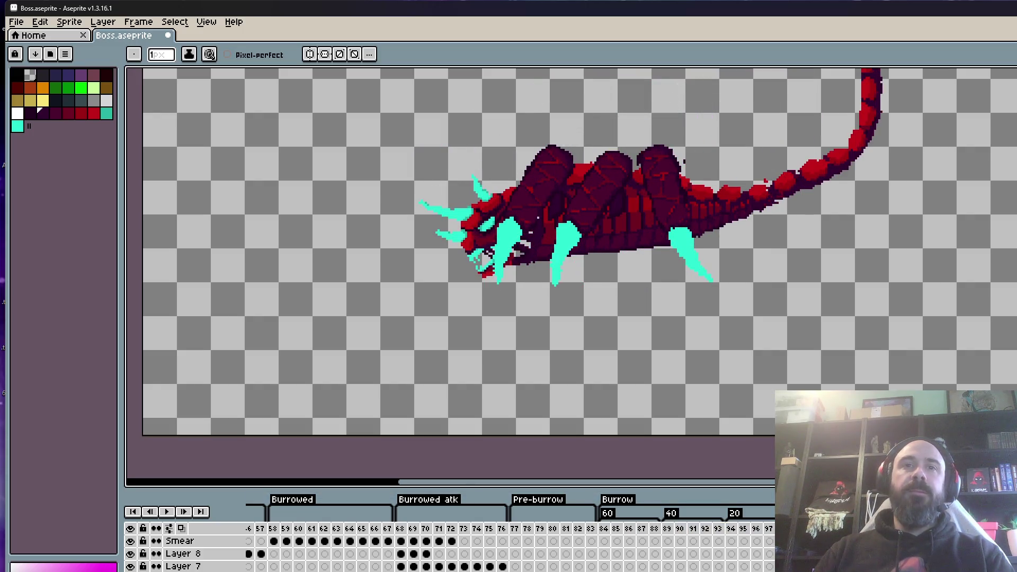
{"action": "scroll", "coordinate": [259, 542], "scroll_direction": "left", "scroll_amount": 10}
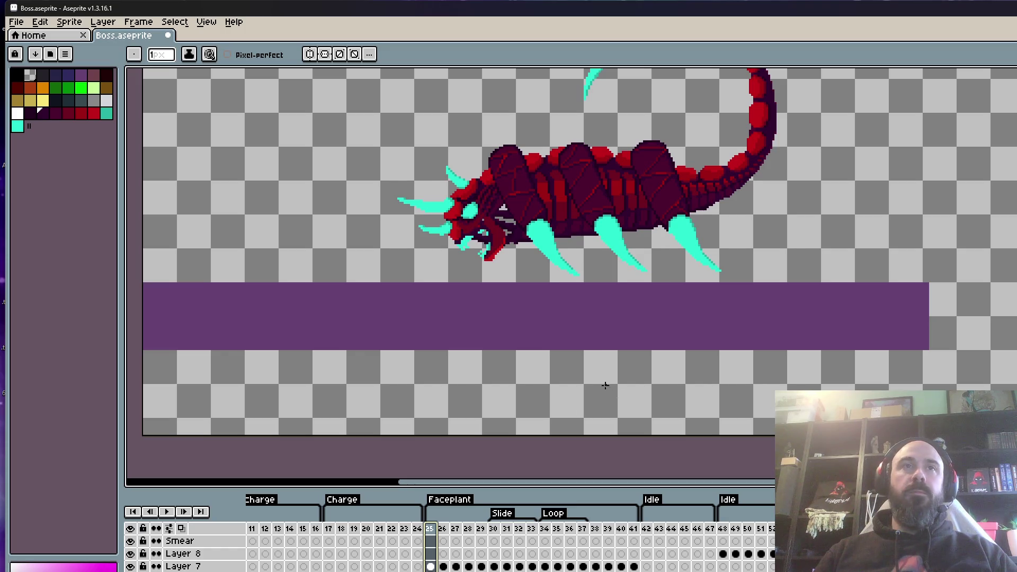
{"action": "scroll", "coordinate": [606, 386], "scroll_direction": "down", "scroll_amount": 2}
{"action": "scroll", "coordinate": [582, 333], "scroll_direction": "up", "scroll_amount": 2}
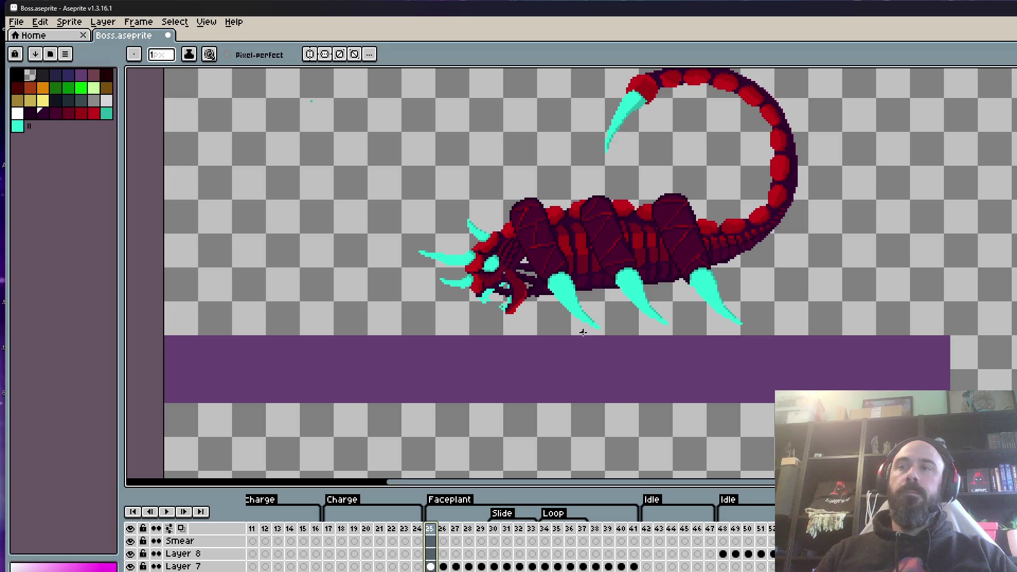
{"action": "scroll", "coordinate": [582, 333], "scroll_direction": "down", "scroll_amount": 2}
{"action": "scroll", "coordinate": [601, 317], "scroll_direction": "up", "scroll_amount": 2}
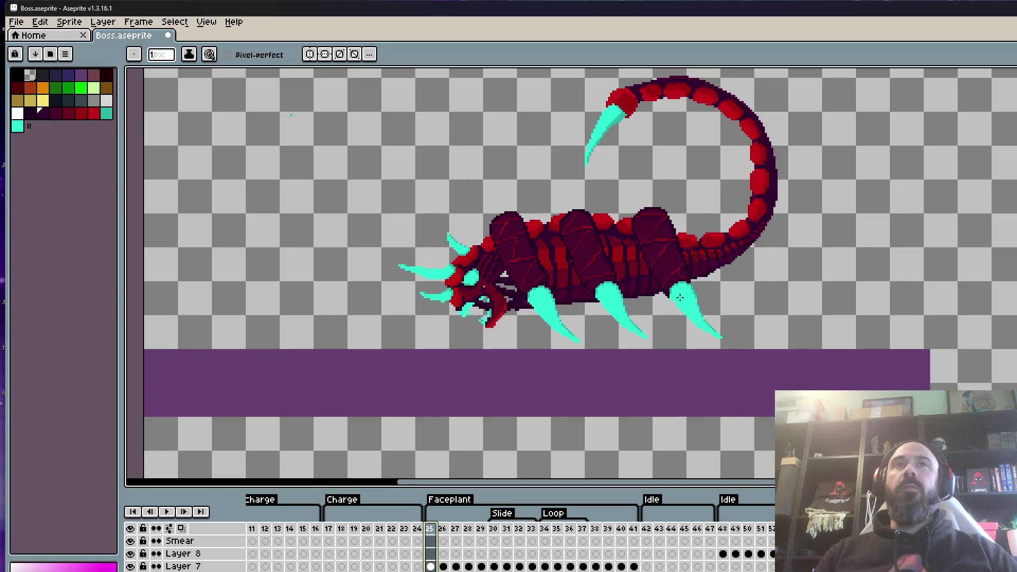
{"action": "scroll", "coordinate": [680, 298], "scroll_direction": "down", "scroll_amount": 2}
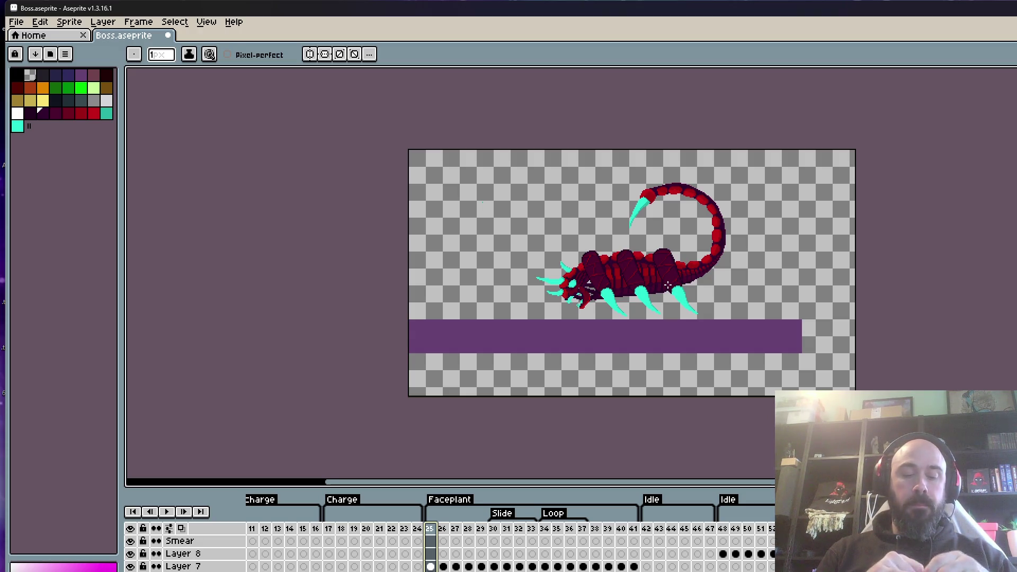
{"action": "scroll", "coordinate": [696, 240], "scroll_direction": "up", "scroll_amount": 1}
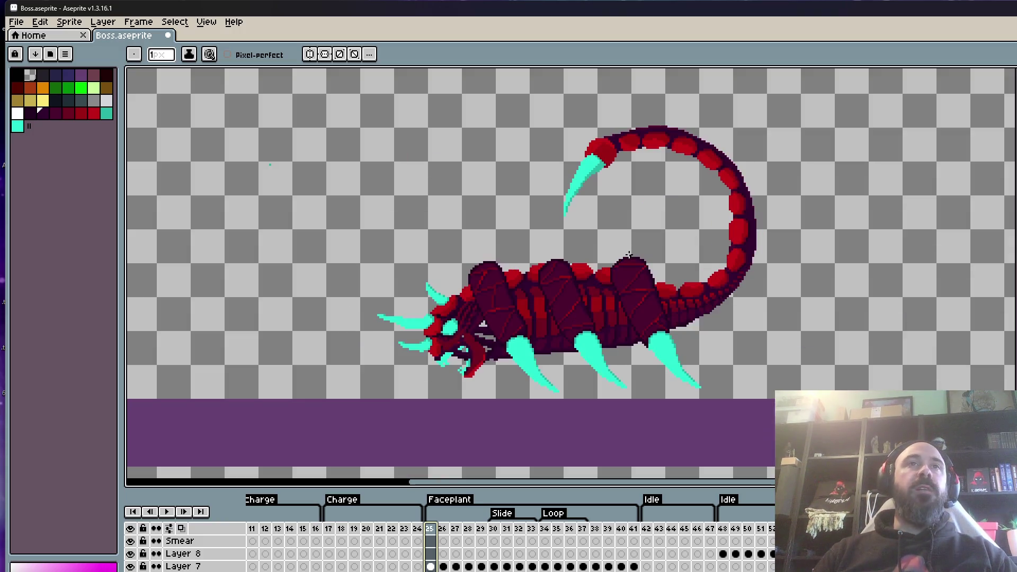
{"action": "key", "text": "Return"}
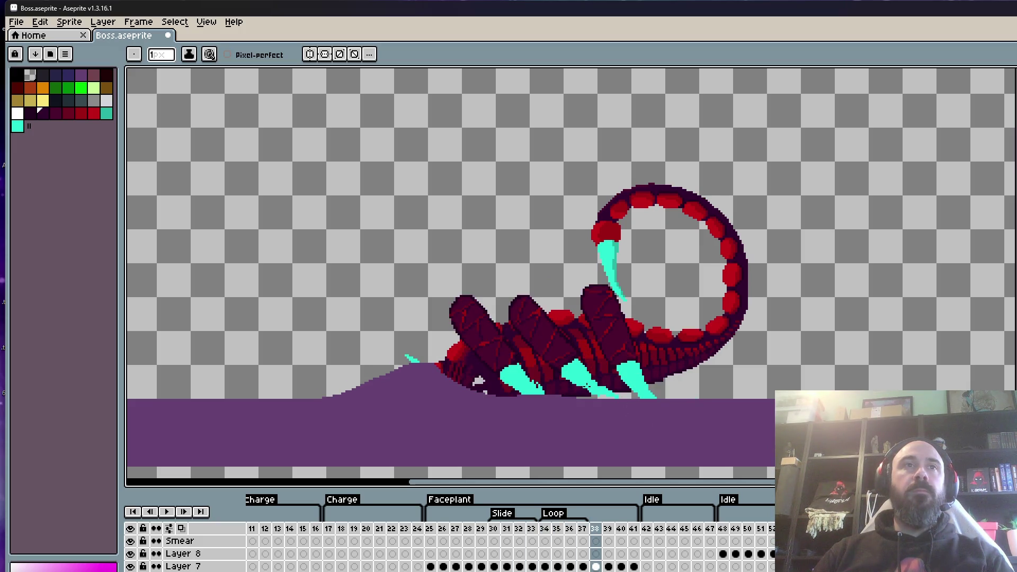
Flip between frames 37 and 38 to compare the leg poses, leaving the sprite unchanged.
{"action": "scroll", "coordinate": [614, 375], "scroll_direction": "up", "scroll_amount": 1}
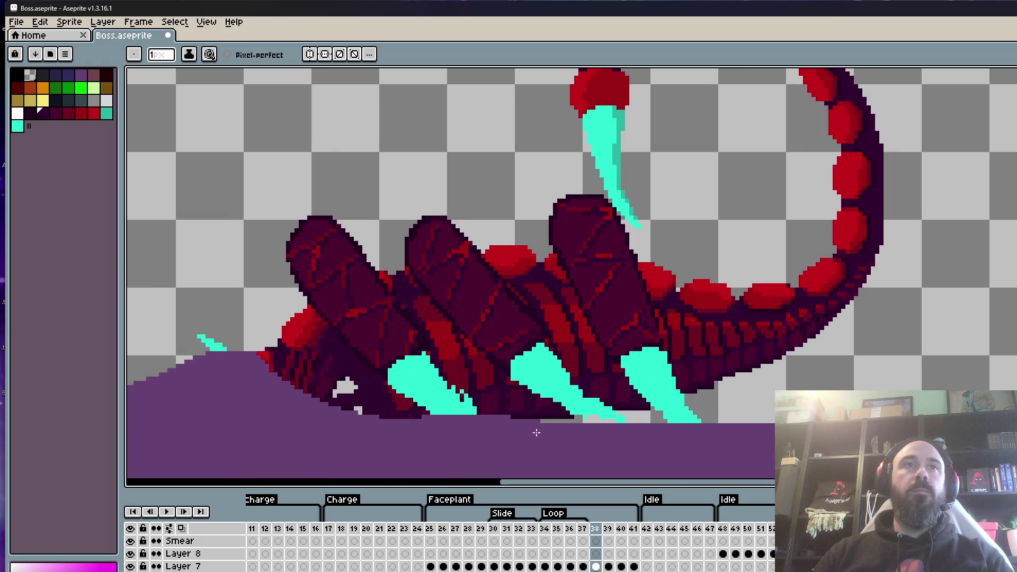
{"action": "key", "text": "comma"}
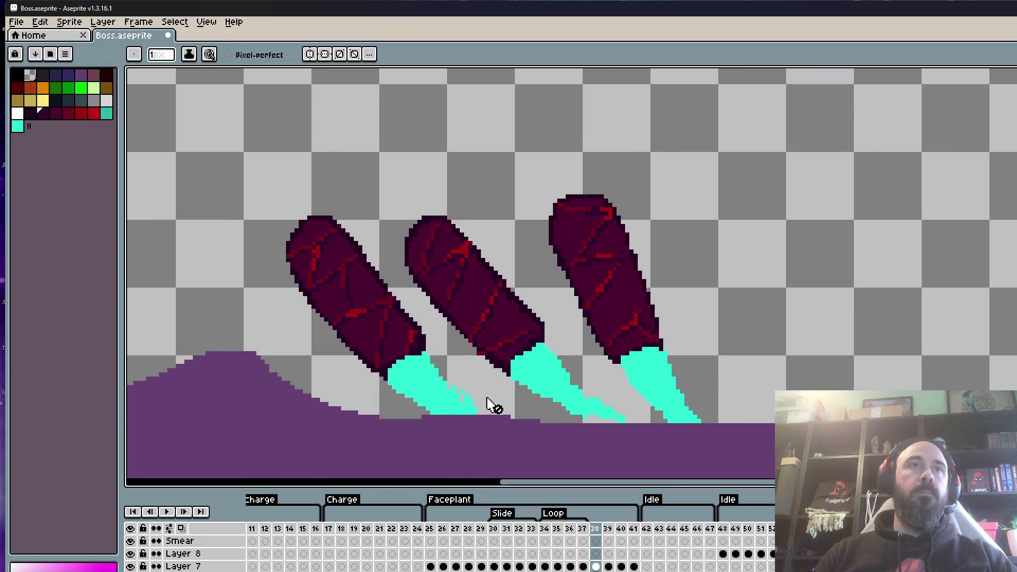
{"action": "scroll", "coordinate": [495, 397], "scroll_direction": "up", "scroll_amount": 1}
{"action": "key", "text": "period"}
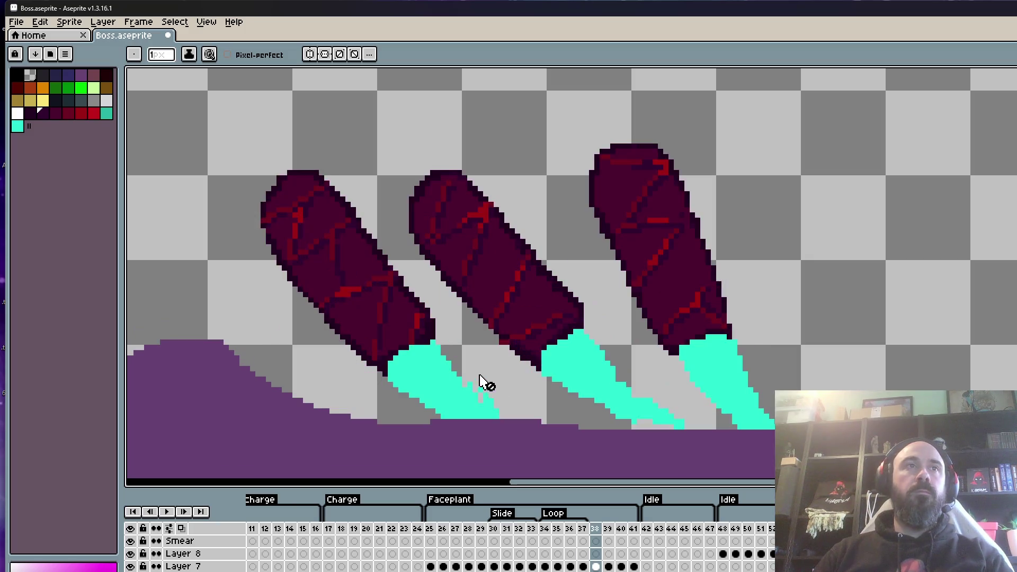
{"action": "scroll", "coordinate": [304, 211], "scroll_direction": "up", "scroll_amount": 1}
{"action": "scroll", "coordinate": [339, 293], "scroll_direction": "down", "scroll_amount": 1}
{"action": "scroll", "coordinate": [338, 293], "scroll_direction": "up", "scroll_amount": 1}
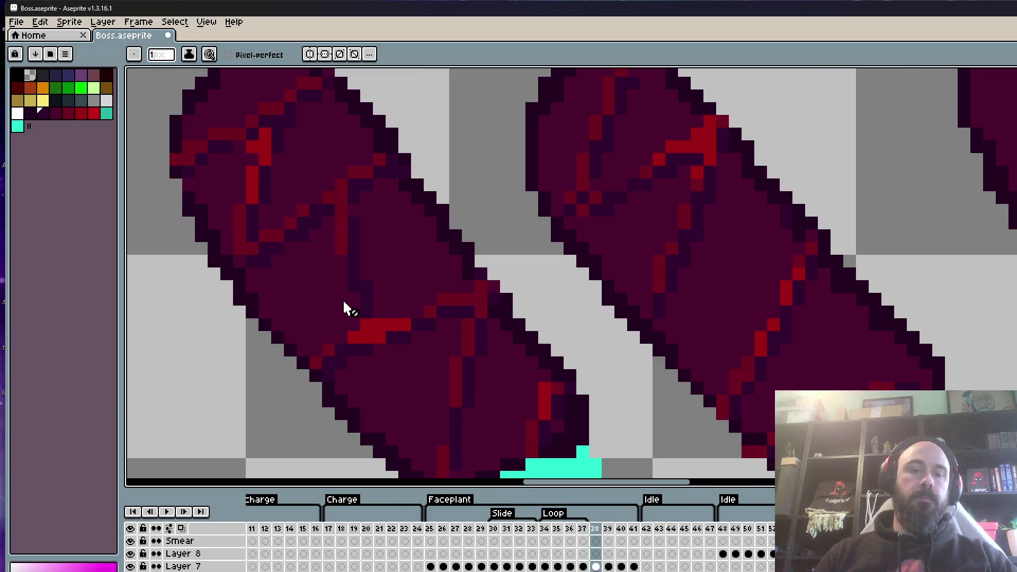
{"action": "key", "text": "i"}
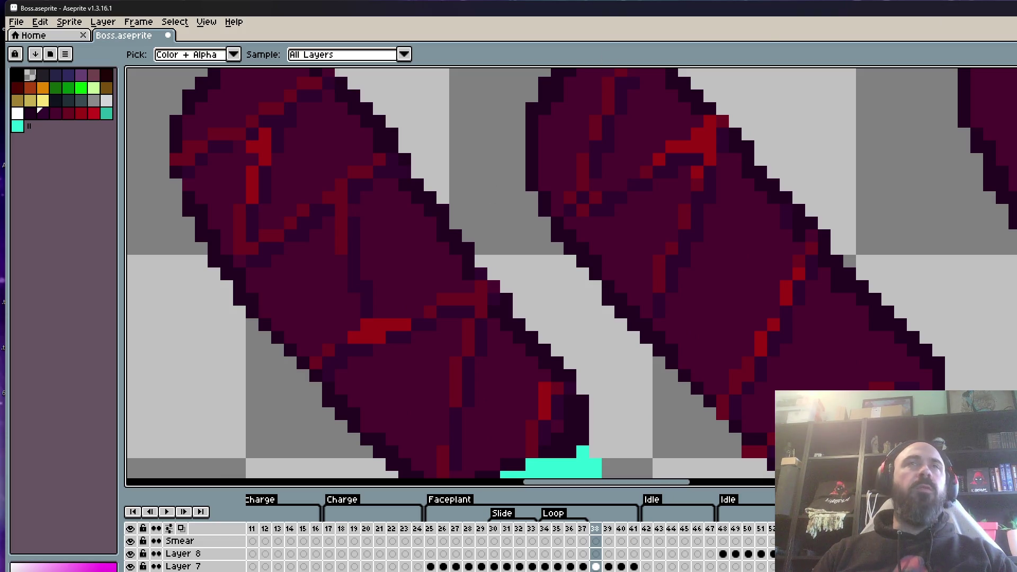
Hide Aseprite, move the V0.13 window aside, and go back from the Boss folder to Mobs.
{"action": "key", "text": "super+d"}
{"action": "mouse_move", "coordinate": [756, 265]}
{"action": "left_mouse_down"}
{"action": "mouse_move", "coordinate": [833, 163]}
{"action": "mouse_move", "coordinate": [896, 170]}
{"action": "left_mouse_up"}
{"action": "left_click", "coordinate": [386, 261]}
{"action": "left_click", "coordinate": [325, 283]}
{"action": "left_click", "coordinate": [326, 282]}
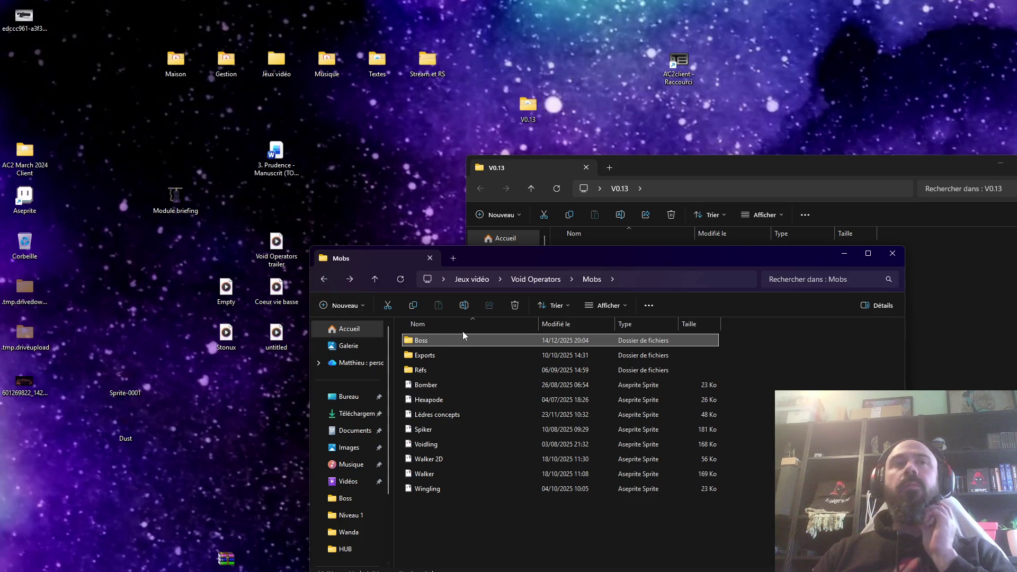
Go up to Void Operators, open Niveaux then Niveau 1, and open Emergency door.aseprite.
{"action": "left_click_drag", "start_coordinate": [634, 254], "coordinate": [707, 99]}
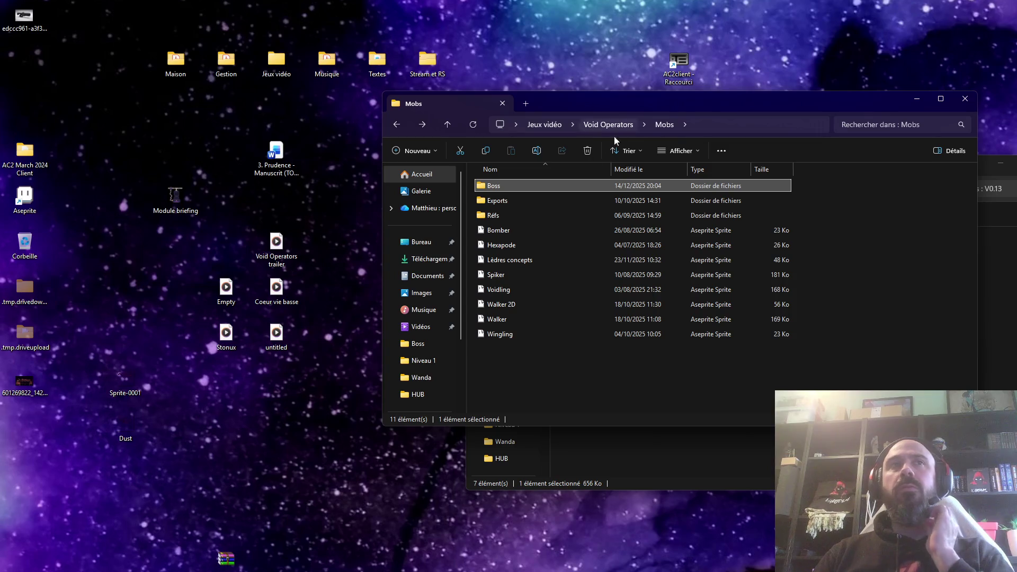
{"action": "left_click", "coordinate": [397, 126]}
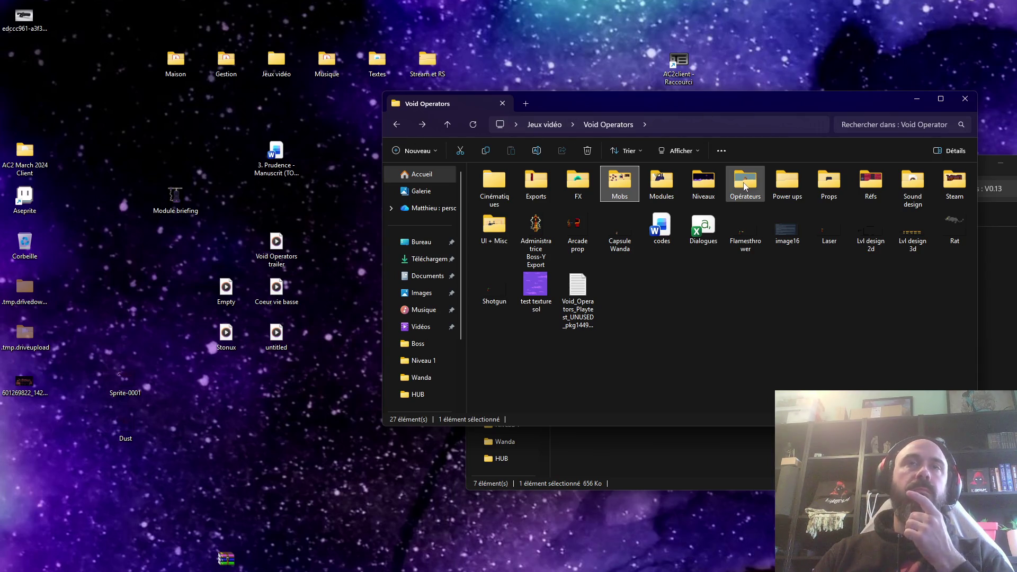
{"action": "mouse_move", "coordinate": [755, 189]}
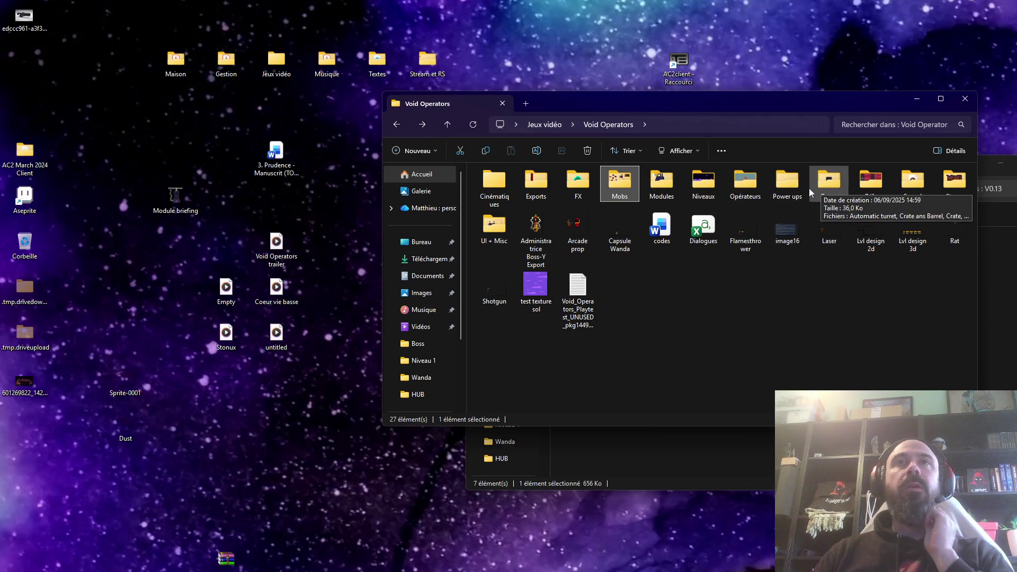
{"action": "double_click", "coordinate": [709, 186]}
{"action": "double_click", "coordinate": [511, 187]}
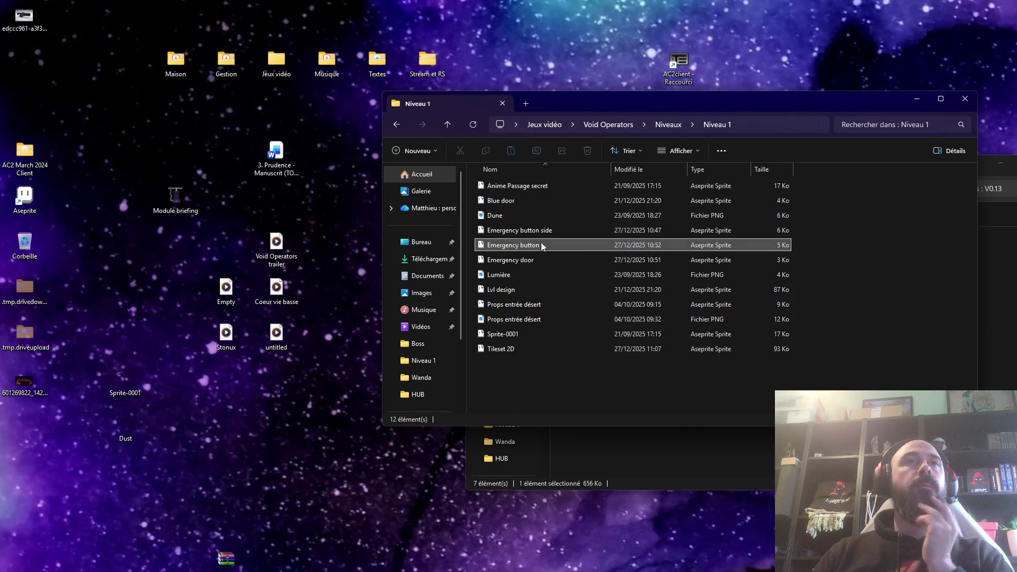
{"action": "left_click", "coordinate": [498, 259]}
{"action": "double_click", "coordinate": [508, 260]}
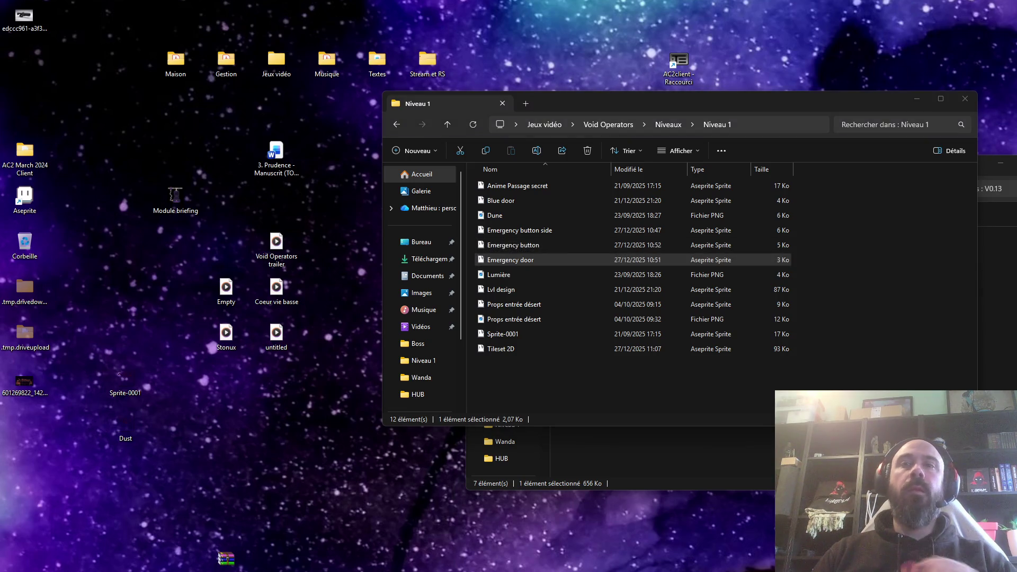
{"action": "key", "text": "Return"}
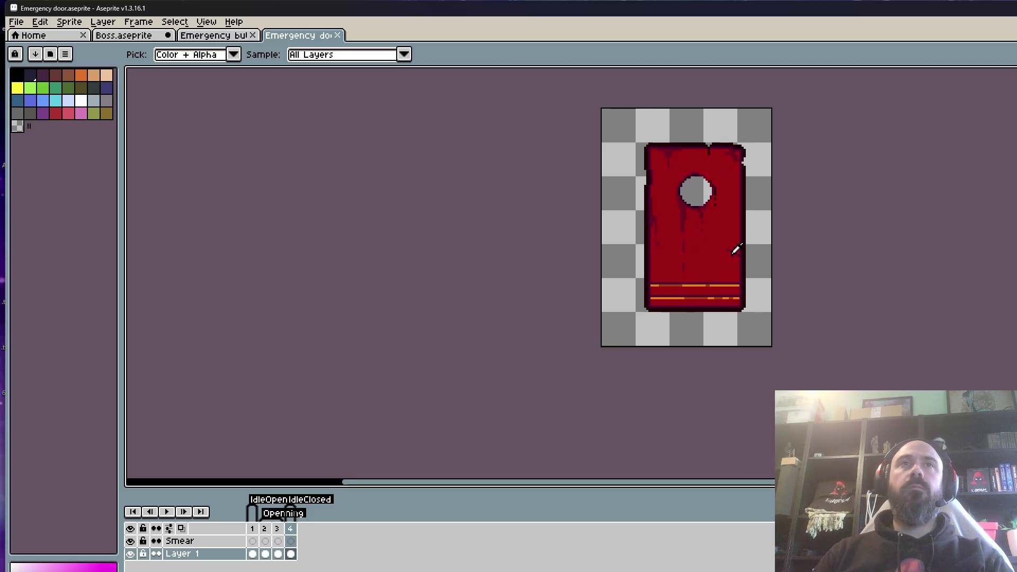
Select door frames 1 to 3 and compare the Emergency button and Emergency door sprites.
{"action": "left_click_drag", "start_coordinate": [252, 528], "coordinate": [277, 529]}
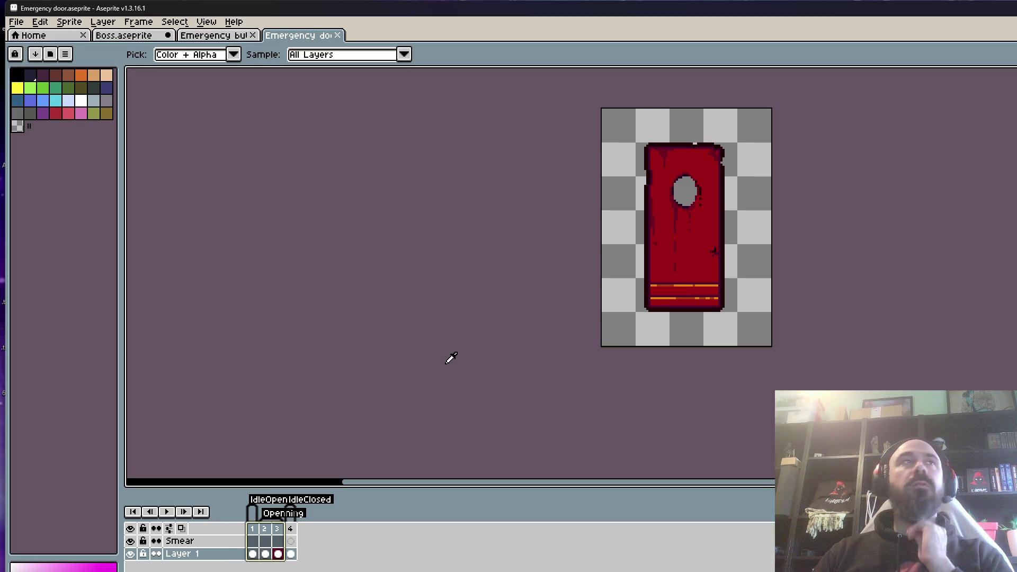
{"action": "left_click", "coordinate": [218, 36]}
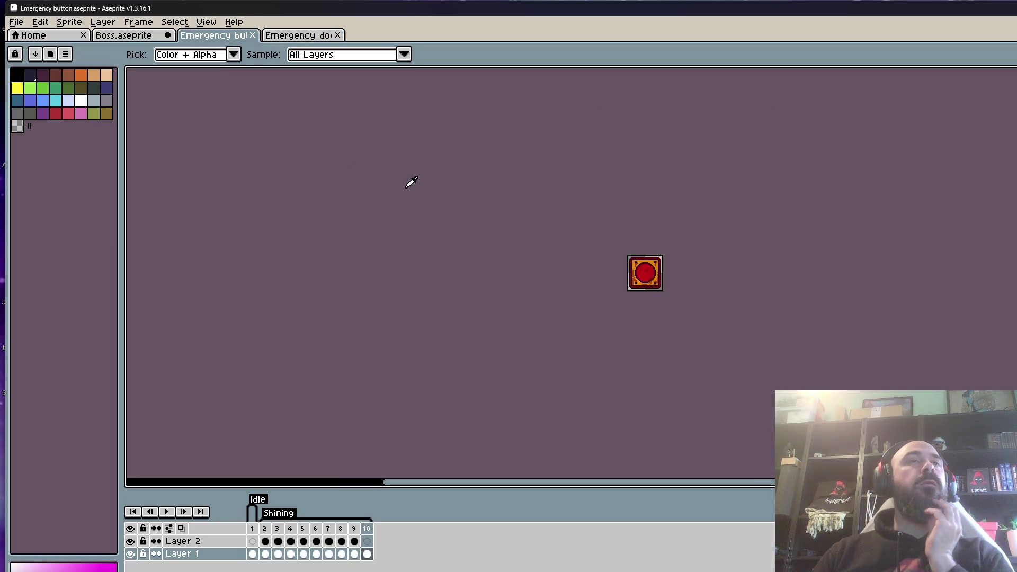
{"action": "left_click", "coordinate": [296, 37]}
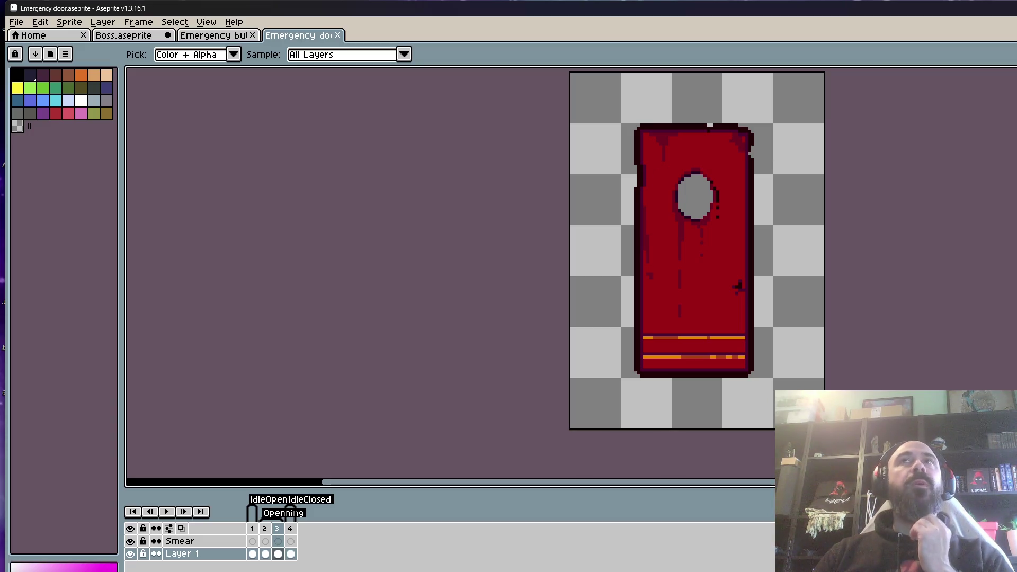
{"action": "key", "text": "alt+Tab"}
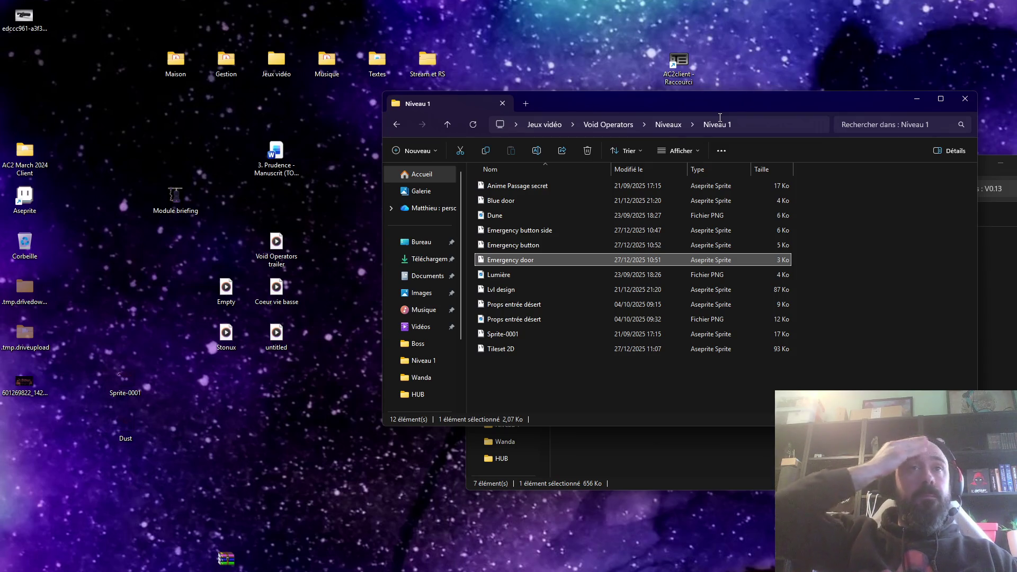
{"action": "key", "text": "Return"}
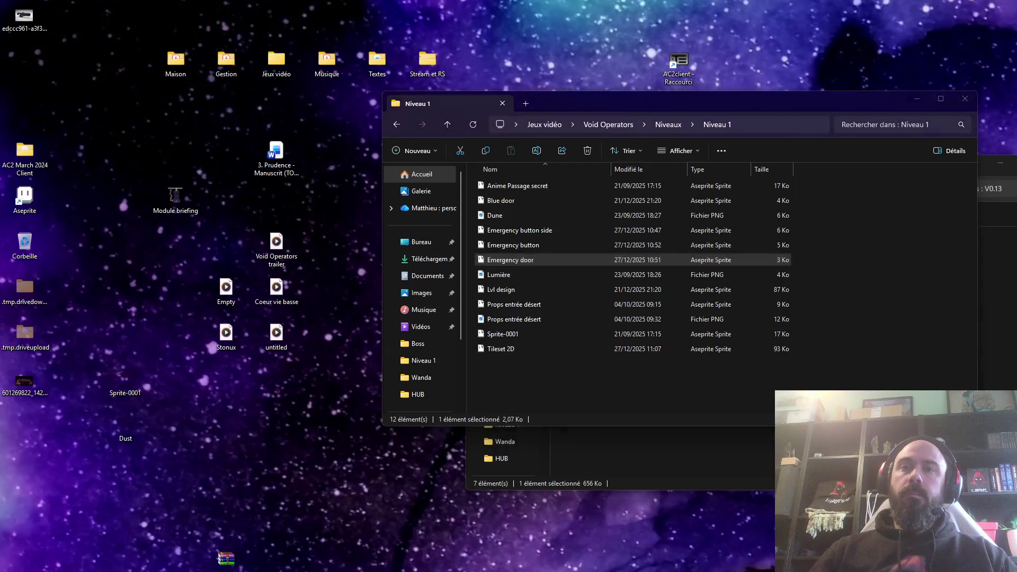
Close the Emergency button and Emergency door files, leaving Boss.aseprite open.
{"action": "left_click", "coordinate": [224, 41]}
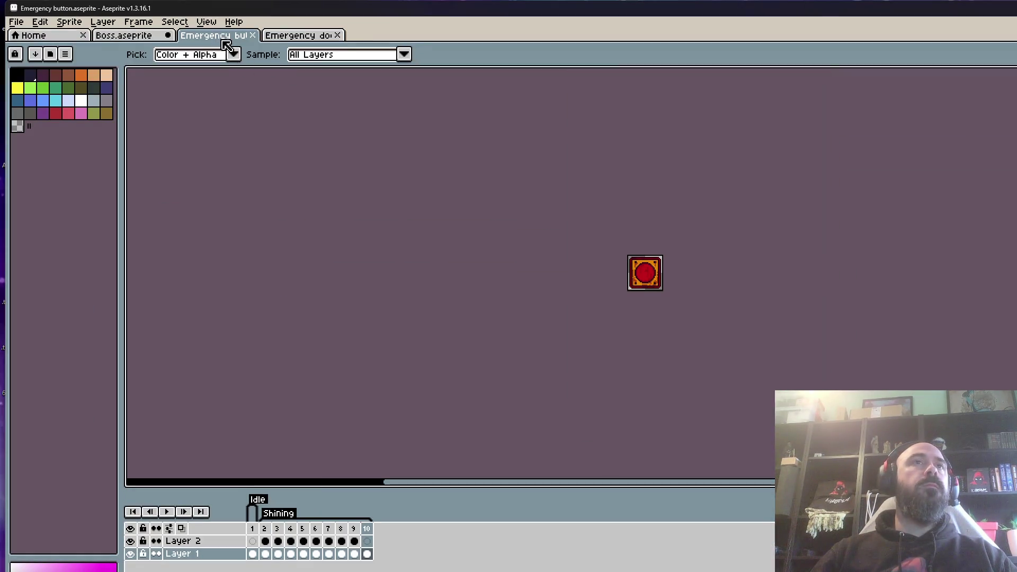
{"action": "left_click", "coordinate": [130, 37]}
{"action": "left_click", "coordinate": [252, 35]}
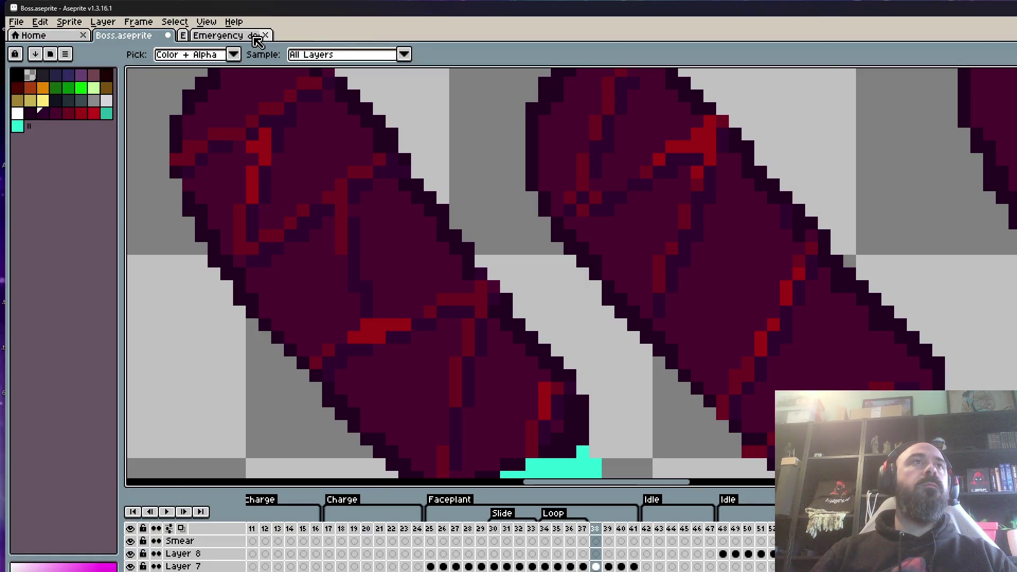
{"action": "left_click", "coordinate": [252, 35]}
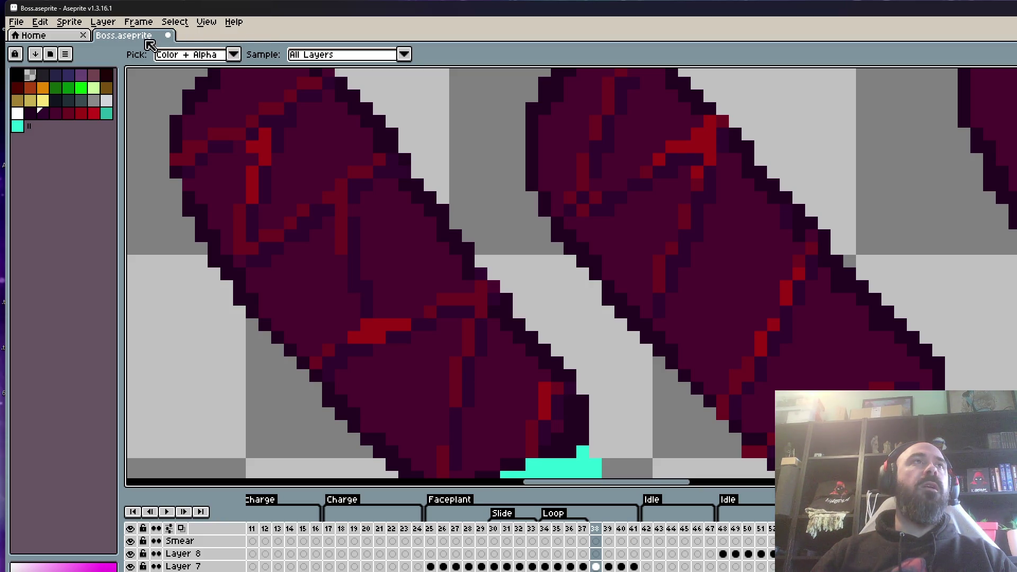
On frame 38, sample colours from the leg and recolour two crack pixels.
{"action": "scroll", "coordinate": [583, 151], "scroll_direction": "down", "scroll_amount": 2}
{"action": "scroll", "coordinate": [513, 154], "scroll_direction": "up", "scroll_amount": 1}
{"action": "scroll", "coordinate": [602, 199], "scroll_direction": "down", "scroll_amount": 1}
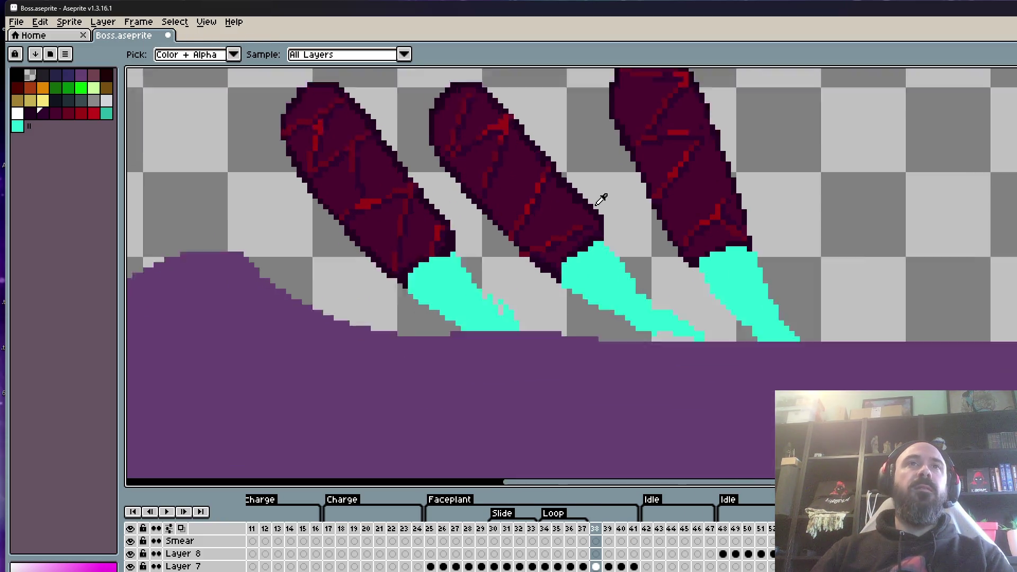
{"action": "key", "text": "Left"}
{"action": "key", "text": "Right"}
{"action": "scroll", "coordinate": [503, 164], "scroll_direction": "up", "scroll_amount": 1}
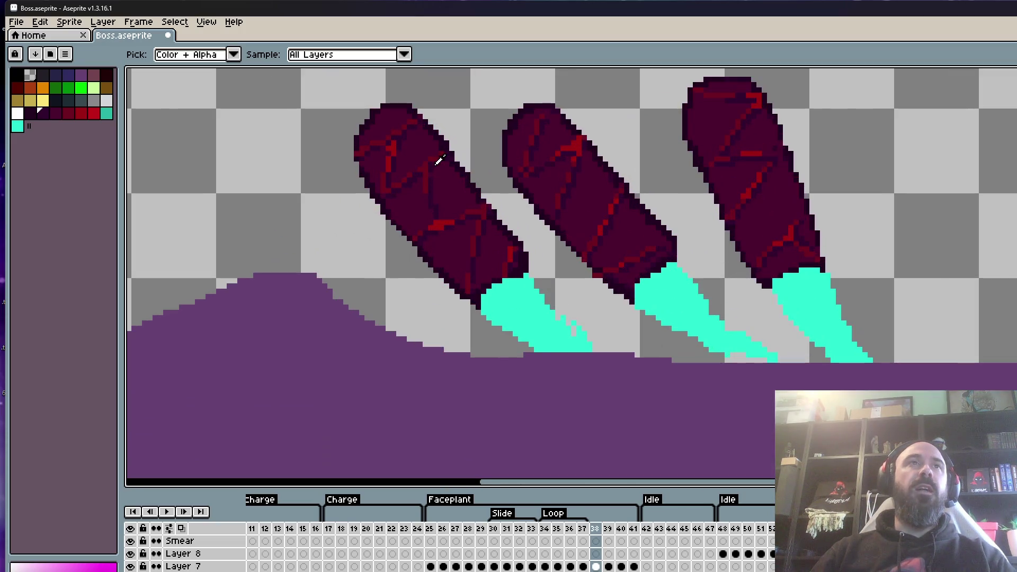
{"action": "scroll", "coordinate": [386, 129], "scroll_direction": "up", "scroll_amount": 1}
{"action": "scroll", "coordinate": [418, 142], "scroll_direction": "up", "scroll_amount": 1}
{"action": "left_click", "coordinate": [413, 175], "text": "alt"}
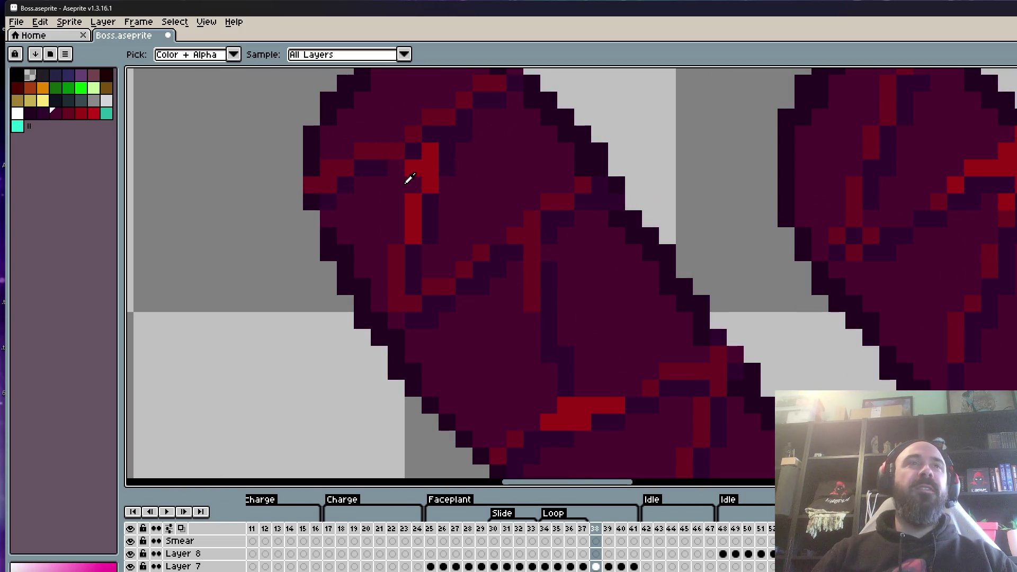
{"action": "scroll", "coordinate": [411, 156], "scroll_direction": "up", "scroll_amount": 1}
{"action": "scroll", "coordinate": [426, 165], "scroll_direction": "down", "scroll_amount": 2}
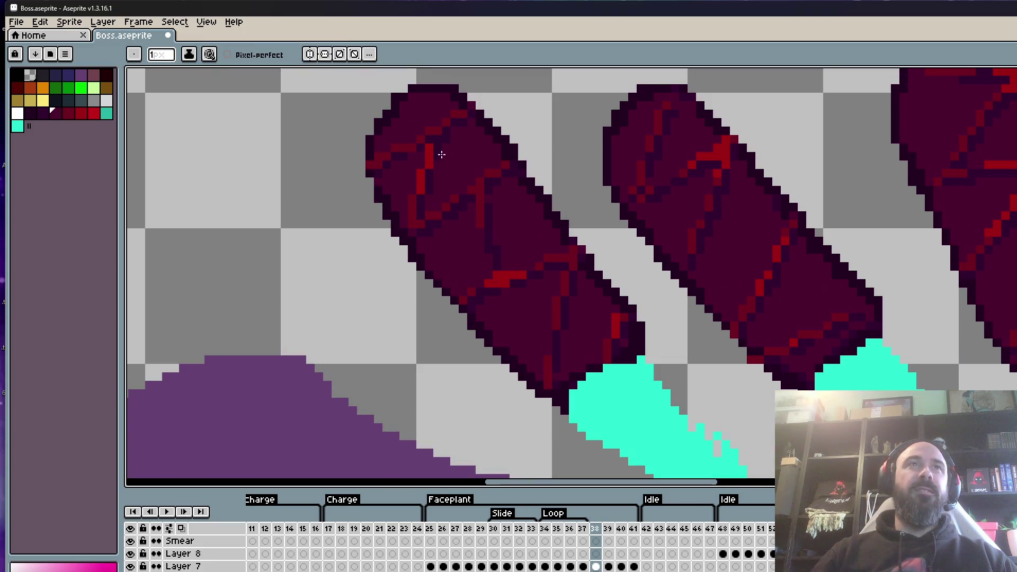
{"action": "scroll", "coordinate": [440, 154], "scroll_direction": "up", "scroll_amount": 2}
{"action": "left_click", "coordinate": [442, 146], "text": "alt"}
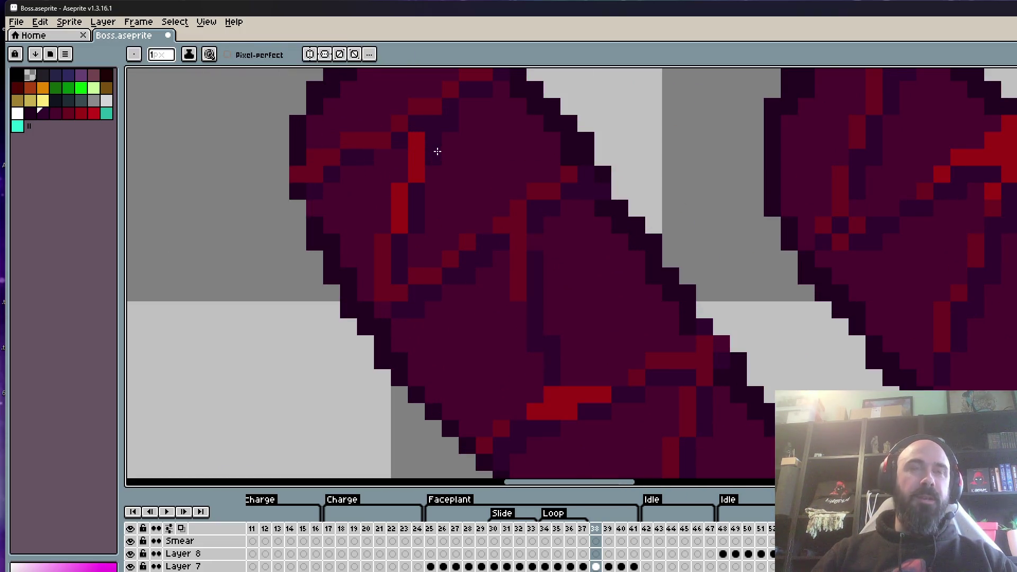
{"action": "scroll", "coordinate": [445, 204], "scroll_direction": "down", "scroll_amount": 2}
{"action": "scroll", "coordinate": [454, 249], "scroll_direction": "up", "scroll_amount": 1}
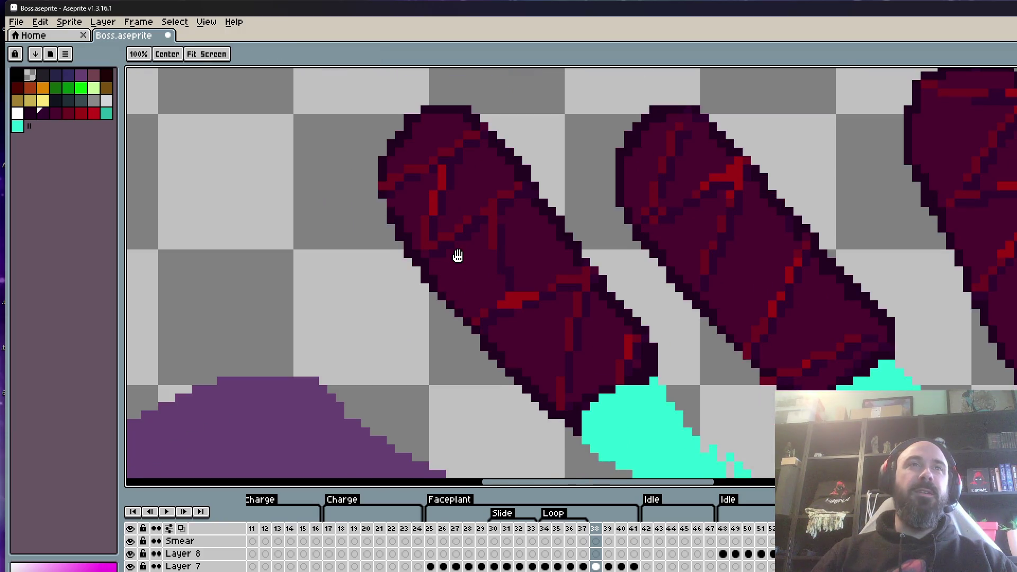
{"action": "scroll", "coordinate": [527, 307], "scroll_direction": "up", "scroll_amount": 1}
{"action": "left_click", "coordinate": [536, 317]}
{"action": "left_click", "coordinate": [516, 316]}
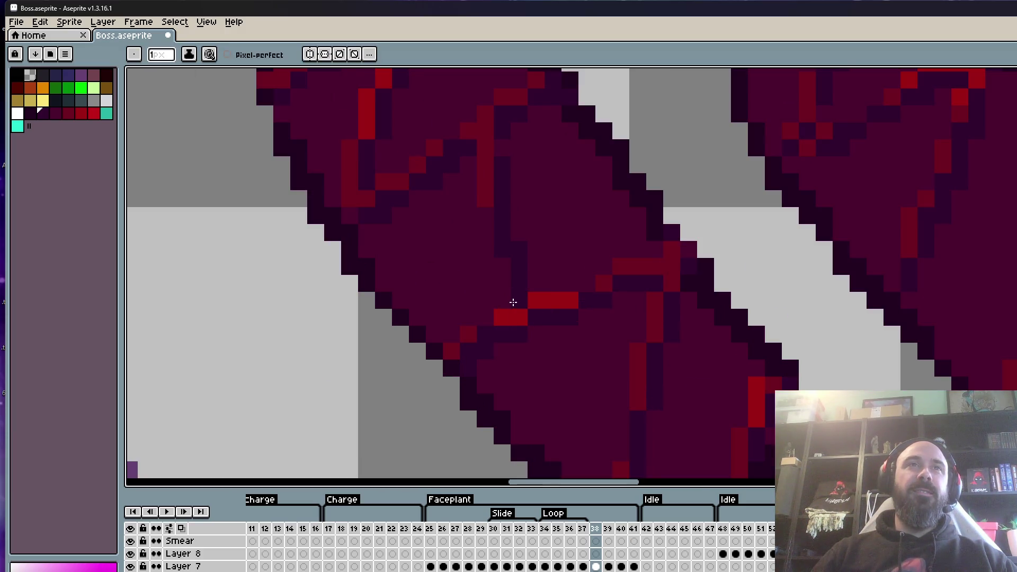
Paint a diagonal dark-red line across the leg and cover two bright-red crack pixels.
{"action": "left_click", "coordinate": [487, 193], "text": "alt"}
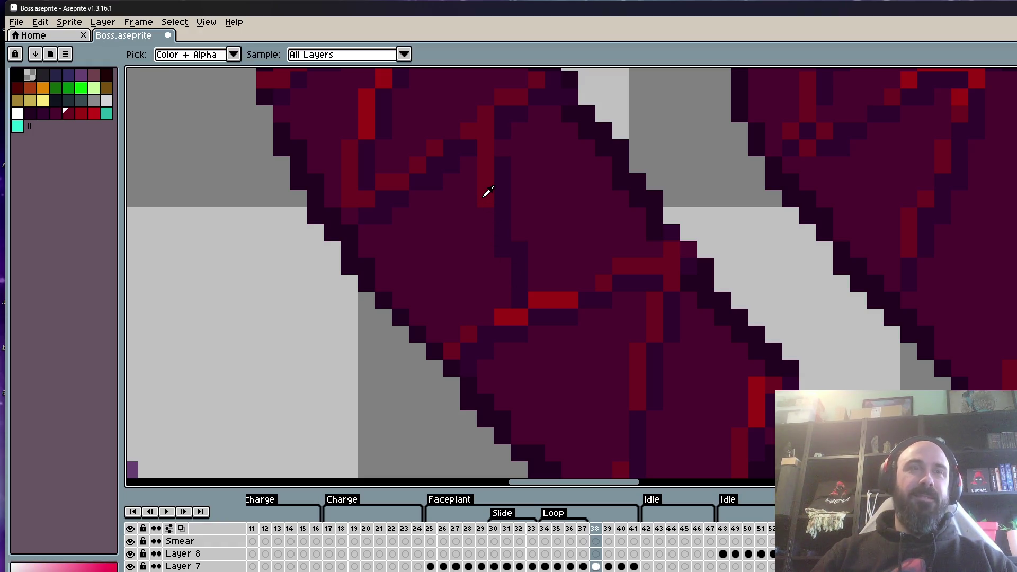
{"action": "left_click_drag", "start_coordinate": [493, 214], "coordinate": [515, 287]}
{"action": "scroll", "coordinate": [515, 288], "scroll_direction": "down", "scroll_amount": 5}
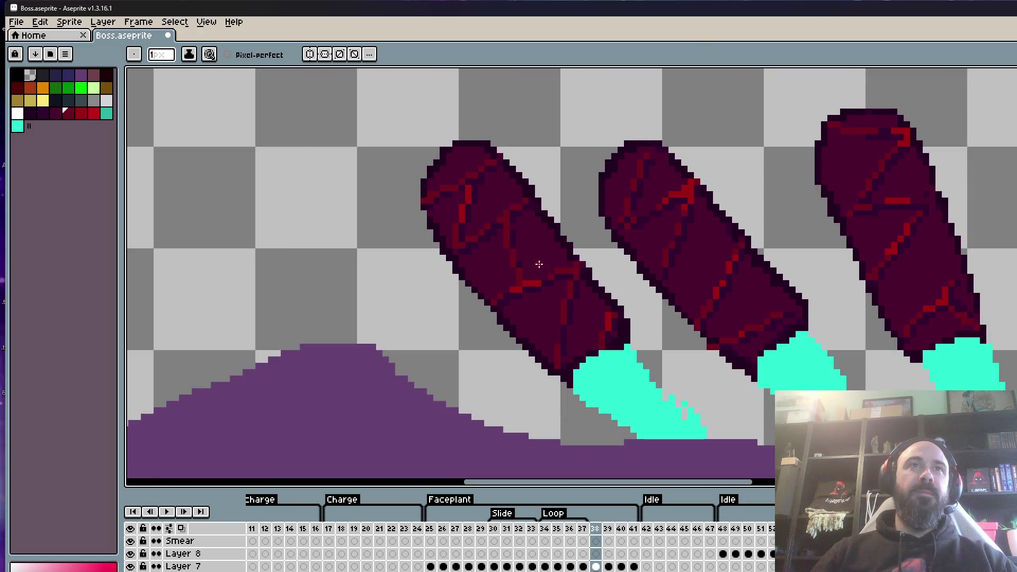
{"action": "scroll", "coordinate": [522, 288], "scroll_direction": "up", "scroll_amount": 5}
{"action": "left_click", "coordinate": [513, 297]}
{"action": "left_click", "coordinate": [486, 313]}
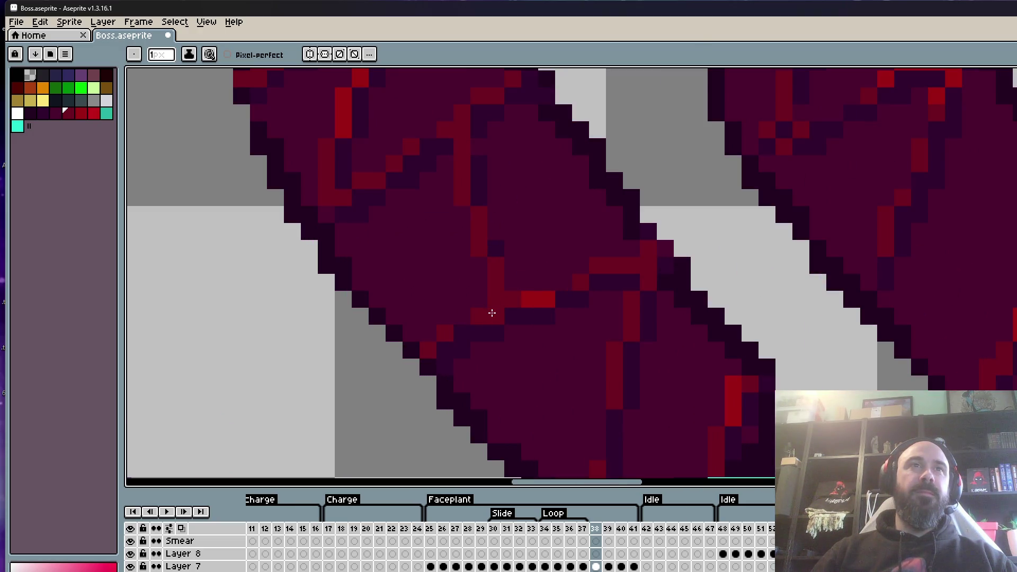
Turn one crack pixel maroon and brighten four more crack pixels to bright red.
{"action": "scroll", "coordinate": [513, 272], "scroll_direction": "up", "scroll_amount": 1}
{"action": "left_click", "coordinate": [513, 272]}
{"action": "left_click", "coordinate": [488, 233], "text": "alt"}
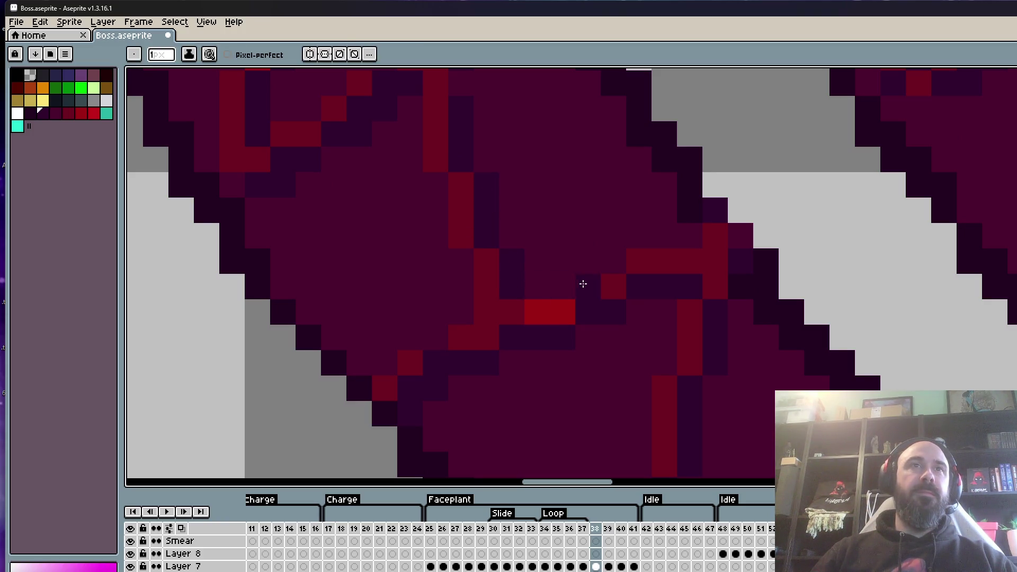
{"action": "left_click", "coordinate": [591, 332]}
{"action": "left_click", "coordinate": [556, 307], "text": "alt"}
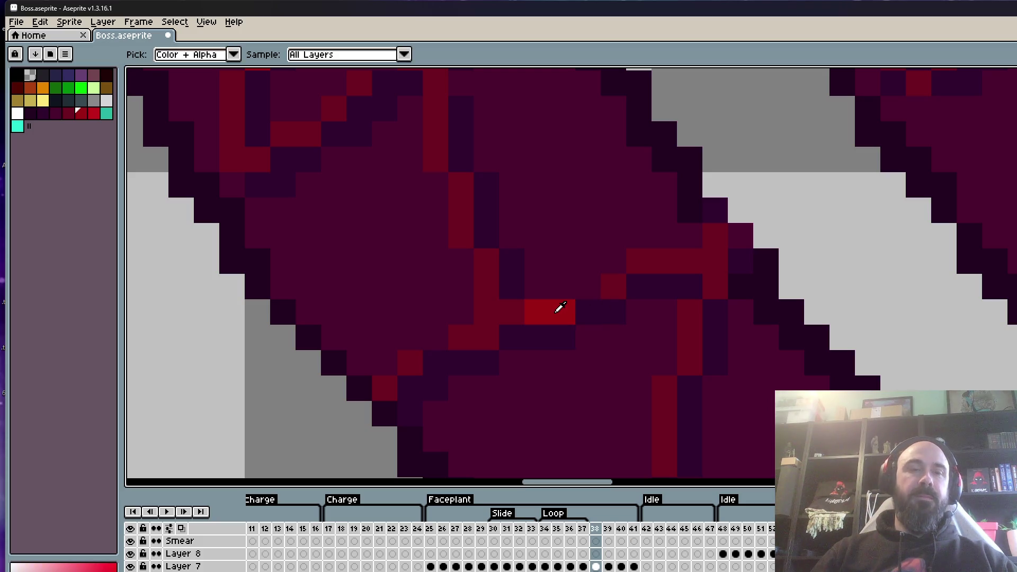
{"action": "left_click", "coordinate": [587, 286]}
{"action": "left_click", "coordinate": [454, 336]}
Sample darker leg shades and paint a crack pixel dark purple, undoing one misplaced pixel.
{"action": "left_click", "coordinate": [483, 320], "text": "alt"}
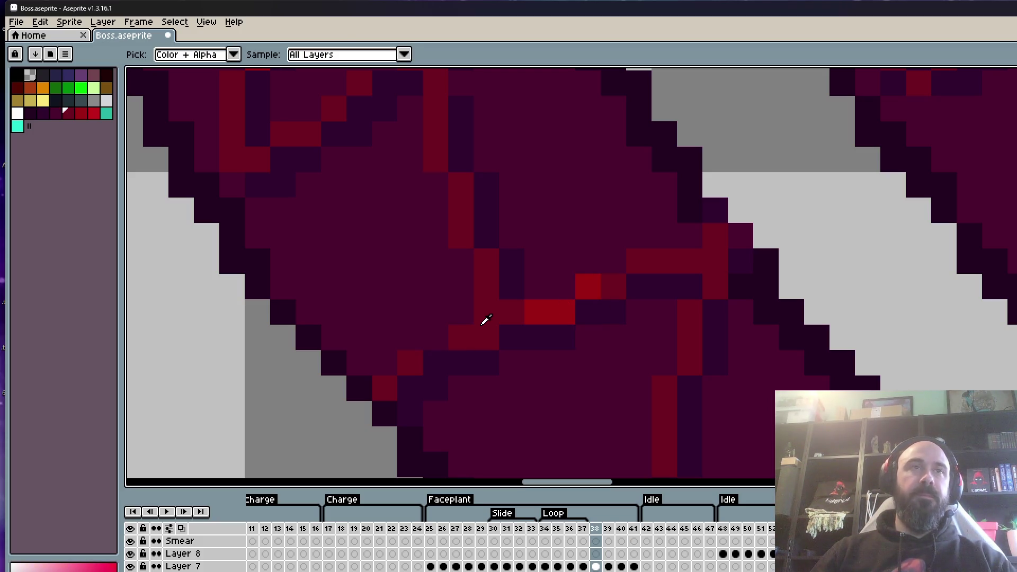
{"action": "scroll", "coordinate": [448, 341], "scroll_direction": "down", "scroll_amount": 3}
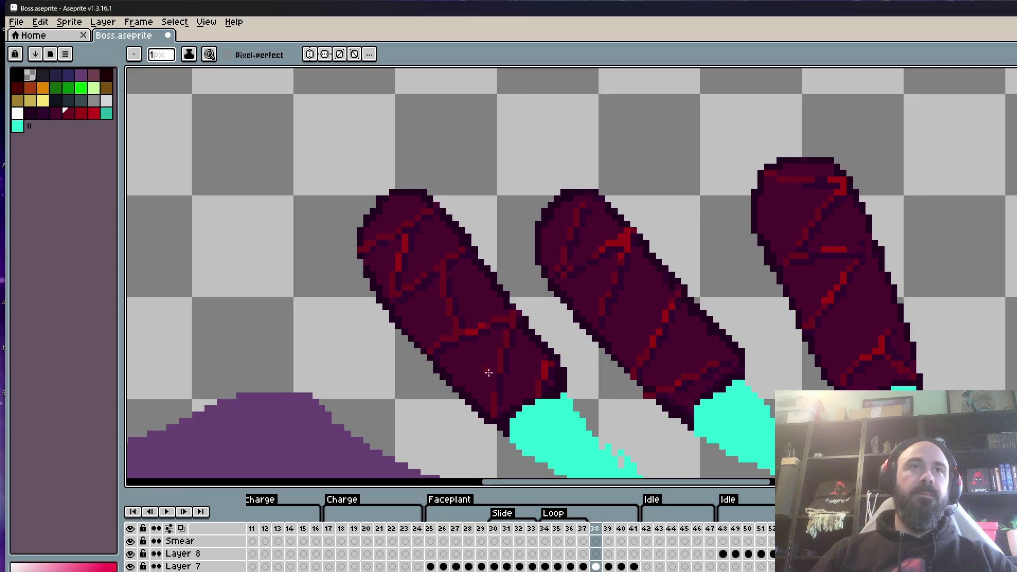
{"action": "scroll", "coordinate": [488, 373], "scroll_direction": "up", "scroll_amount": 3}
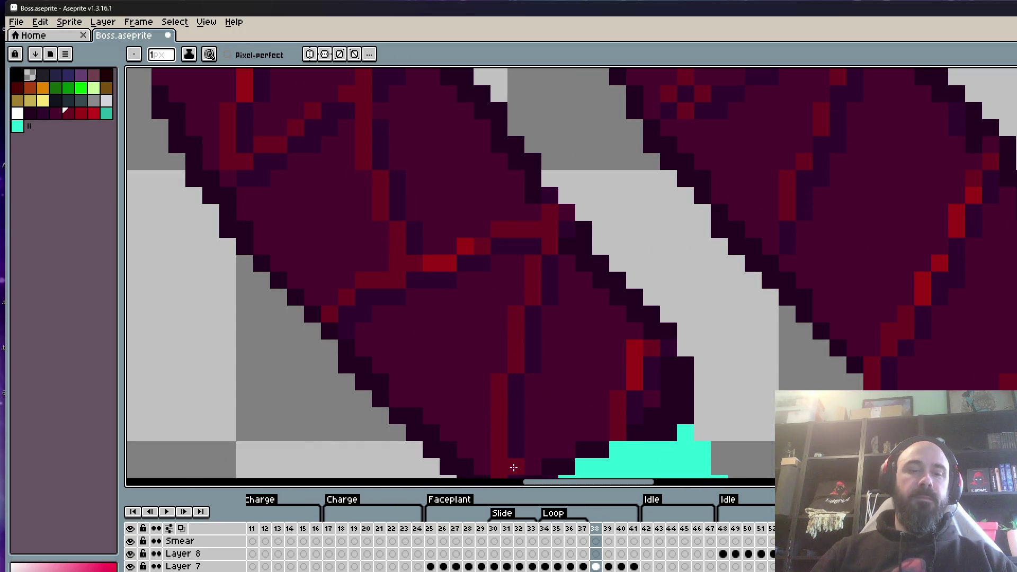
{"action": "left_click", "coordinate": [519, 445], "text": "alt"}
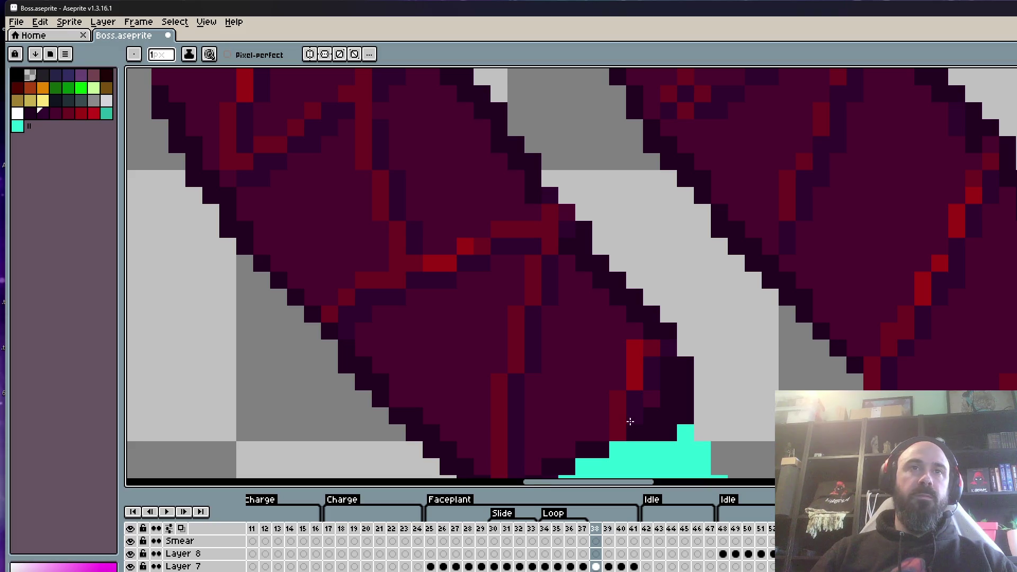
{"action": "scroll", "coordinate": [627, 421], "scroll_direction": "down", "scroll_amount": 3}
{"action": "scroll", "coordinate": [671, 416], "scroll_direction": "up", "scroll_amount": 4}
{"action": "left_click", "coordinate": [671, 416], "text": "alt"}
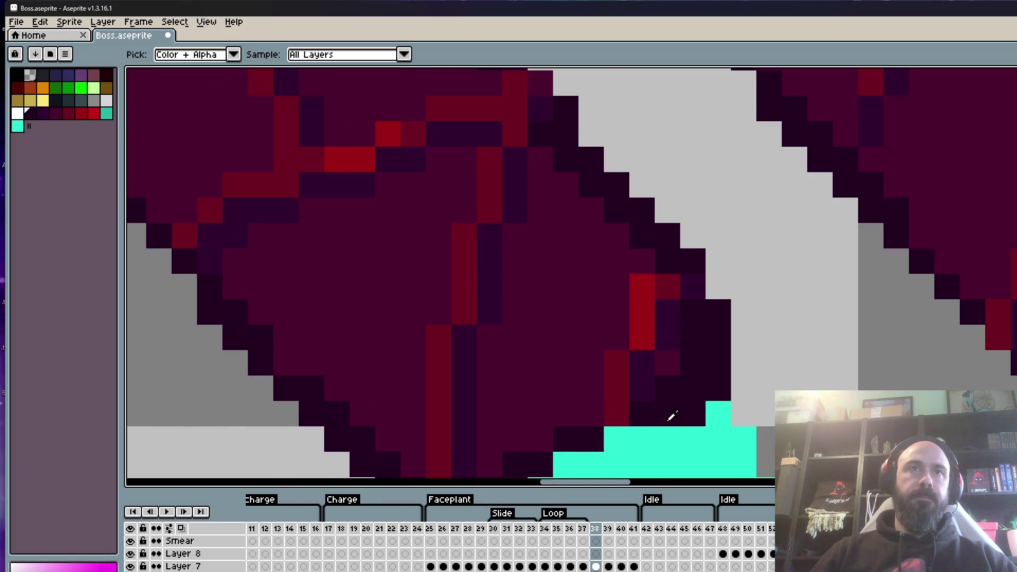
{"action": "scroll", "coordinate": [608, 418], "scroll_direction": "down", "scroll_amount": 1}
{"action": "scroll", "coordinate": [541, 417], "scroll_direction": "up", "scroll_amount": 1}
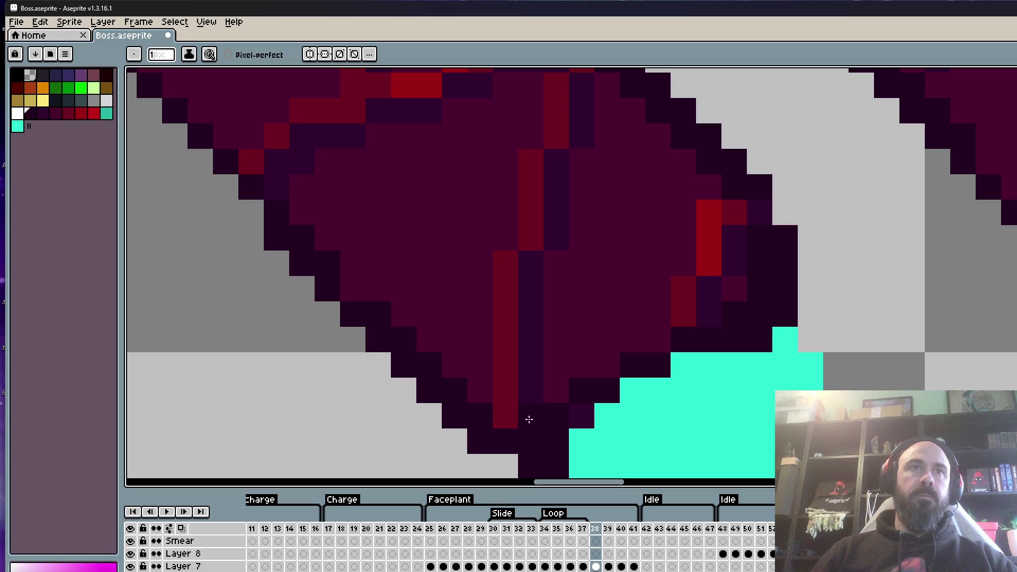
{"action": "scroll", "coordinate": [586, 334], "scroll_direction": "down", "scroll_amount": 3}
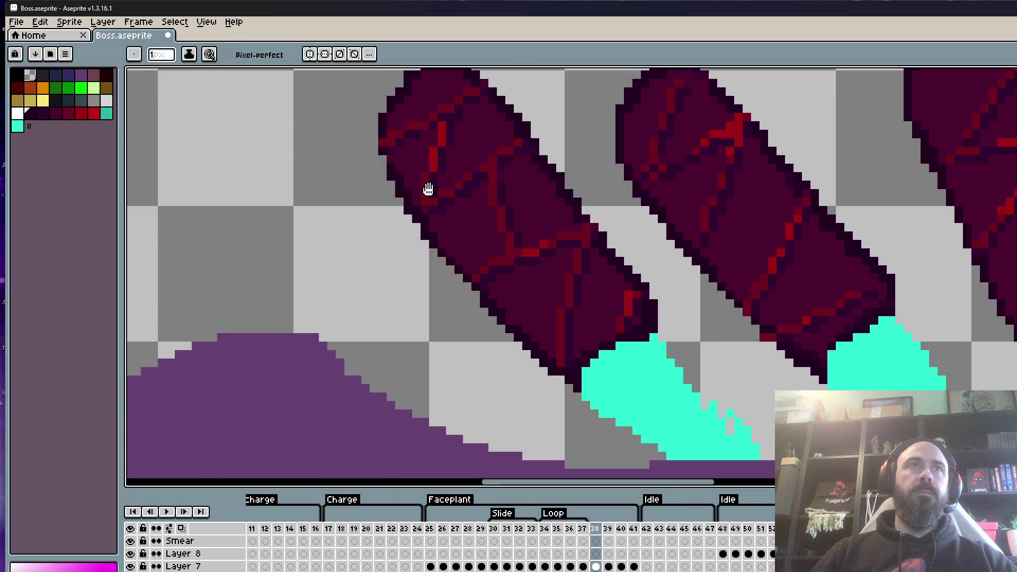
{"action": "scroll", "coordinate": [371, 206], "scroll_direction": "down", "scroll_amount": 1}
{"action": "scroll", "coordinate": [365, 188], "scroll_direction": "up", "scroll_amount": 4}
{"action": "scroll", "coordinate": [365, 188], "scroll_direction": "down", "scroll_amount": 4}
{"action": "scroll", "coordinate": [488, 112], "scroll_direction": "up", "scroll_amount": 4}
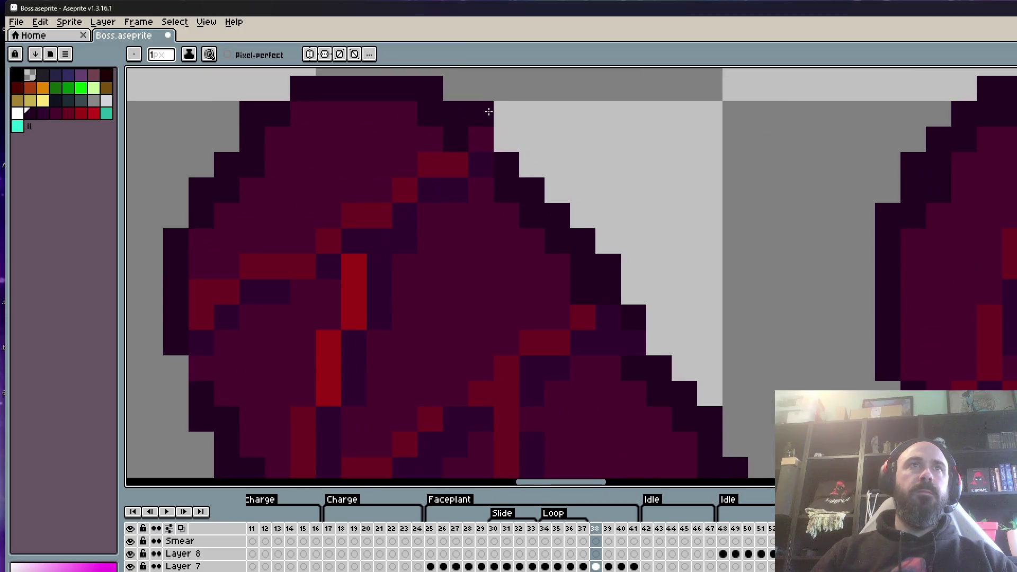
{"action": "scroll", "coordinate": [488, 112], "scroll_direction": "down", "scroll_amount": 4}
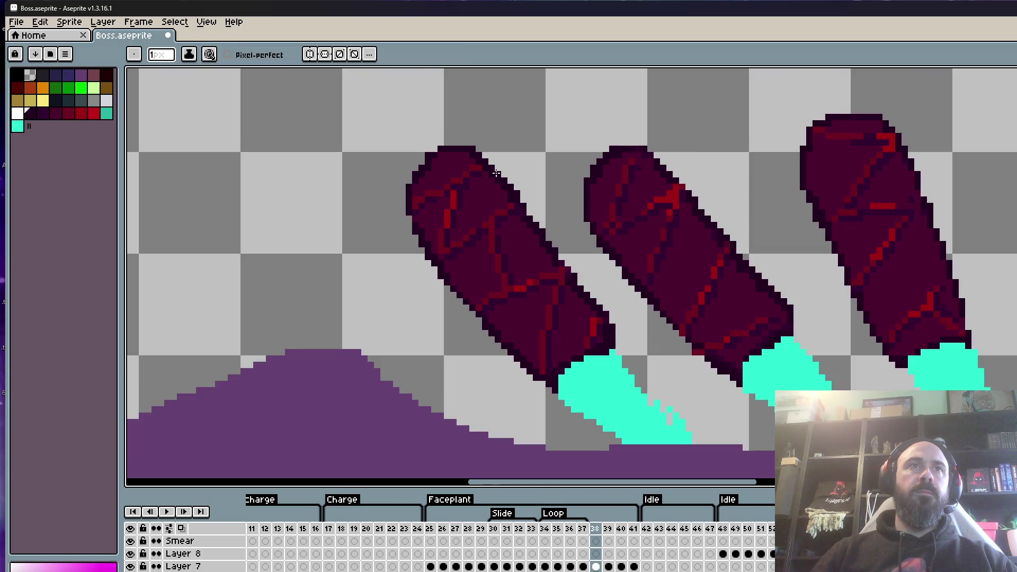
{"action": "scroll", "coordinate": [554, 270], "scroll_direction": "up", "scroll_amount": 1}
{"action": "scroll", "coordinate": [553, 267], "scroll_direction": "up", "scroll_amount": 1}
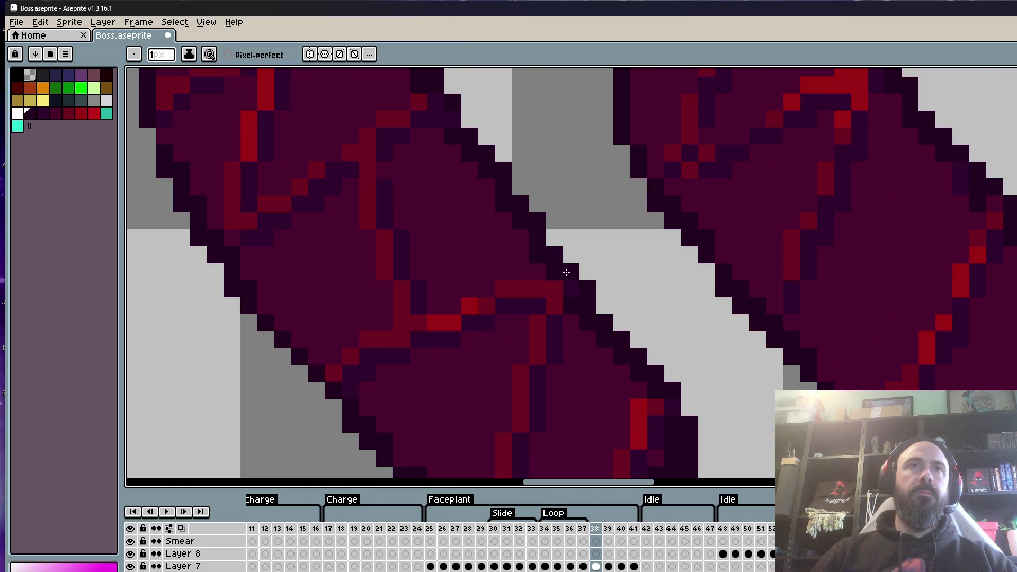
{"action": "scroll", "coordinate": [573, 284], "scroll_direction": "down", "scroll_amount": 1}
{"action": "scroll", "coordinate": [572, 284], "scroll_direction": "down", "scroll_amount": 3}
{"action": "scroll", "coordinate": [572, 283], "scroll_direction": "up", "scroll_amount": 2}
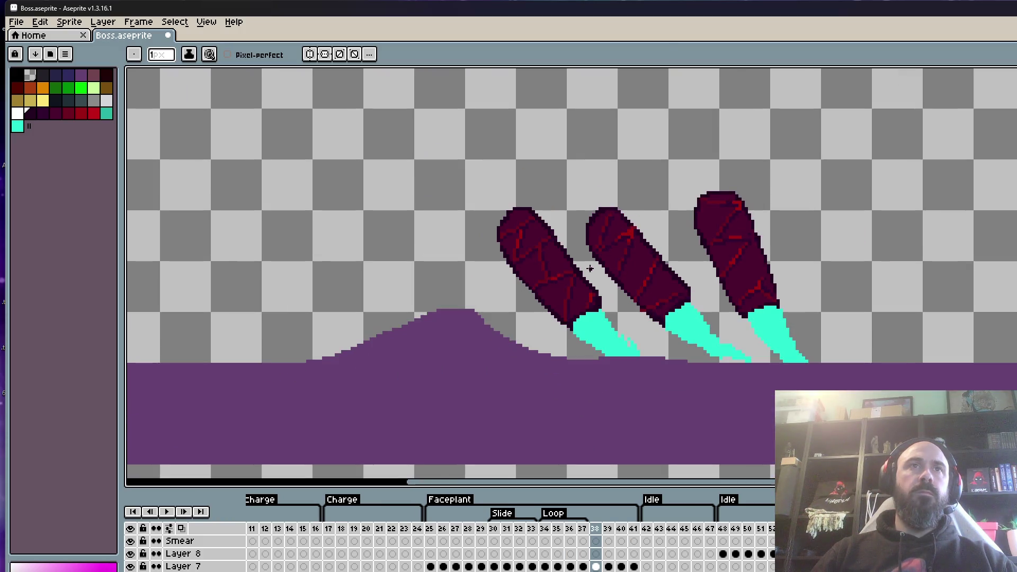
{"action": "scroll", "coordinate": [572, 284], "scroll_direction": "up", "scroll_amount": 1}
{"action": "scroll", "coordinate": [567, 277], "scroll_direction": "up", "scroll_amount": 1}
{"action": "left_click", "coordinate": [598, 254], "text": "alt"}
{"action": "scroll", "coordinate": [589, 211], "scroll_direction": "down", "scroll_amount": 3}
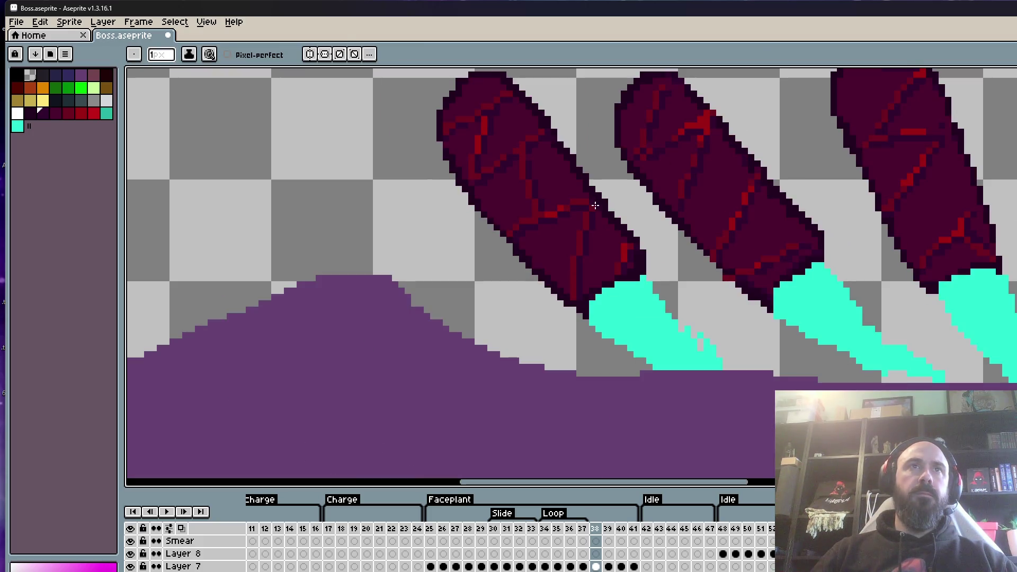
{"action": "scroll", "coordinate": [585, 250], "scroll_direction": "down", "scroll_amount": 1}
{"action": "scroll", "coordinate": [683, 193], "scroll_direction": "up", "scroll_amount": 3}
{"action": "left_click", "coordinate": [698, 149]}
{"action": "key", "text": "ctrl+z"}
{"action": "left_click", "coordinate": [713, 123]}
Alt-pick a darker shade to darken a red crack pixel, then pick the leg's dark red.
{"action": "scroll", "coordinate": [712, 123], "scroll_direction": "down", "scroll_amount": 2}
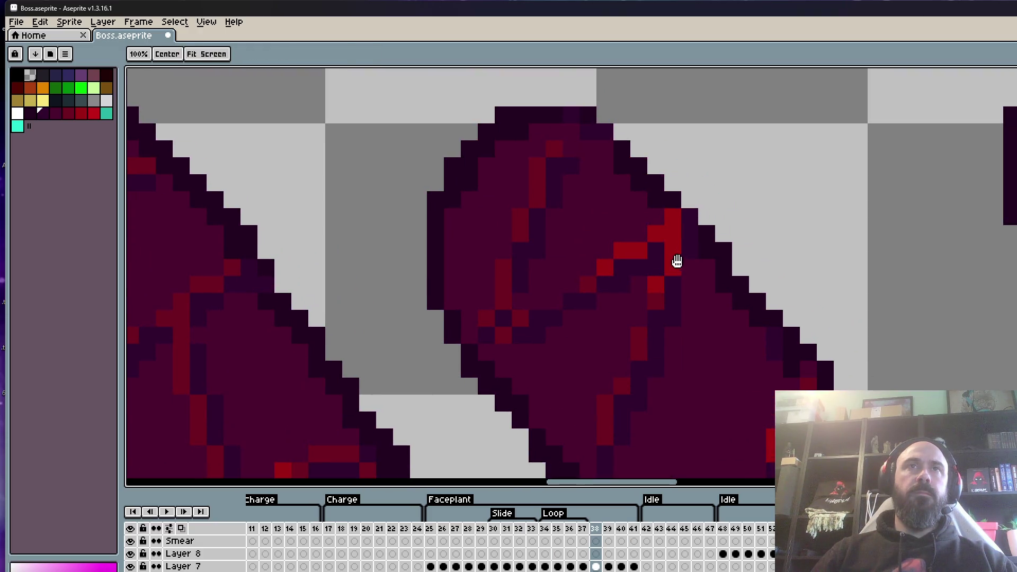
{"action": "key", "text": "alt"}
{"action": "left_click", "coordinate": [678, 192], "text": "alt"}
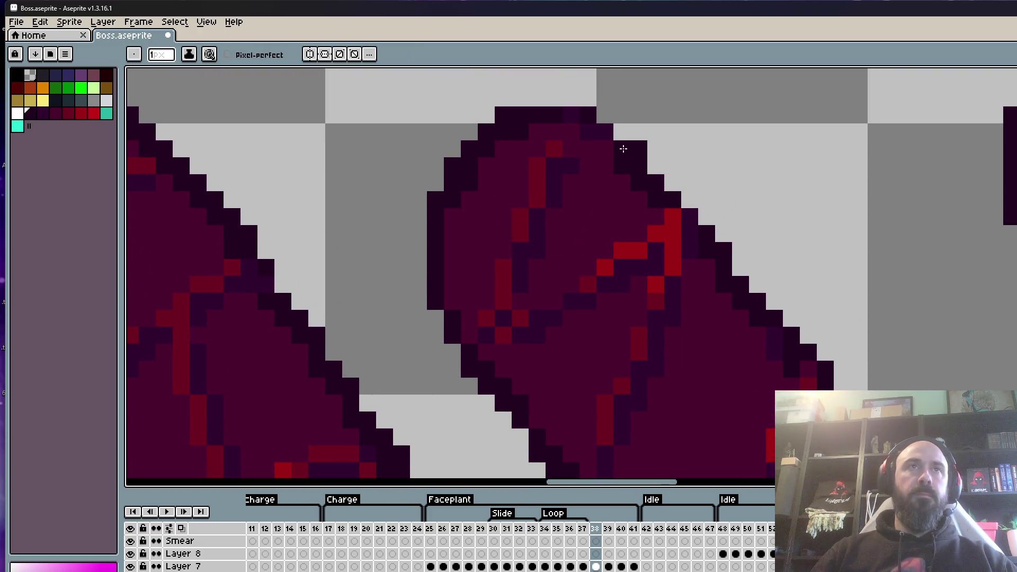
{"action": "left_click", "coordinate": [672, 213]}
{"action": "scroll", "coordinate": [689, 223], "scroll_direction": "down", "scroll_amount": 2}
{"action": "key", "text": "space"}
{"action": "scroll", "coordinate": [711, 250], "scroll_direction": "up", "scroll_amount": 2}
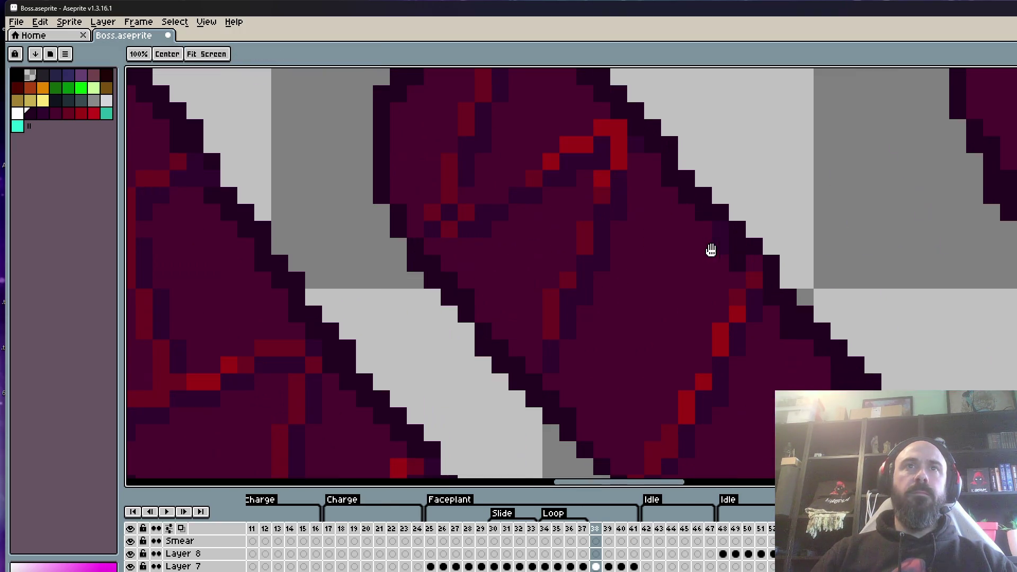
{"action": "scroll", "coordinate": [710, 249], "scroll_direction": "up", "scroll_amount": 1}
{"action": "scroll", "coordinate": [715, 211], "scroll_direction": "down", "scroll_amount": 2}
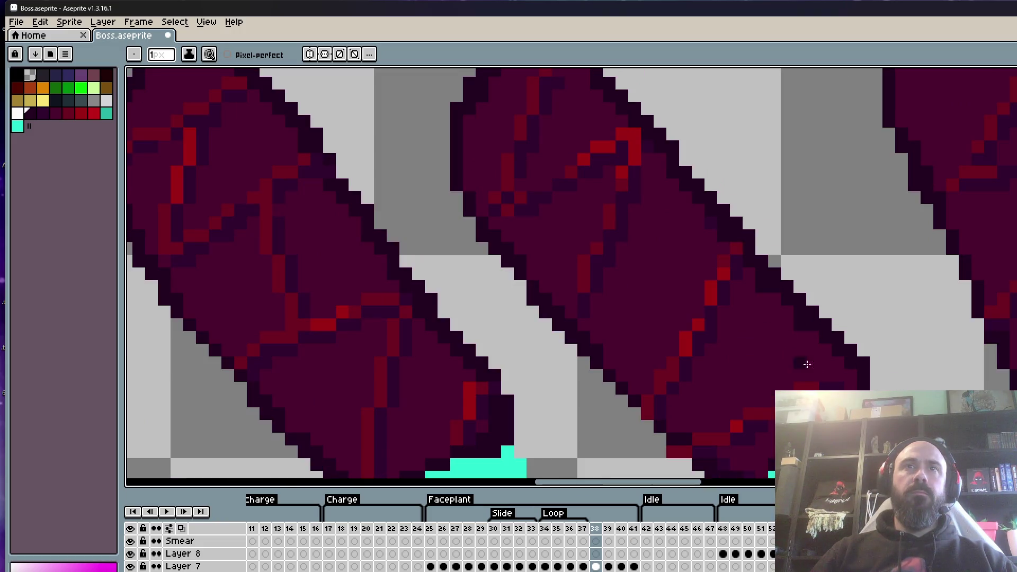
{"action": "scroll", "coordinate": [860, 388], "scroll_direction": "down", "scroll_amount": 3}
{"action": "scroll", "coordinate": [844, 359], "scroll_direction": "up", "scroll_amount": 4}
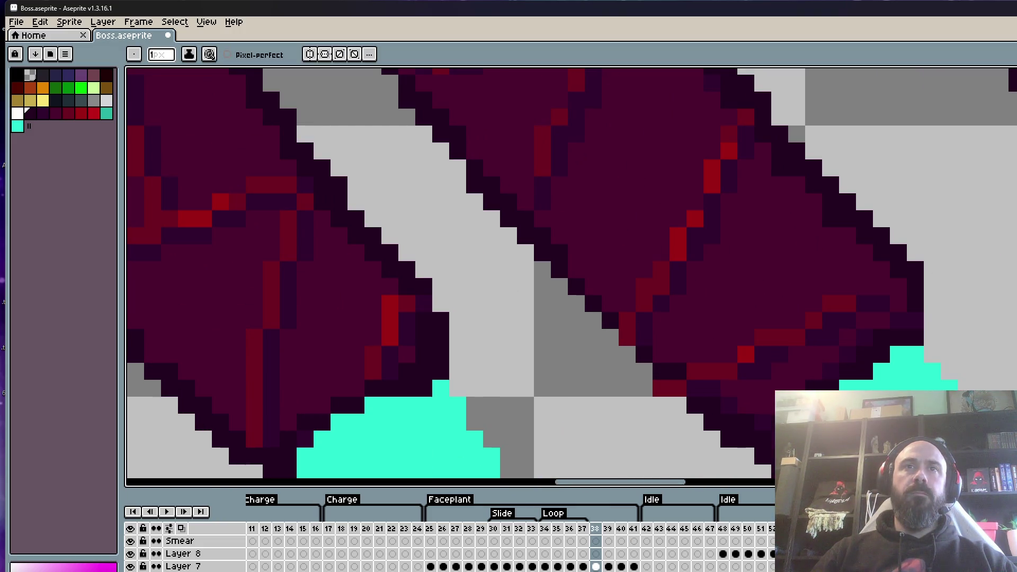
{"action": "left_click", "coordinate": [804, 327], "text": "alt"}
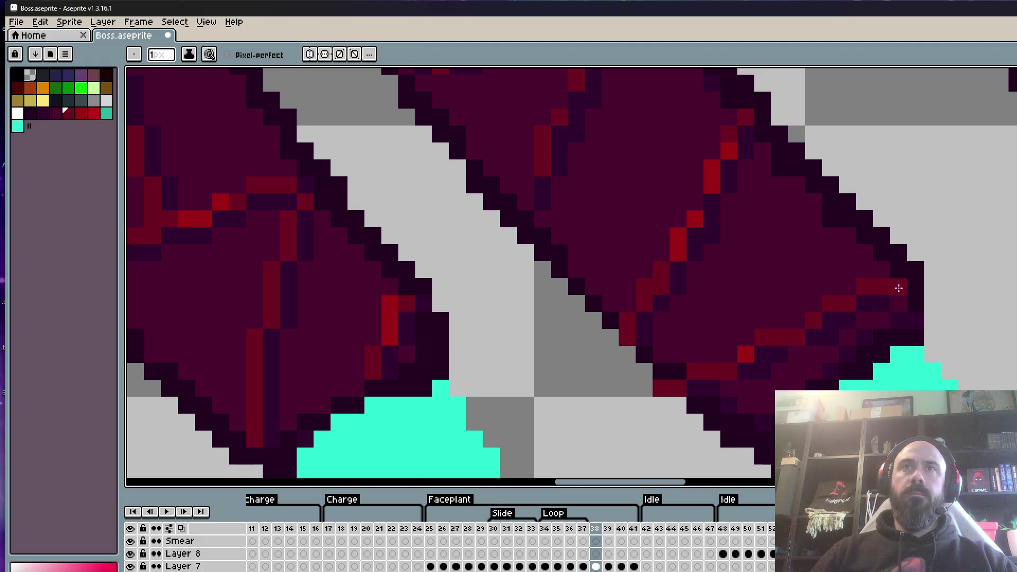
Draw a straight red diagonal crack rising across the middle leg toward its right edge.
{"action": "scroll", "coordinate": [898, 288], "scroll_direction": "down", "scroll_amount": 3}
{"action": "scroll", "coordinate": [767, 345], "scroll_direction": "up", "scroll_amount": 3}
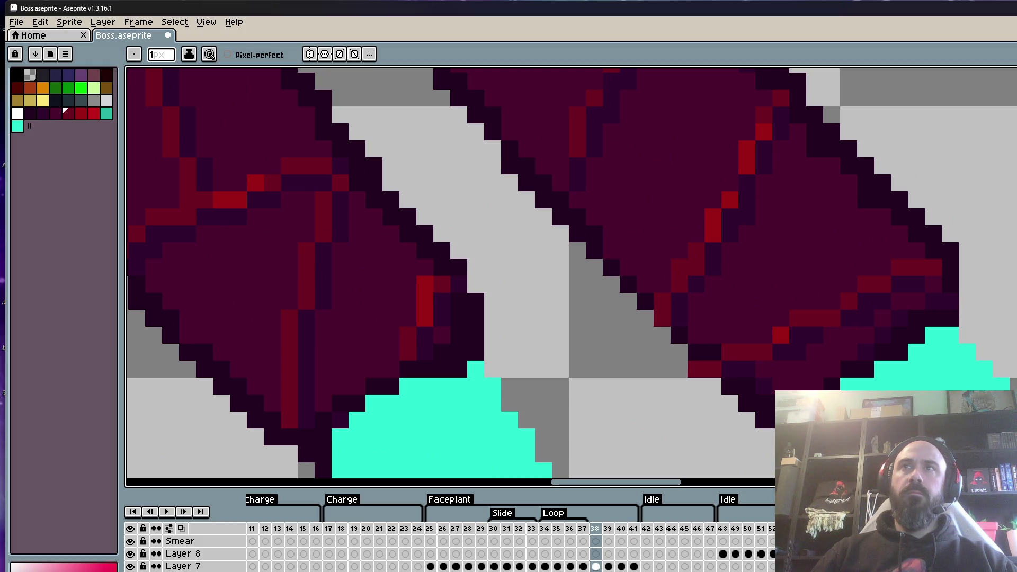
{"action": "key", "text": "l"}
{"action": "left_click_drag", "start_coordinate": [712, 360], "coordinate": [933, 263]}
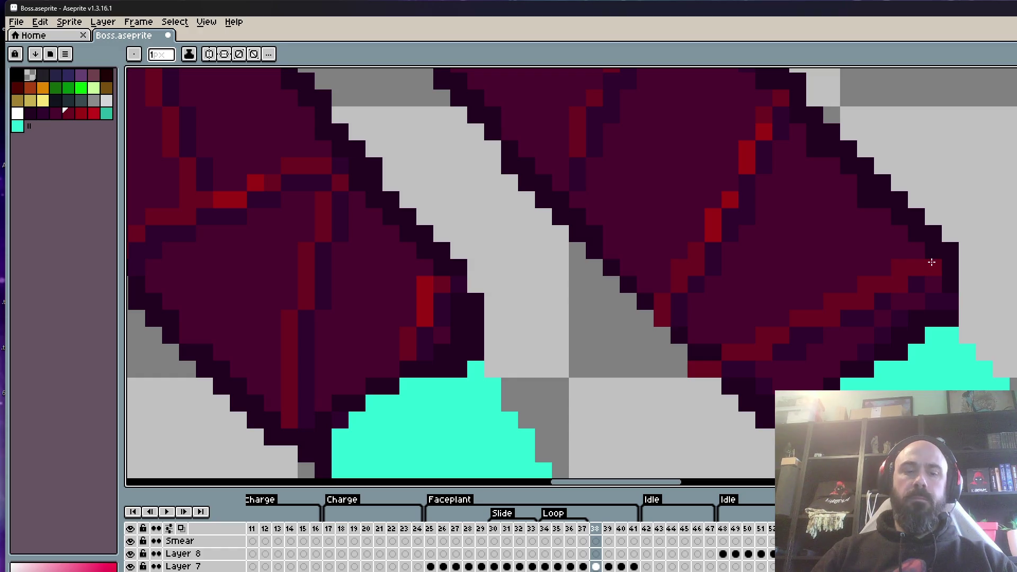
Shade the new crack with darker red and purple sampled from the leg, using the pencil.
{"action": "key", "text": "b"}
{"action": "left_click", "coordinate": [775, 359], "text": "alt"}
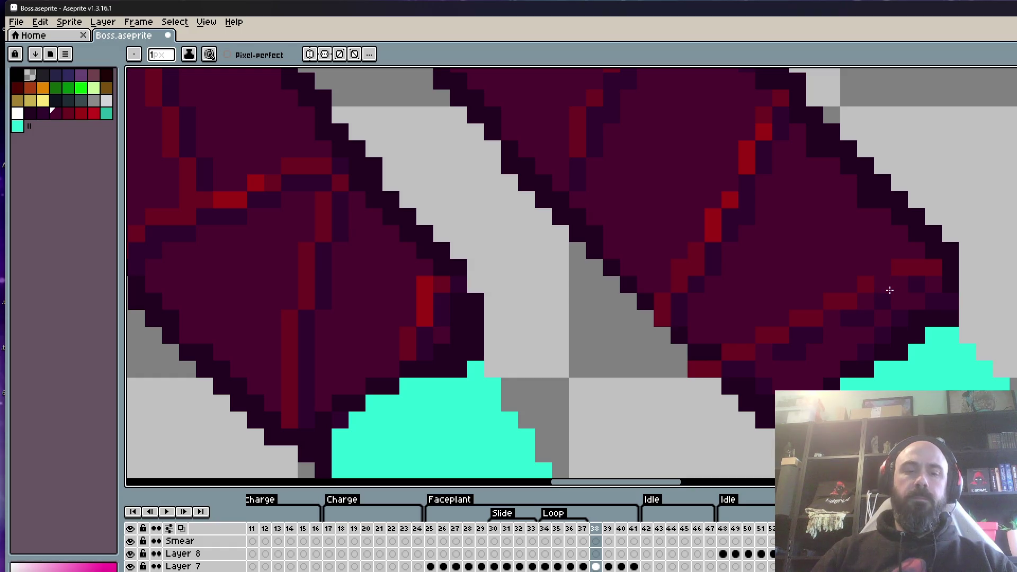
{"action": "left_click", "coordinate": [851, 314], "text": "alt"}
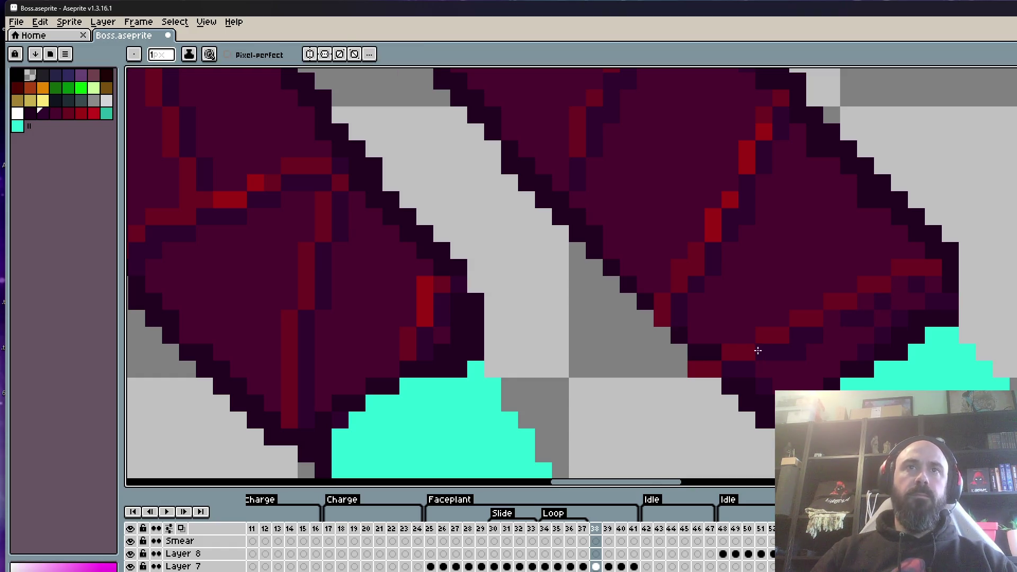
{"action": "scroll", "coordinate": [906, 279], "scroll_direction": "down", "scroll_amount": 2}
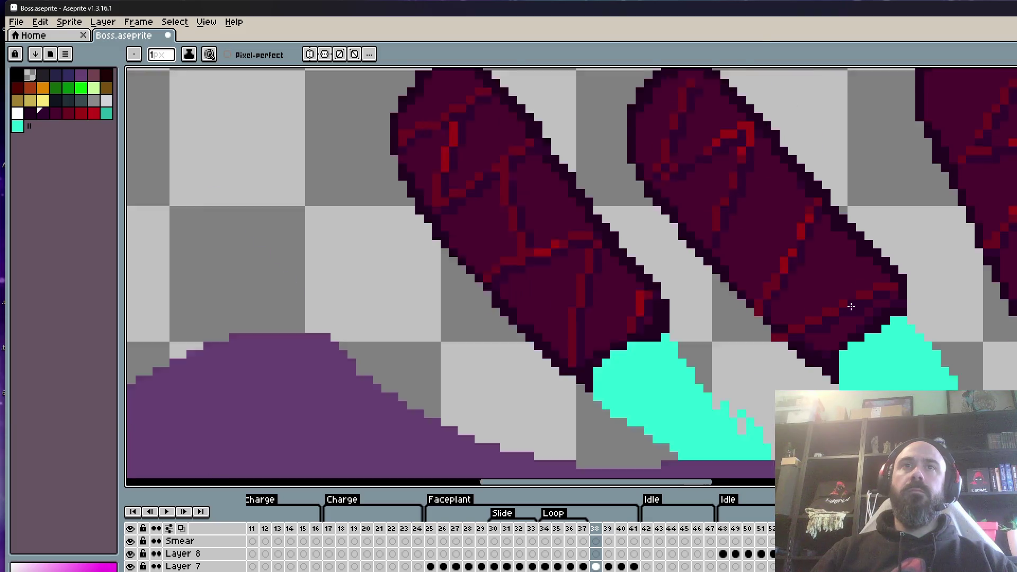
{"action": "scroll", "coordinate": [839, 311], "scroll_direction": "up", "scroll_amount": 2}
{"action": "left_click", "coordinate": [842, 342], "text": "alt"}
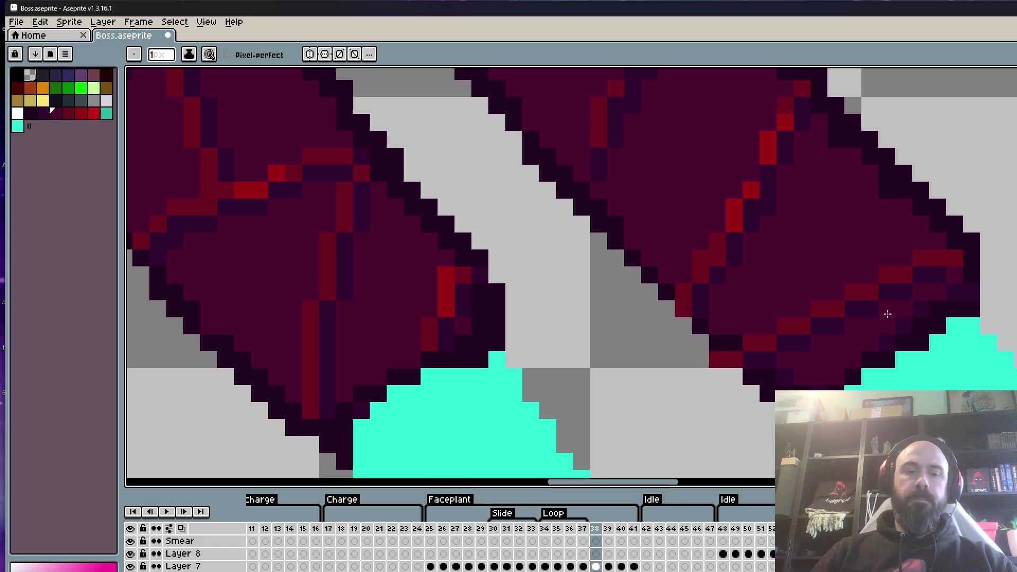
{"action": "scroll", "coordinate": [887, 314], "scroll_direction": "down", "scroll_amount": 1}
{"action": "scroll", "coordinate": [737, 340], "scroll_direction": "up", "scroll_amount": 2}
{"action": "left_click", "coordinate": [732, 361], "text": "alt"}
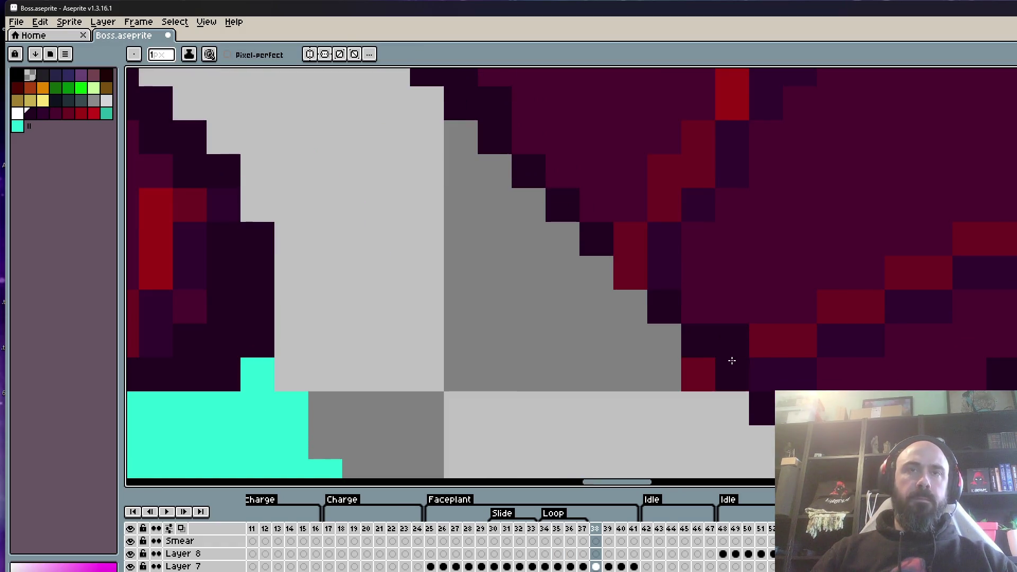
{"action": "scroll", "coordinate": [765, 376], "scroll_direction": "down", "scroll_amount": 3}
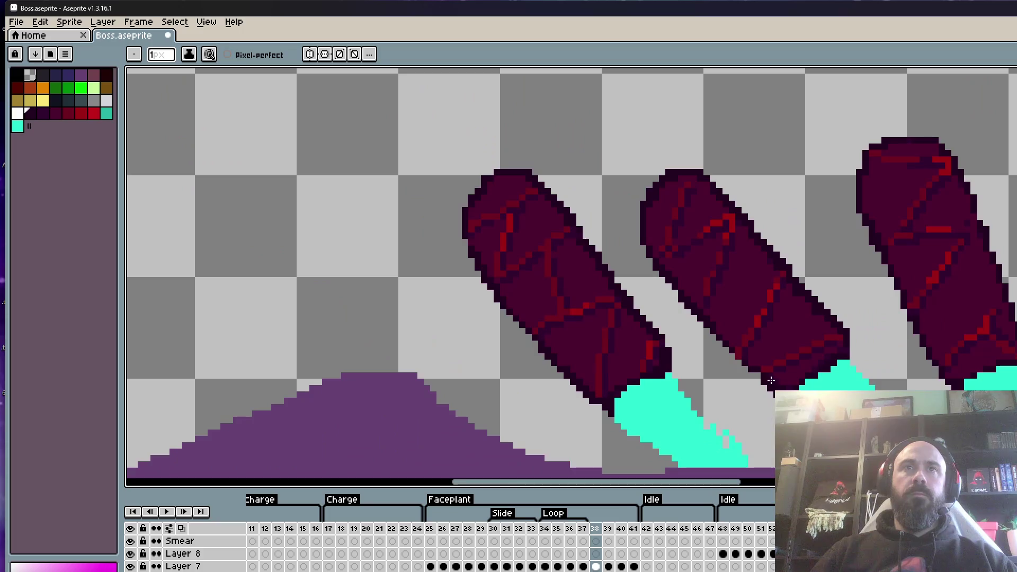
{"action": "scroll", "coordinate": [758, 375], "scroll_direction": "up", "scroll_amount": 3}
{"action": "scroll", "coordinate": [762, 365], "scroll_direction": "down", "scroll_amount": 3}
{"action": "scroll", "coordinate": [790, 282], "scroll_direction": "up", "scroll_amount": 3}
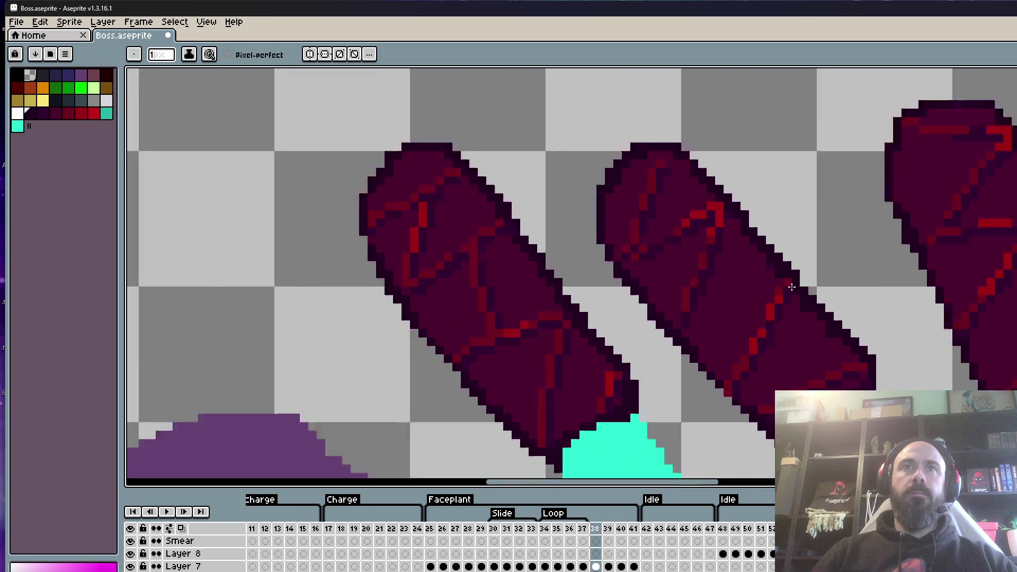
{"action": "scroll", "coordinate": [757, 246], "scroll_direction": "down", "scroll_amount": 3}
{"action": "scroll", "coordinate": [704, 209], "scroll_direction": "up", "scroll_amount": 3}
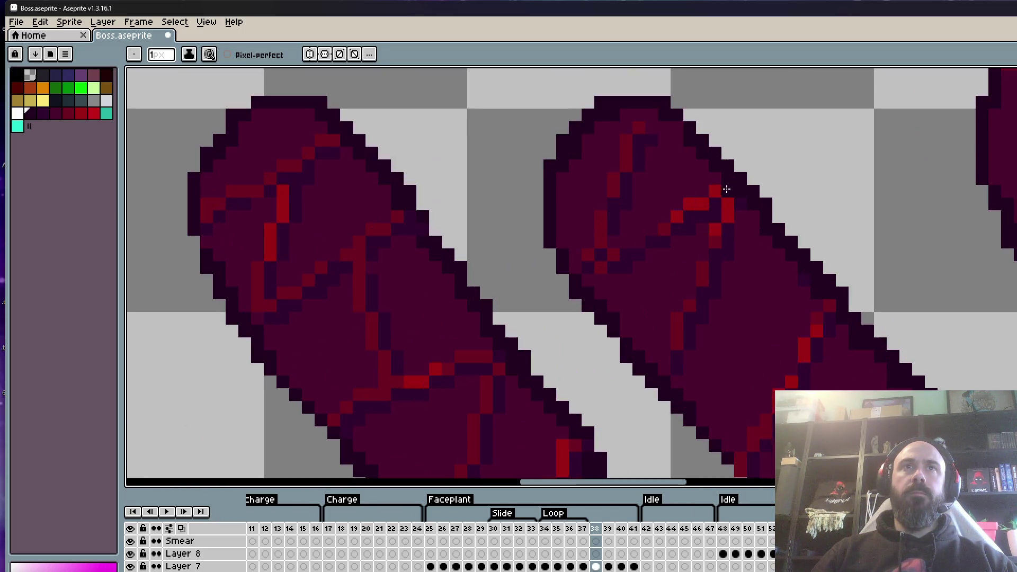
{"action": "scroll", "coordinate": [712, 189], "scroll_direction": "up", "scroll_amount": 2}
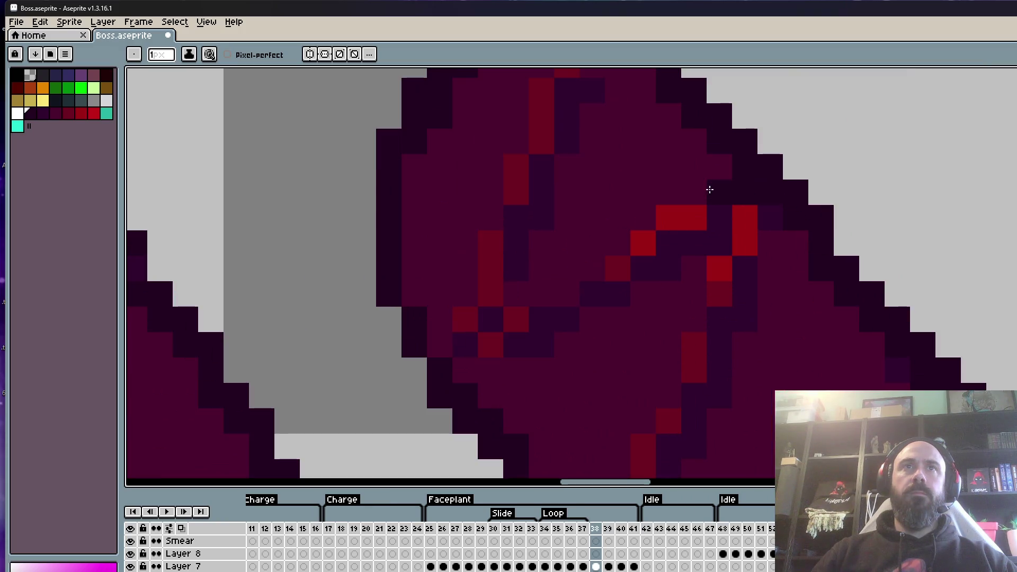
Extend the crack with a maroon diagonal line and replace a stray red pixel with dark purple.
{"action": "left_click", "coordinate": [690, 179], "text": "alt"}
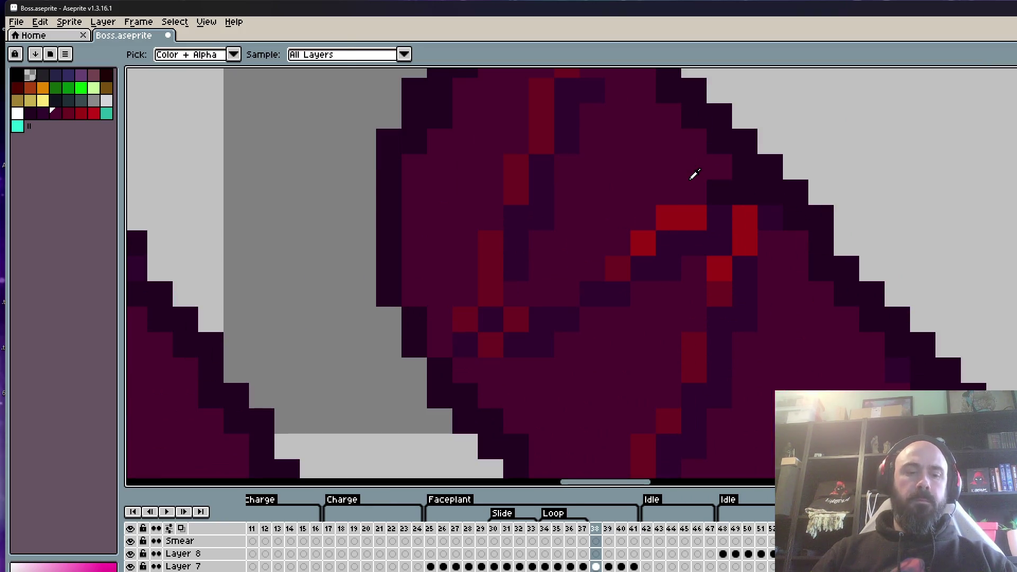
{"action": "left_click", "coordinate": [743, 190]}
{"action": "left_click", "coordinate": [529, 318], "text": "alt"}
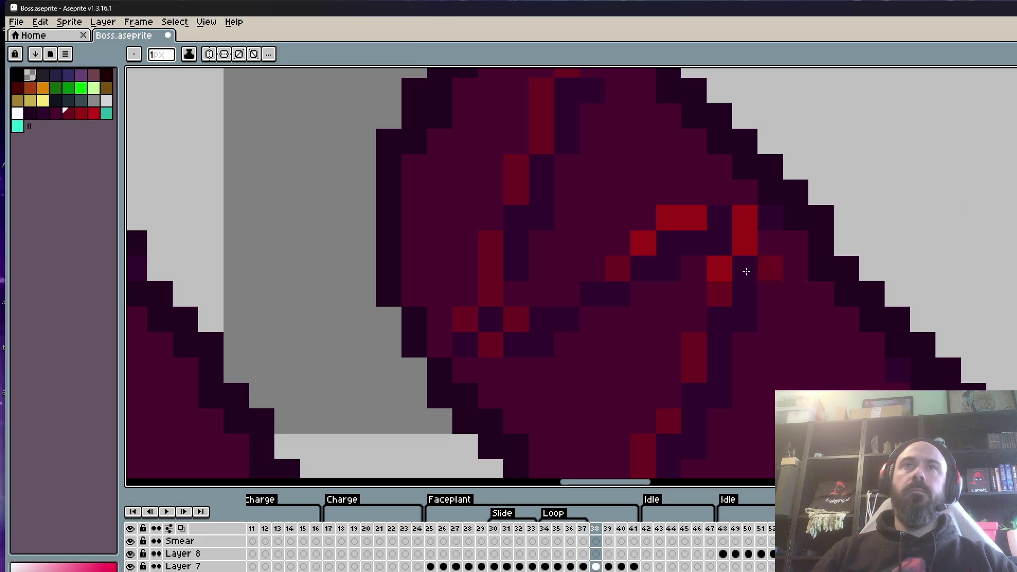
{"action": "left_click_drag", "start_coordinate": [471, 348], "coordinate": [743, 194]}
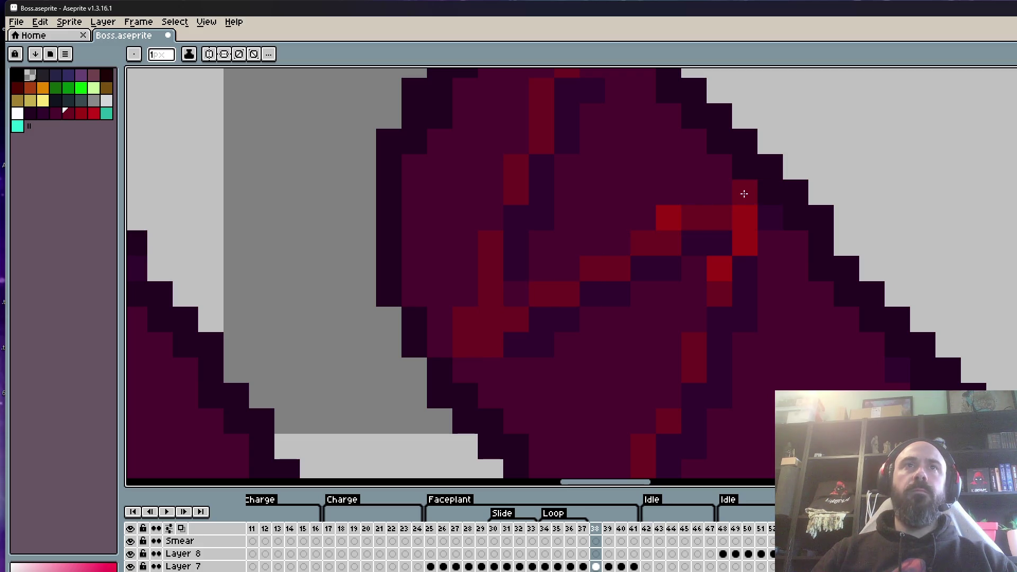
{"action": "left_click", "coordinate": [553, 344], "text": "alt"}
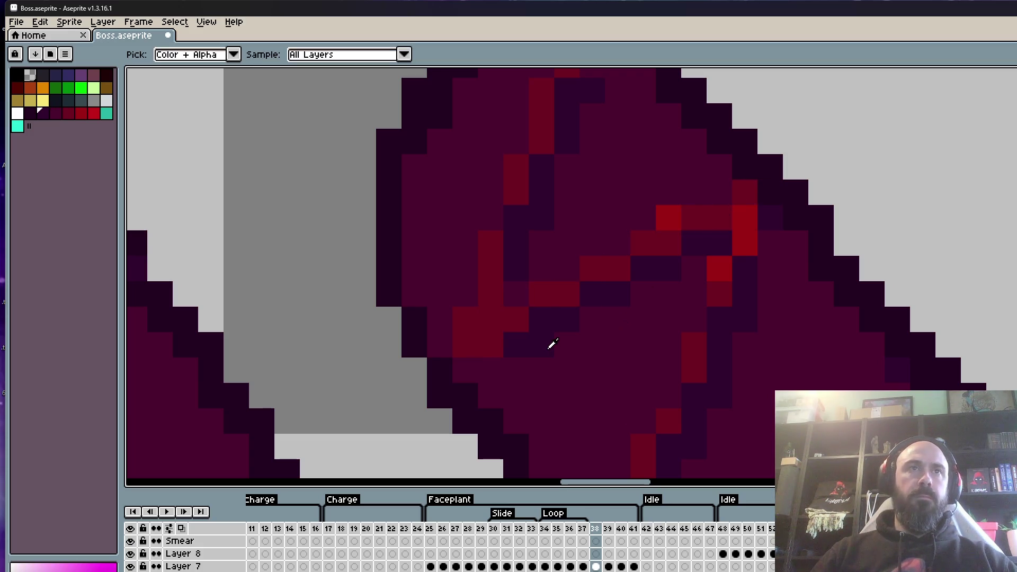
{"action": "left_click", "coordinate": [494, 348]}
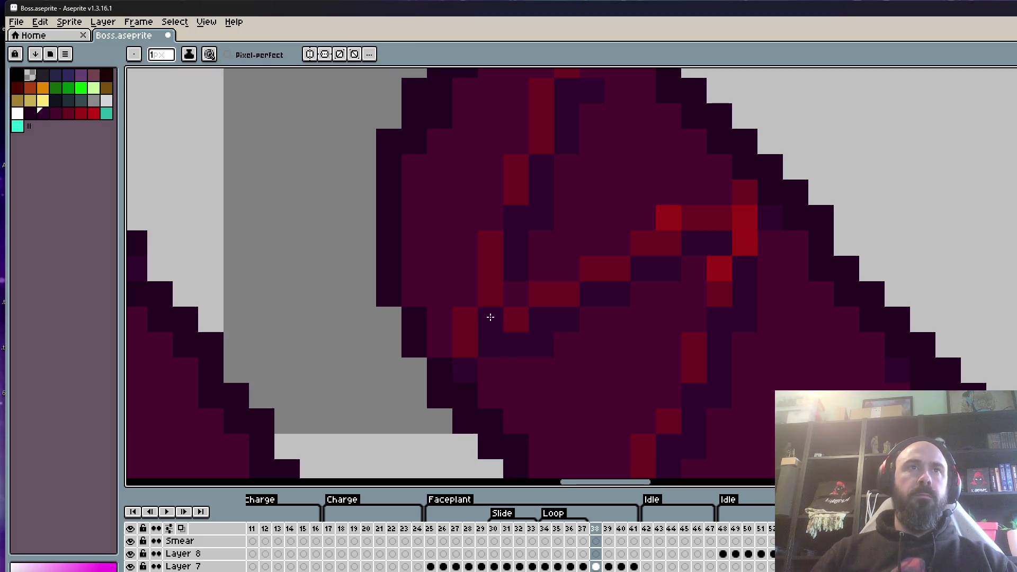
{"action": "right_click", "coordinate": [463, 317]}
{"action": "left_click", "coordinate": [460, 258], "text": "alt"}
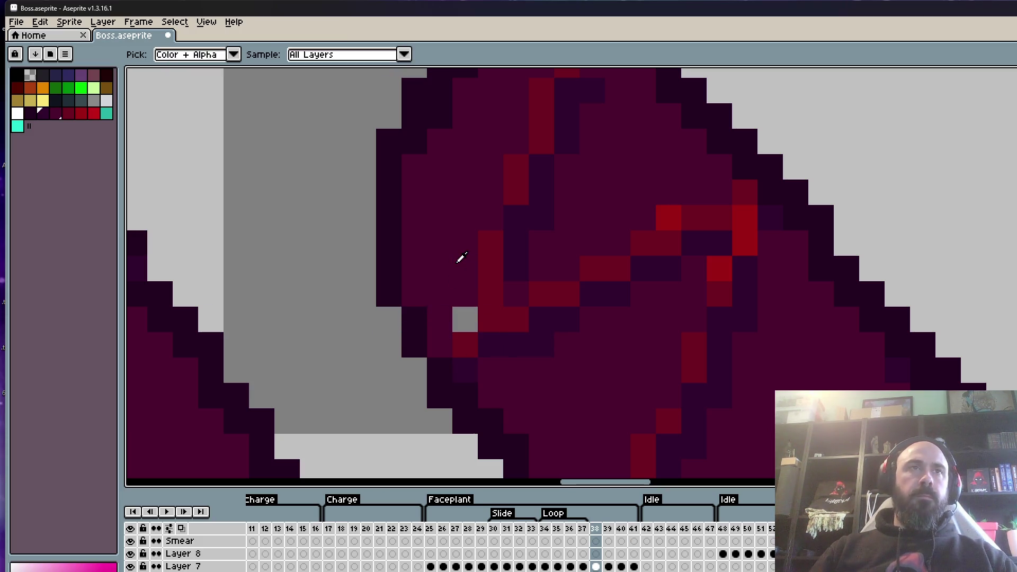
{"action": "left_click", "coordinate": [462, 314]}
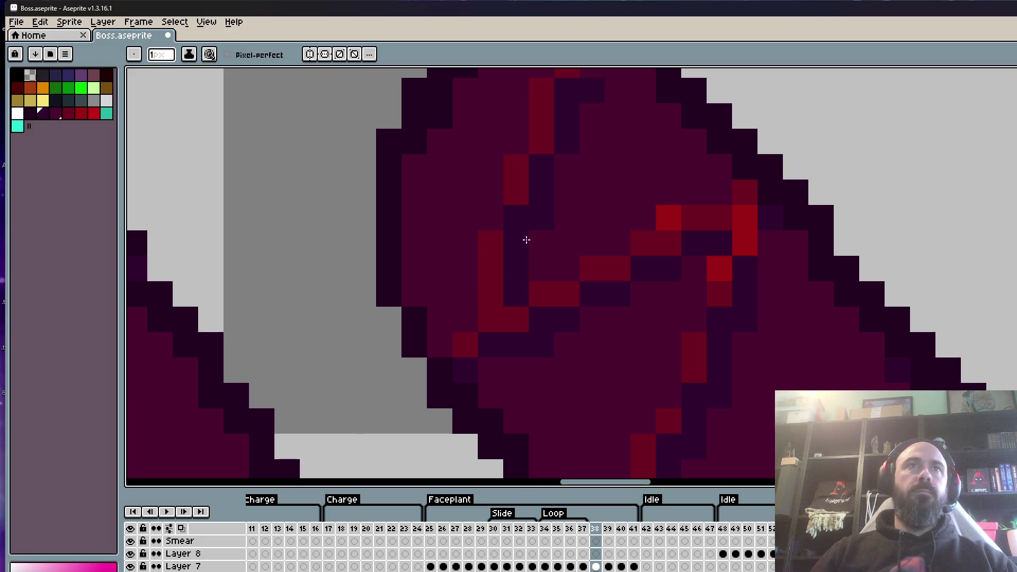
{"action": "scroll", "coordinate": [526, 240], "scroll_direction": "down", "scroll_amount": 4}
{"action": "scroll", "coordinate": [577, 136], "scroll_direction": "up", "scroll_amount": 3}
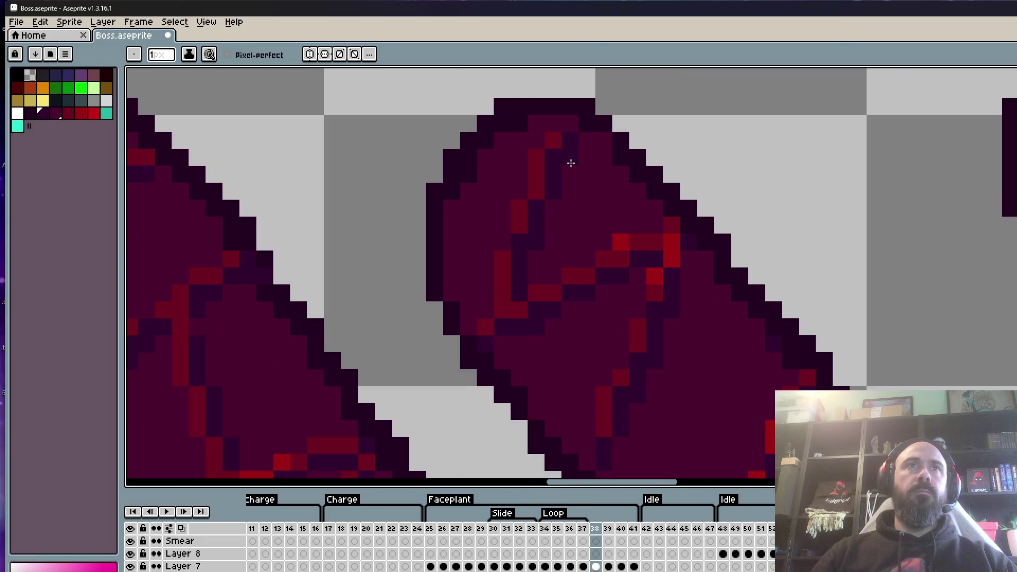
Add bright-red pixels extending the crack, then sample the middle leg's dark red.
{"action": "left_click", "coordinate": [554, 139], "text": "alt"}
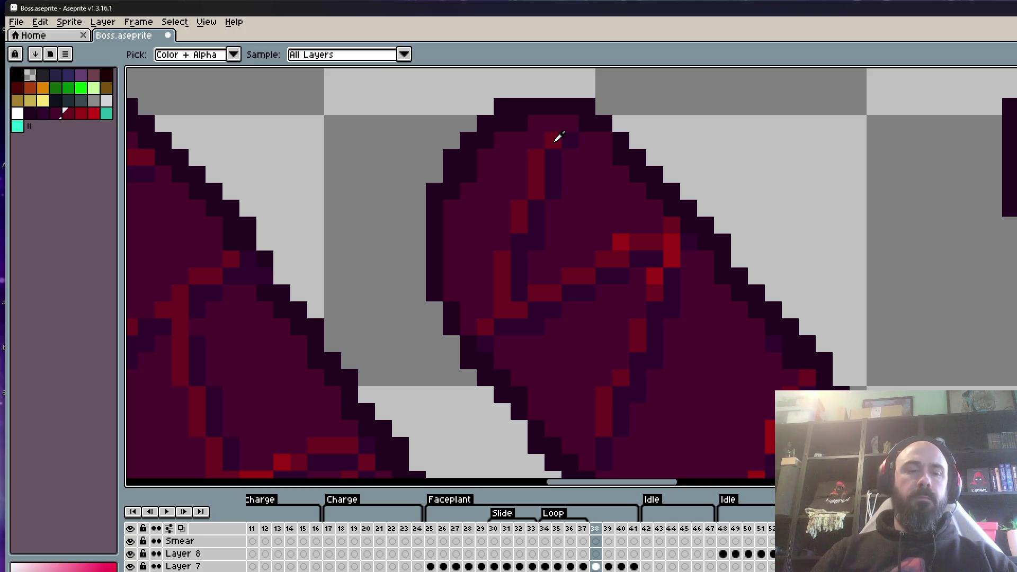
{"action": "left_click", "coordinate": [535, 241]}
{"action": "left_click", "coordinate": [580, 238], "text": "alt"}
{"action": "left_click", "coordinate": [572, 239]}
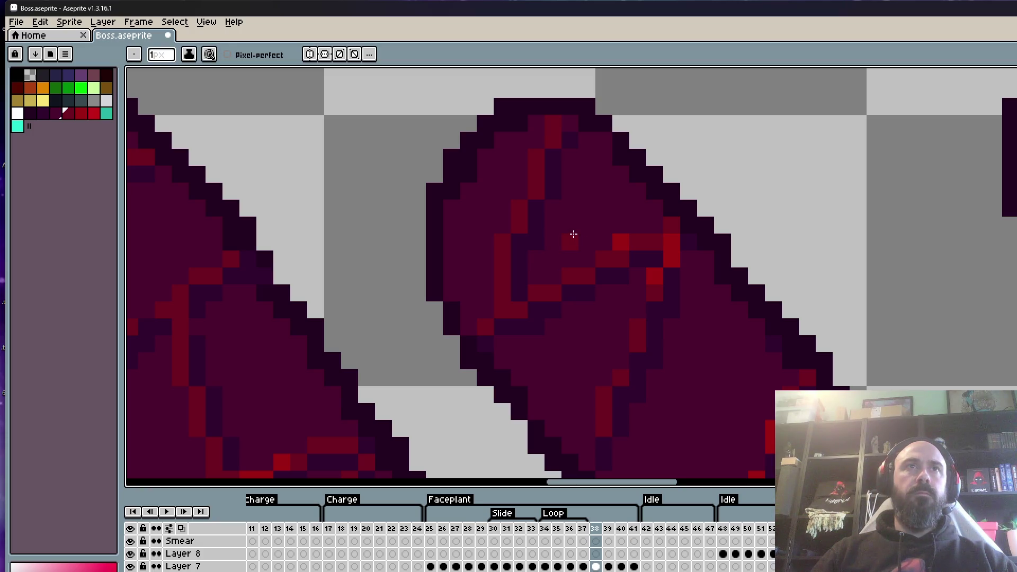
{"action": "left_click", "coordinate": [569, 141], "text": "alt"}
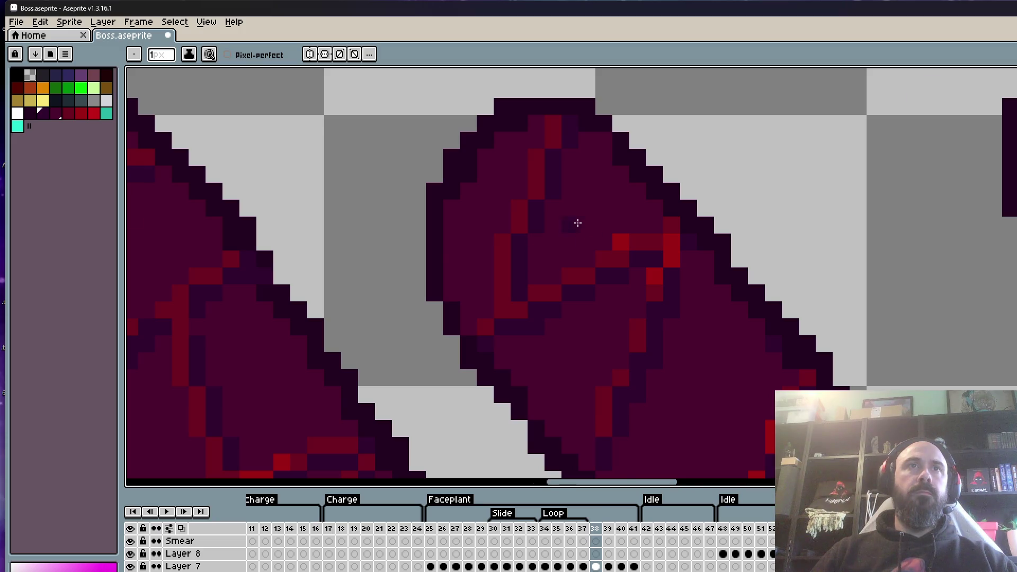
{"action": "scroll", "coordinate": [577, 223], "scroll_direction": "down", "scroll_amount": 3}
{"action": "scroll", "coordinate": [624, 264], "scroll_direction": "up", "scroll_amount": 3}
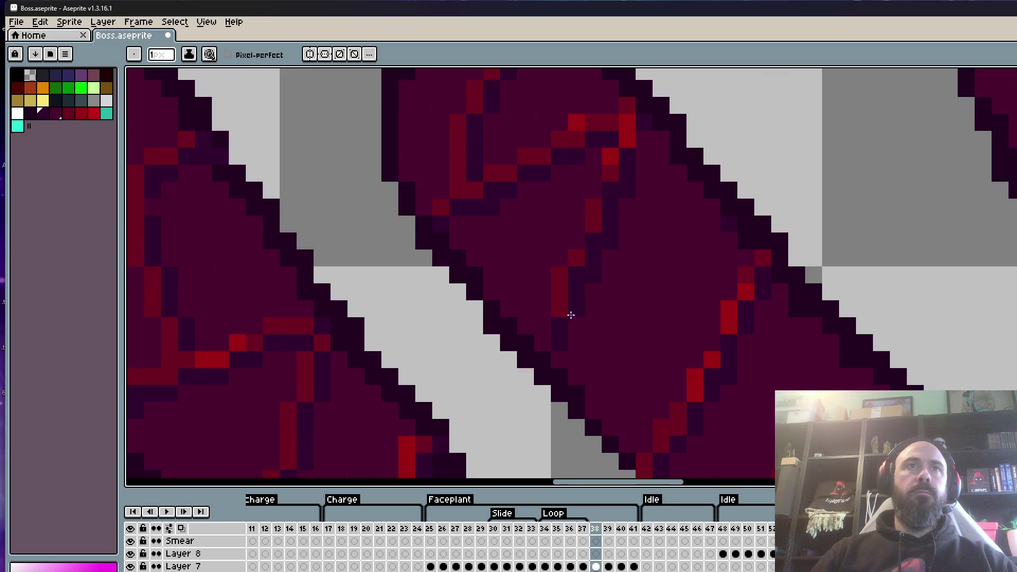
{"action": "left_click", "coordinate": [563, 284], "text": "alt"}
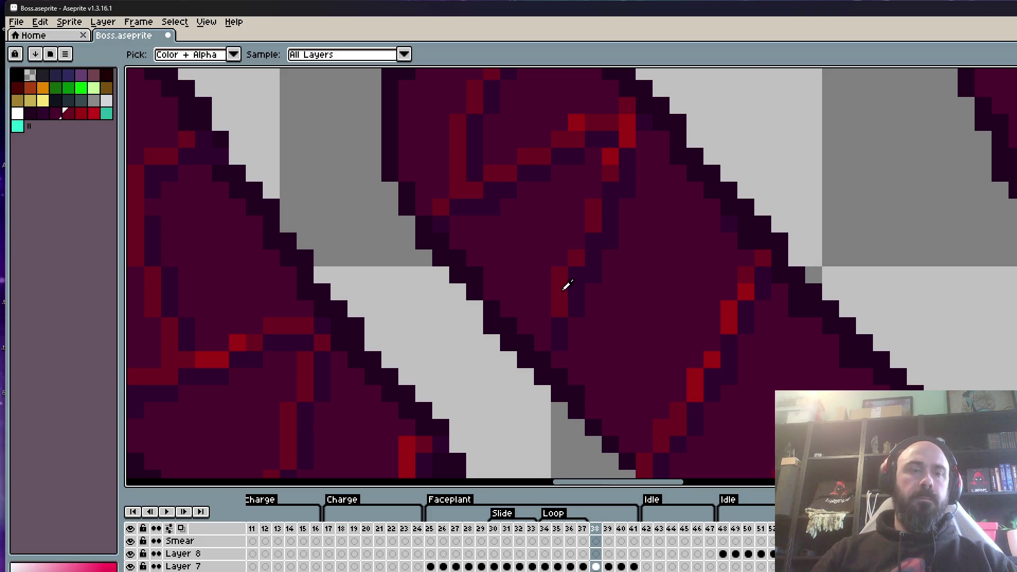
{"action": "scroll", "coordinate": [539, 342], "scroll_direction": "down", "scroll_amount": 3}
{"action": "scroll", "coordinate": [606, 335], "scroll_direction": "up", "scroll_amount": 2}
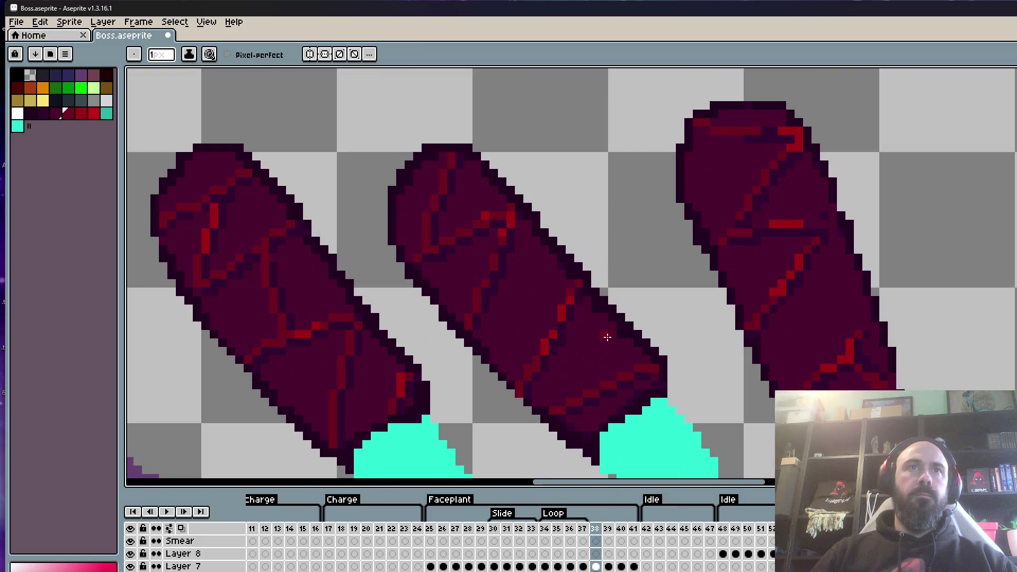
{"action": "scroll", "coordinate": [533, 324], "scroll_direction": "up", "scroll_amount": 2}
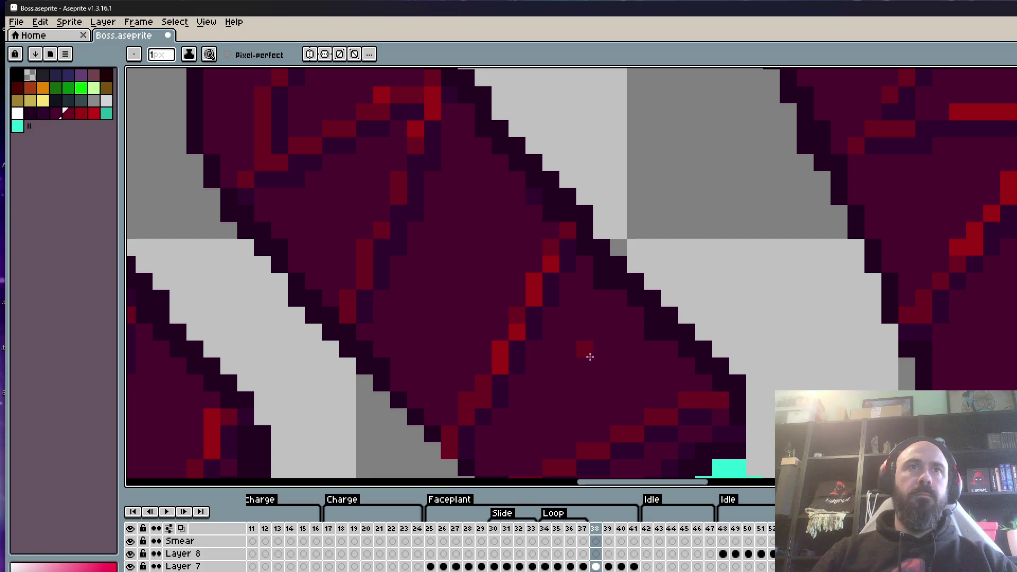
{"action": "scroll", "coordinate": [590, 357], "scroll_direction": "down", "scroll_amount": 3}
Step back through earlier animation frames to compare, then return to frame 28.
{"action": "key", "text": "space"}
{"action": "scroll", "coordinate": [606, 296], "scroll_direction": "up", "scroll_amount": 3}
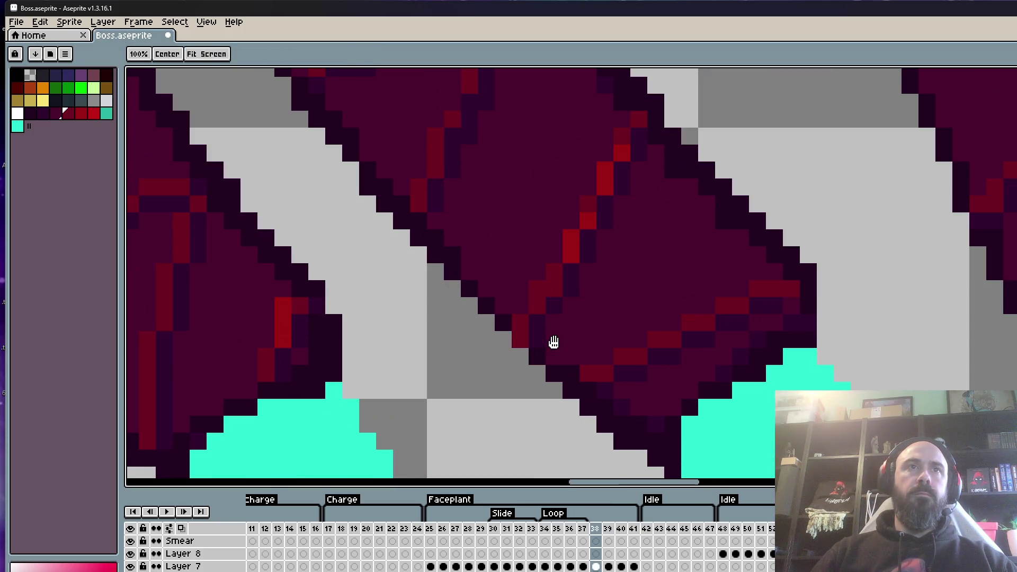
{"action": "key", "text": "alt"}
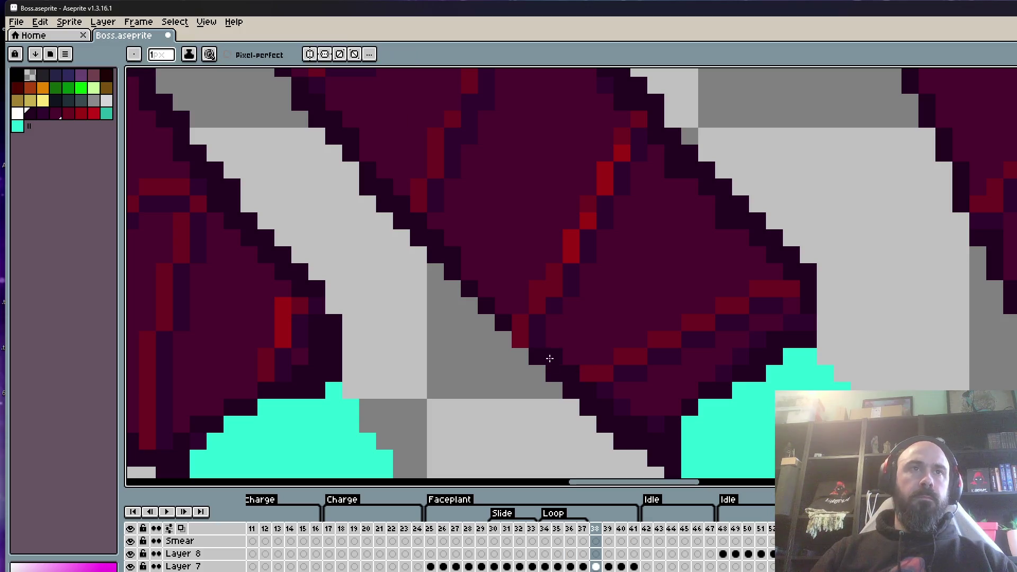
{"action": "scroll", "coordinate": [562, 339], "scroll_direction": "down", "scroll_amount": 3}
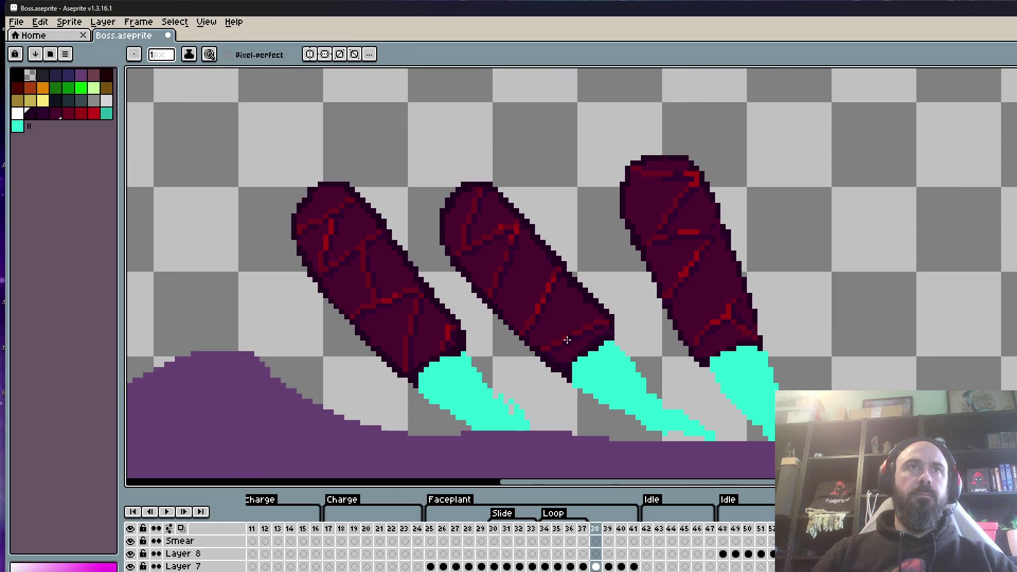
{"action": "key", "text": "alt"}
{"action": "key", "text": "comma"}
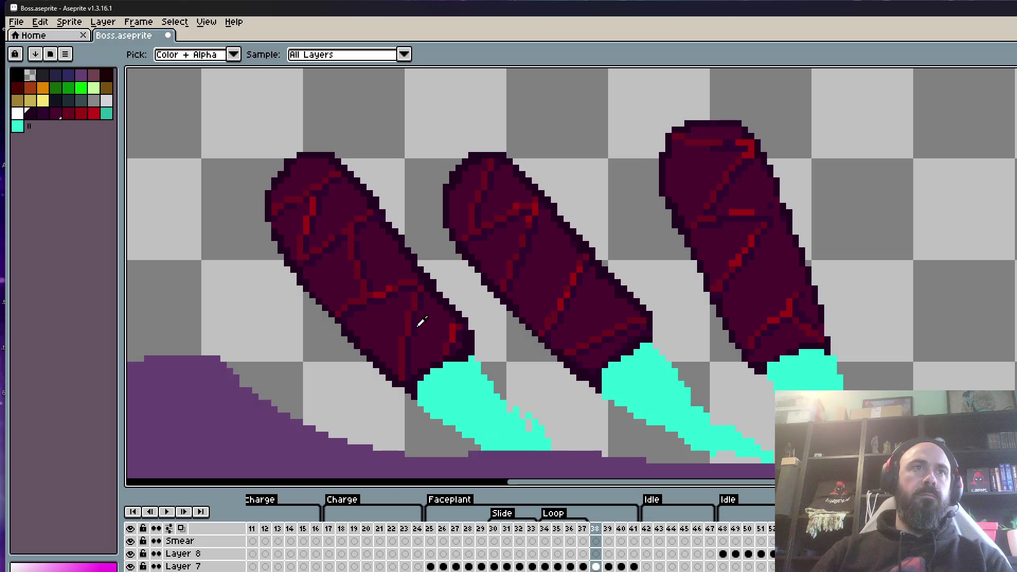
{"action": "scroll", "coordinate": [535, 333], "scroll_direction": "up", "scroll_amount": 2}
{"action": "key", "text": "comma"}
{"action": "key", "text": "comma"}
{"action": "key", "text": "comma"}
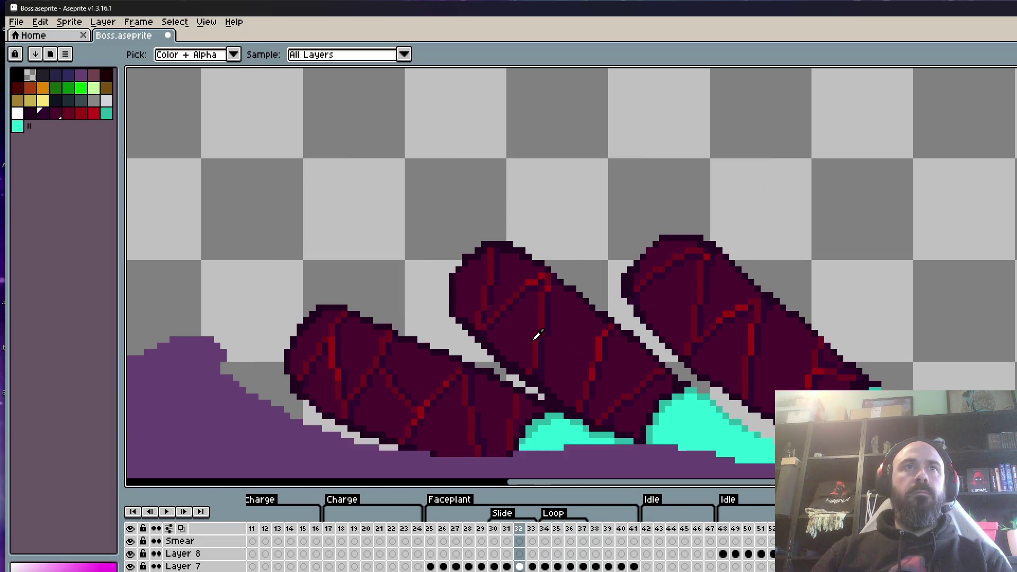
{"action": "key", "text": "period"}
{"action": "key", "text": "period"}
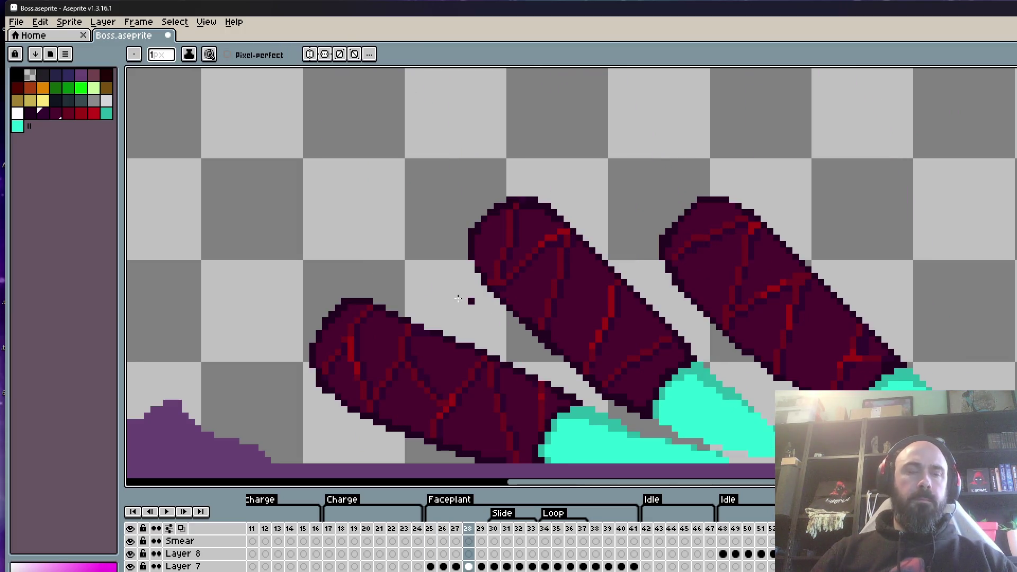
{"action": "scroll", "coordinate": [509, 314], "scroll_direction": "up", "scroll_amount": 6}
{"action": "scroll", "coordinate": [509, 315], "scroll_direction": "down", "scroll_amount": 3}
{"action": "scroll", "coordinate": [549, 318], "scroll_direction": "up", "scroll_amount": 1}
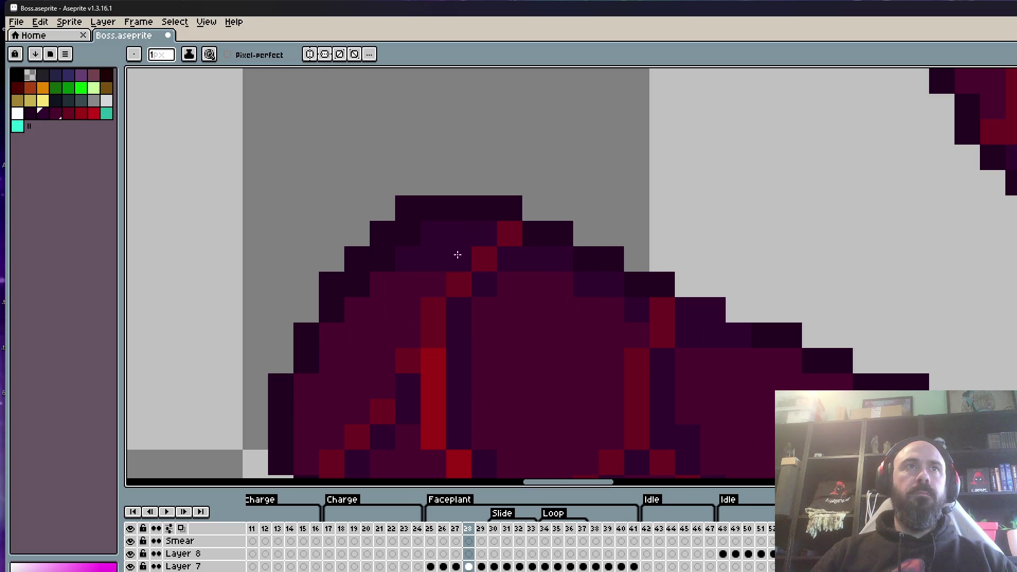
Darken the leg's top-outline pixels, shade edge pixels dark purple, and add a red crack pixel.
{"action": "left_click_drag", "start_coordinate": [738, 360], "coordinate": [775, 357]}
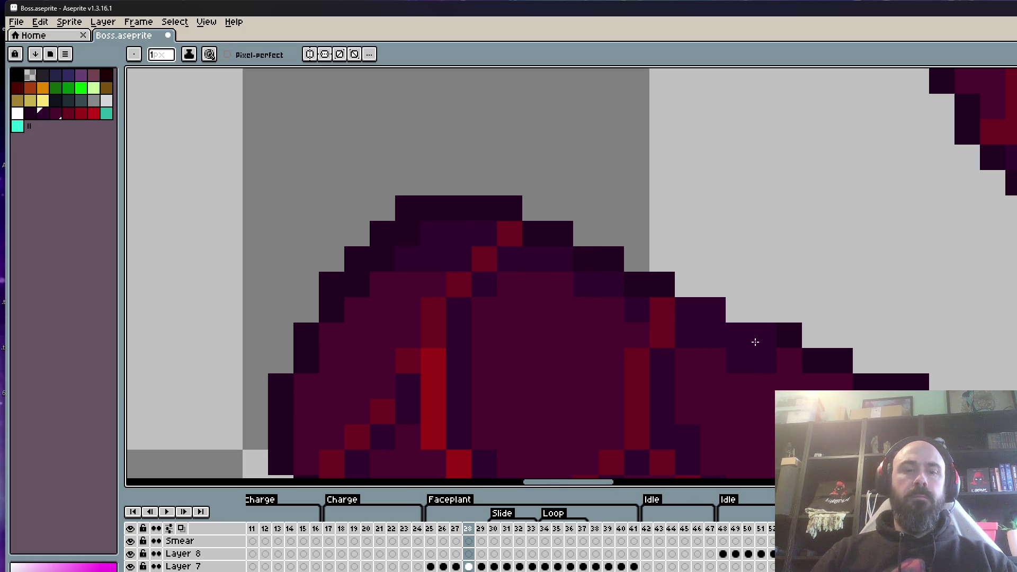
{"action": "left_click", "coordinate": [794, 336], "text": "alt"}
{"action": "left_click", "coordinate": [734, 338]}
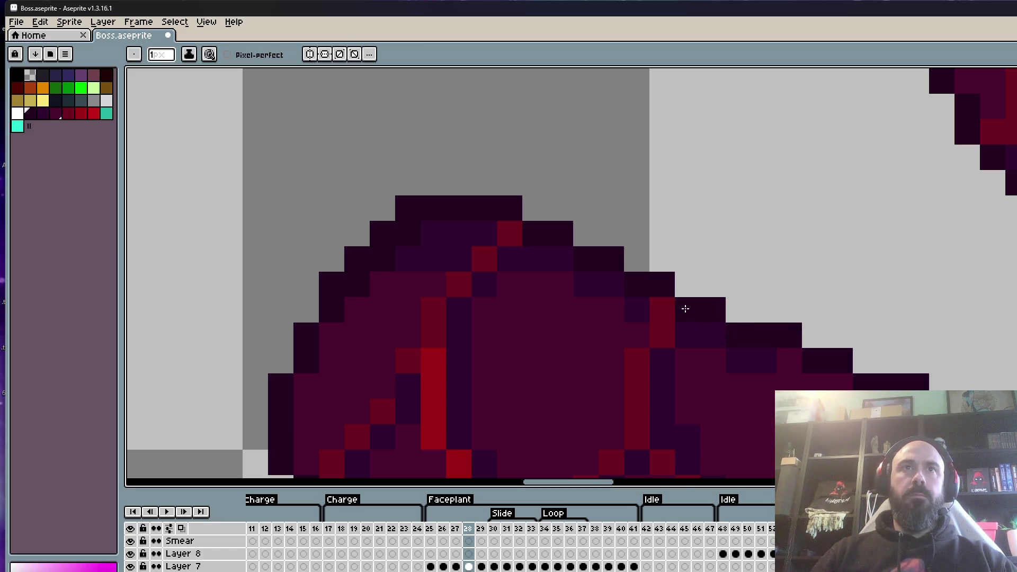
{"action": "scroll", "coordinate": [609, 238], "scroll_direction": "down", "scroll_amount": 2}
{"action": "scroll", "coordinate": [618, 256], "scroll_direction": "up", "scroll_amount": 2}
{"action": "scroll", "coordinate": [488, 227], "scroll_direction": "up", "scroll_amount": 1}
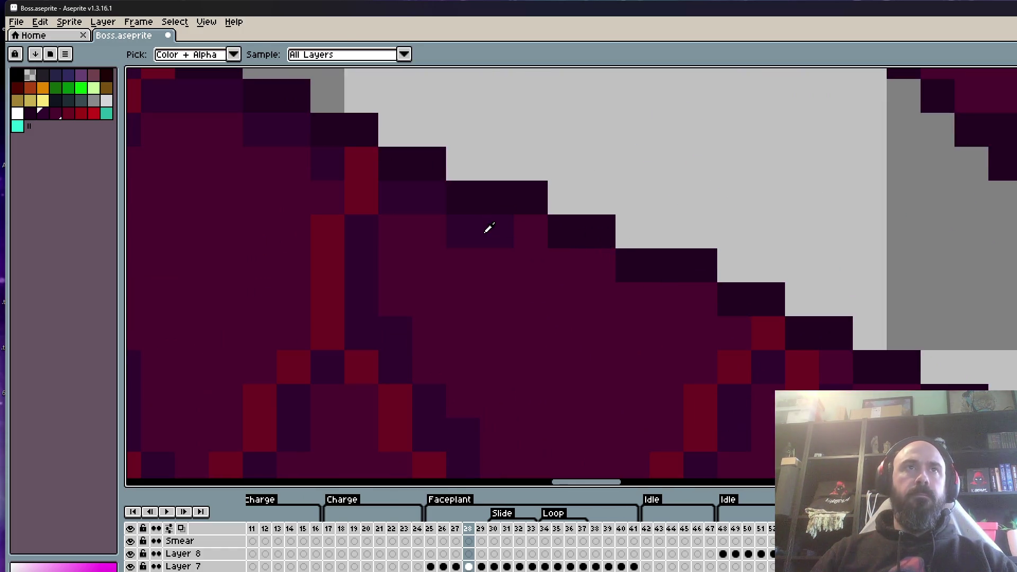
{"action": "left_click", "coordinate": [488, 228], "text": "alt"}
{"action": "left_click", "coordinate": [543, 247]}
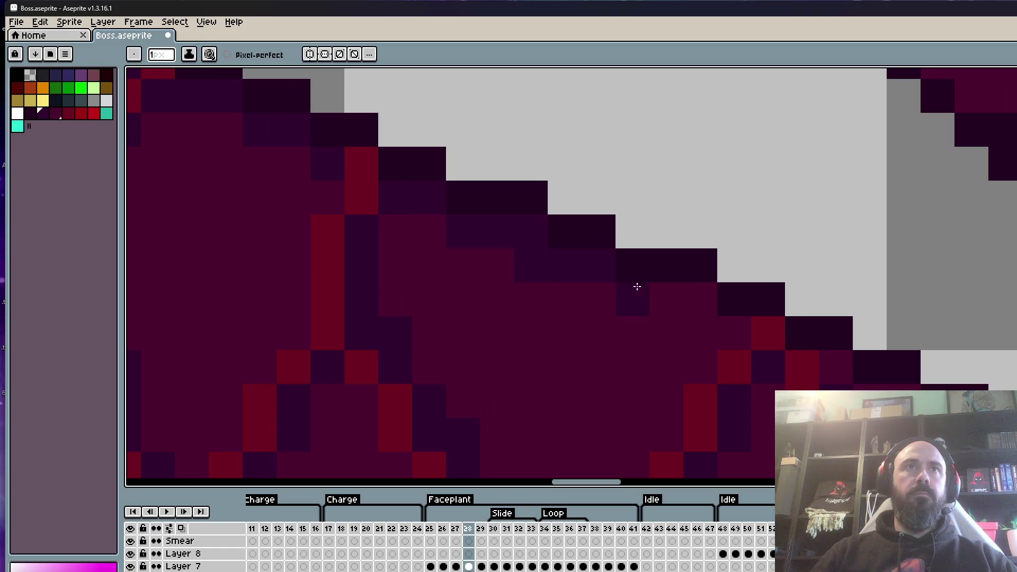
{"action": "scroll", "coordinate": [709, 312], "scroll_direction": "down", "scroll_amount": 2}
{"action": "left_click", "coordinate": [620, 283]}
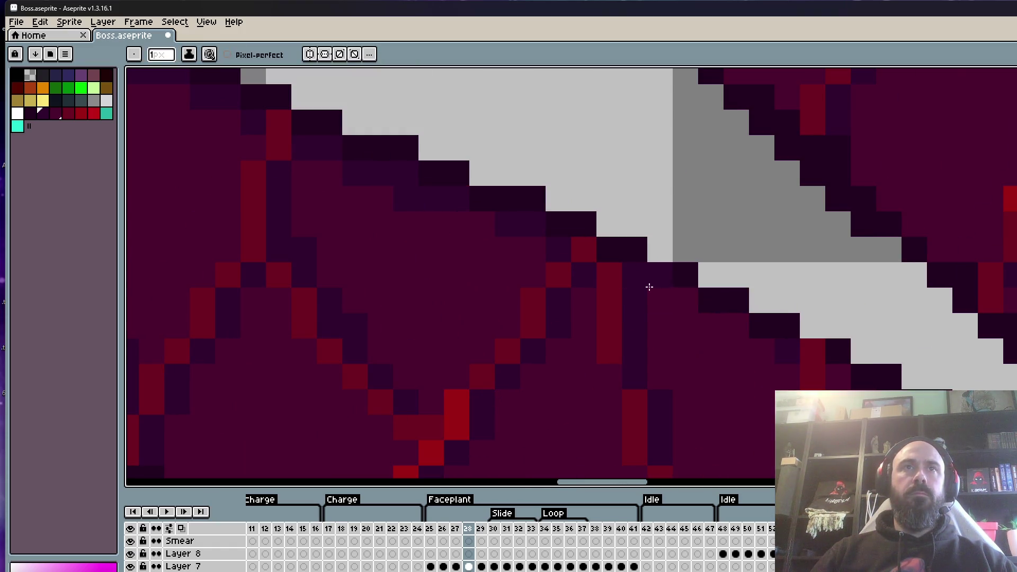
{"action": "scroll", "coordinate": [757, 345], "scroll_direction": "down", "scroll_amount": 2}
{"action": "scroll", "coordinate": [757, 345], "scroll_direction": "right", "scroll_amount": 2}
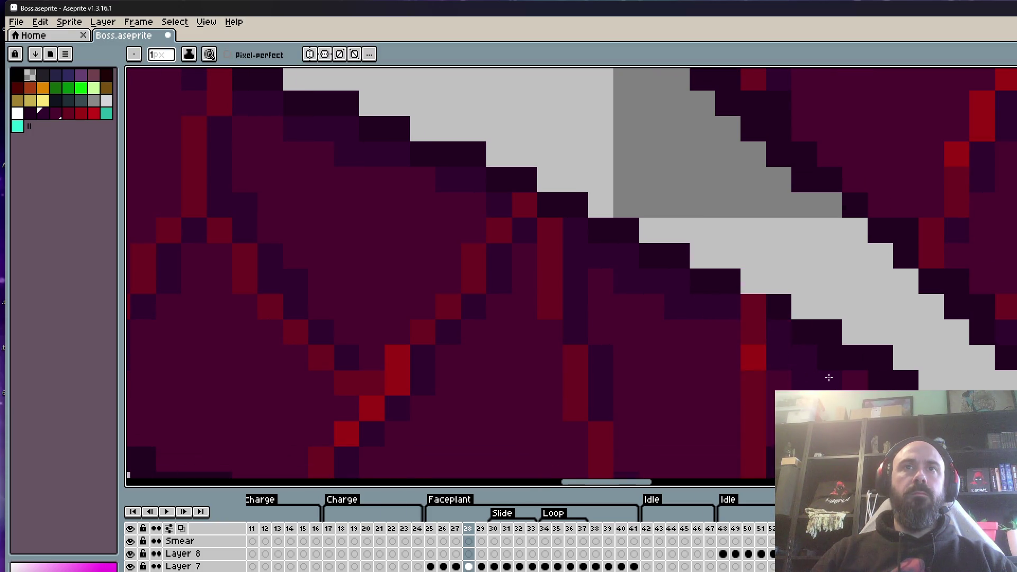
{"action": "scroll", "coordinate": [839, 381], "scroll_direction": "down", "scroll_amount": 5}
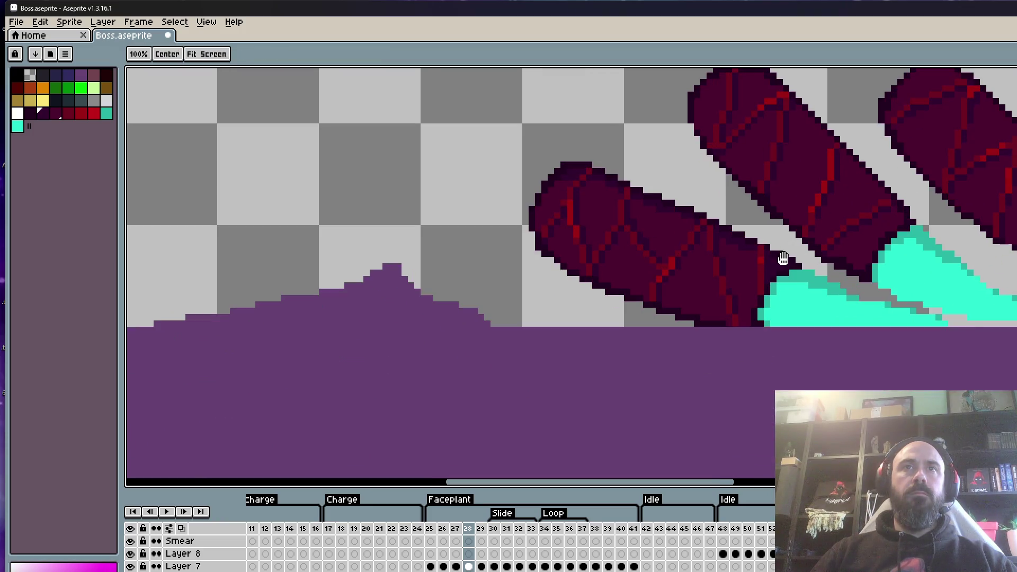
{"action": "scroll", "coordinate": [773, 270], "scroll_direction": "up", "scroll_amount": 5}
Erase a stray pink pixel on the leg and paint a red edge pixel dark.
{"action": "left_click", "coordinate": [658, 257], "text": "alt"}
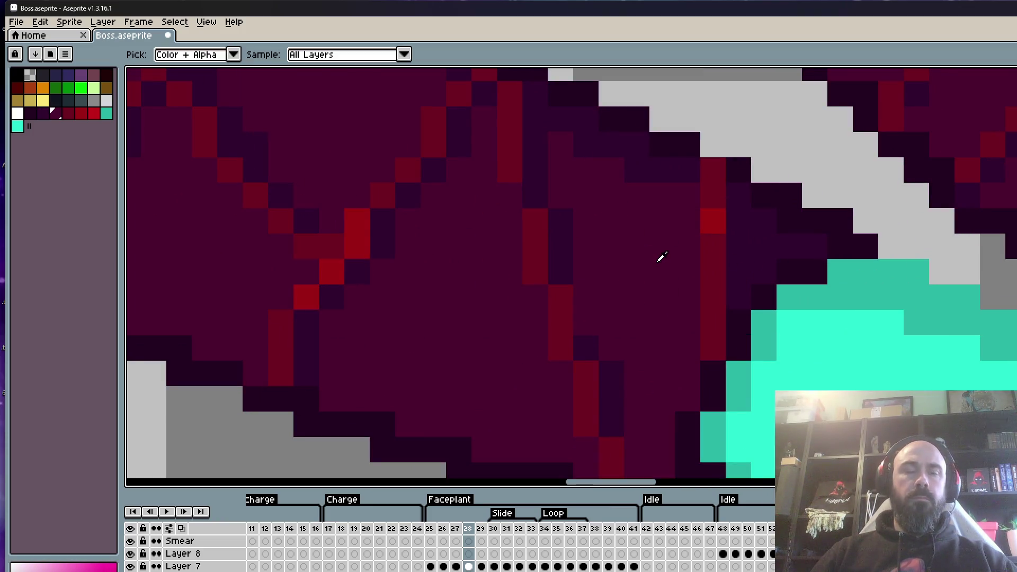
{"action": "key", "text": "ctrl"}
{"action": "key", "text": "ctrl"}
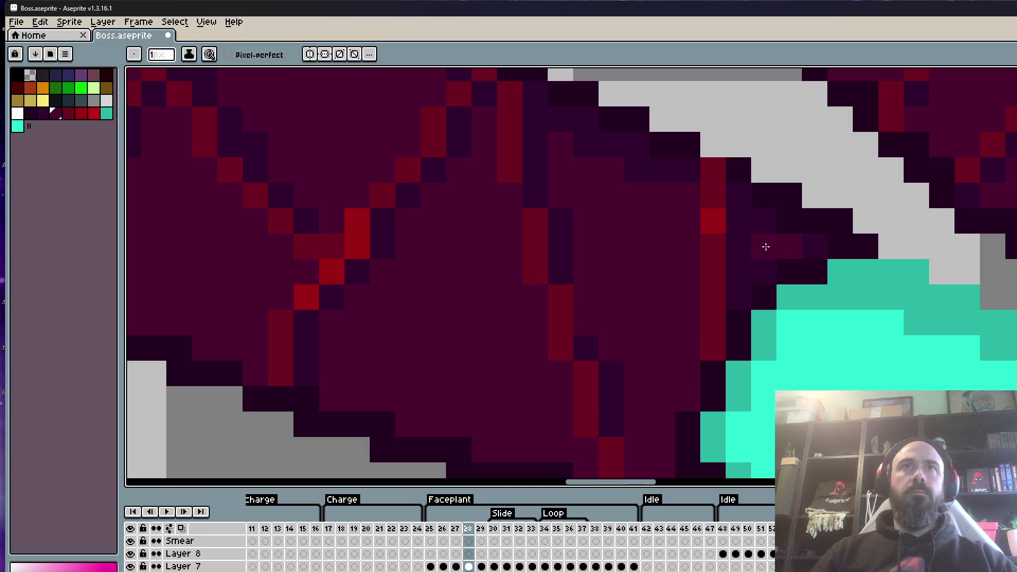
{"action": "scroll", "coordinate": [768, 249], "scroll_direction": "down", "scroll_amount": 4}
{"action": "scroll", "coordinate": [785, 241], "scroll_direction": "up", "scroll_amount": 4}
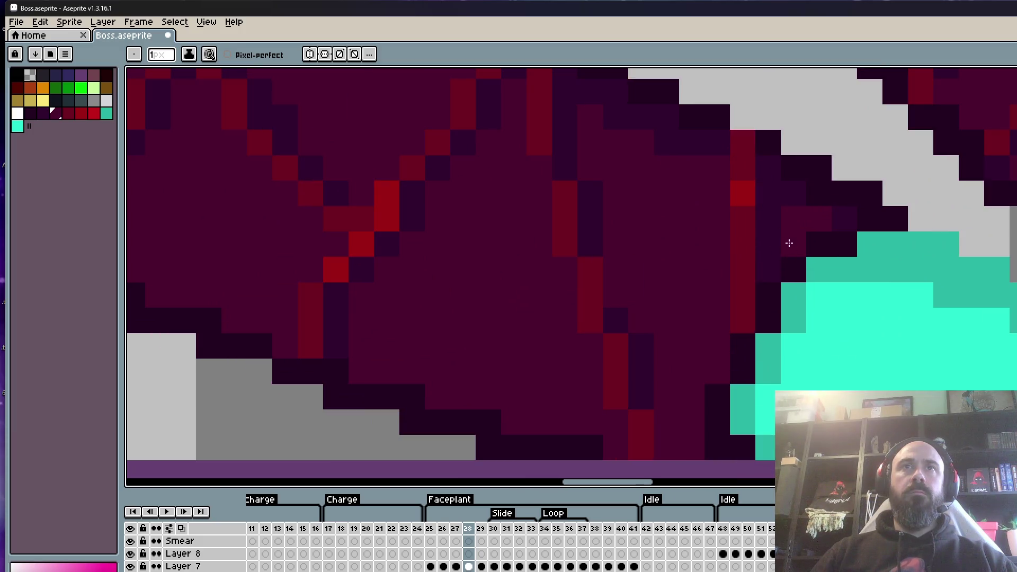
{"action": "scroll", "coordinate": [798, 185], "scroll_direction": "down", "scroll_amount": 3}
{"action": "scroll", "coordinate": [771, 204], "scroll_direction": "up", "scroll_amount": 4}
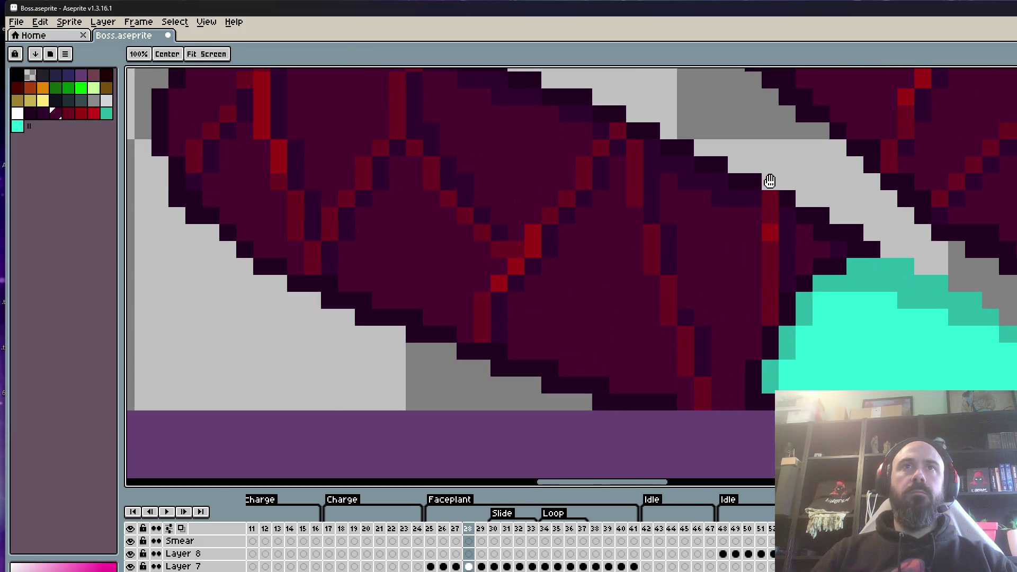
{"action": "right_click", "coordinate": [768, 172]}
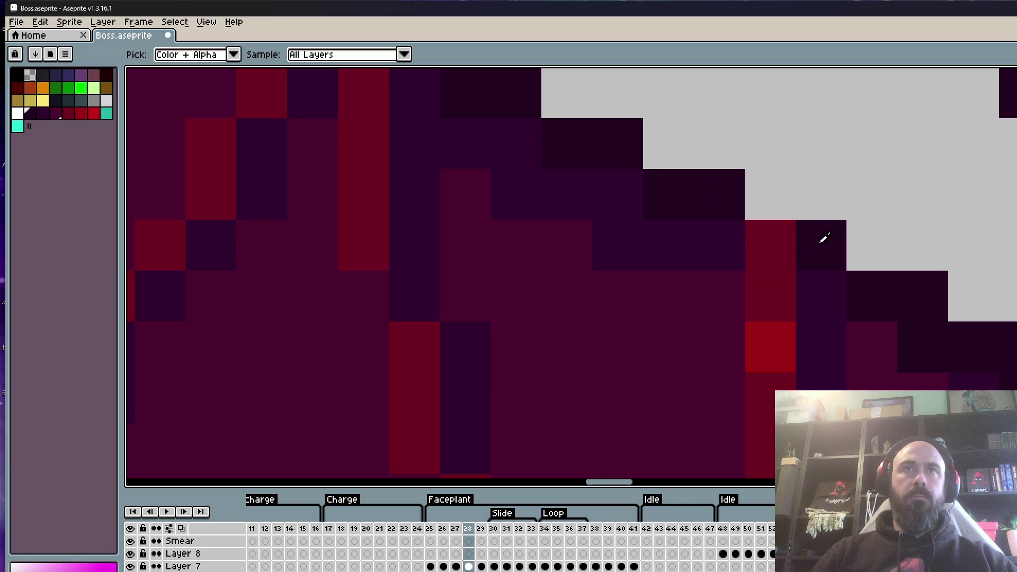
{"action": "left_click", "coordinate": [812, 241], "text": "alt"}
{"action": "left_click", "coordinate": [771, 243]}
{"action": "scroll", "coordinate": [774, 222], "scroll_direction": "down", "scroll_amount": 4}
{"action": "scroll", "coordinate": [775, 216], "scroll_direction": "up", "scroll_amount": 4}
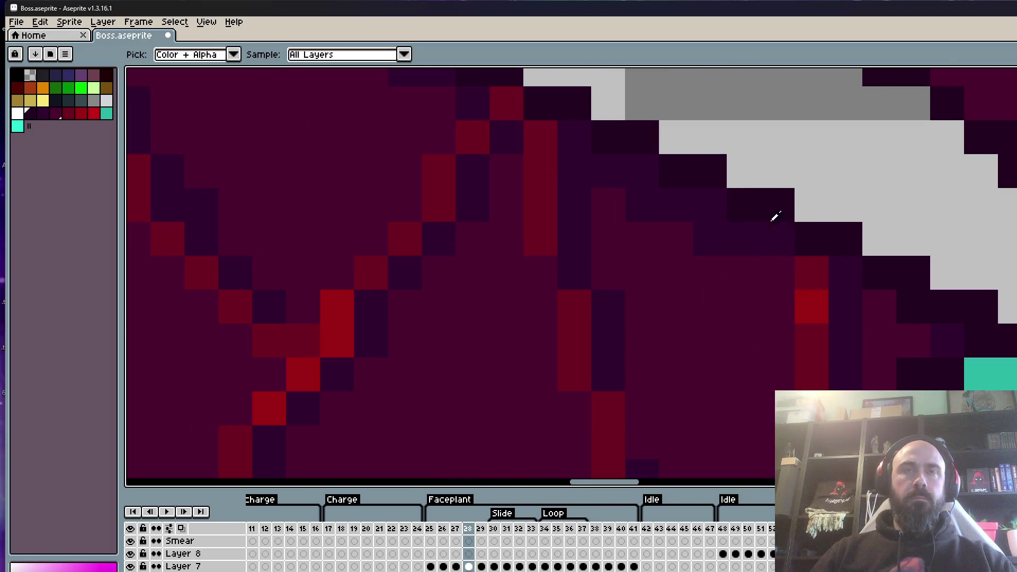
Repaint remaining red and purple edge pixels in dark purple outline shades, undoing one misplaced pixel.
{"action": "left_click", "coordinate": [744, 229], "text": "alt"}
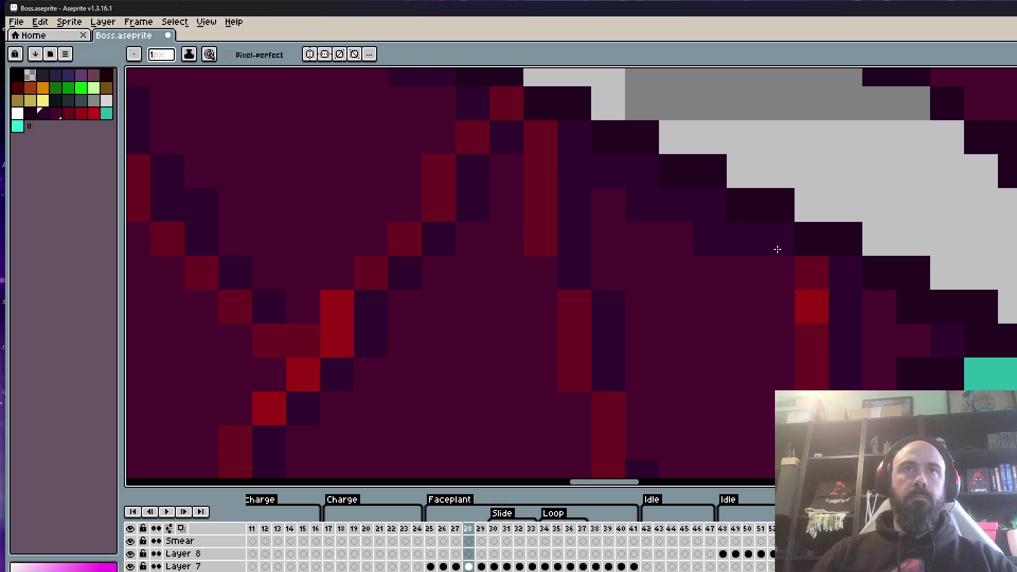
{"action": "left_click", "coordinate": [813, 264]}
{"action": "scroll", "coordinate": [820, 266], "scroll_direction": "down", "scroll_amount": 3}
{"action": "scroll", "coordinate": [818, 276], "scroll_direction": "up", "scroll_amount": 2}
{"action": "scroll", "coordinate": [800, 301], "scroll_direction": "down", "scroll_amount": 3}
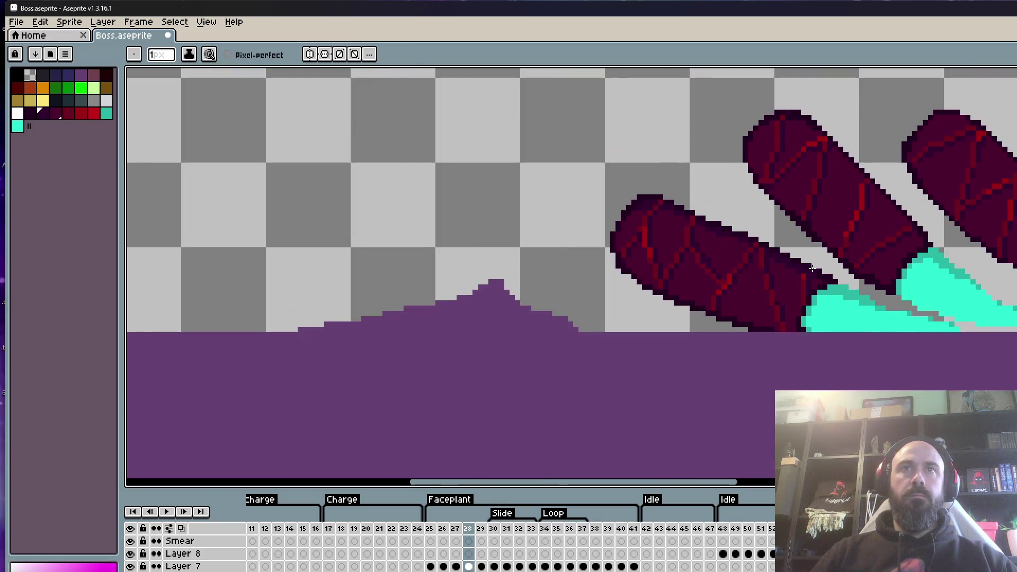
{"action": "scroll", "coordinate": [791, 322], "scroll_direction": "up", "scroll_amount": 2}
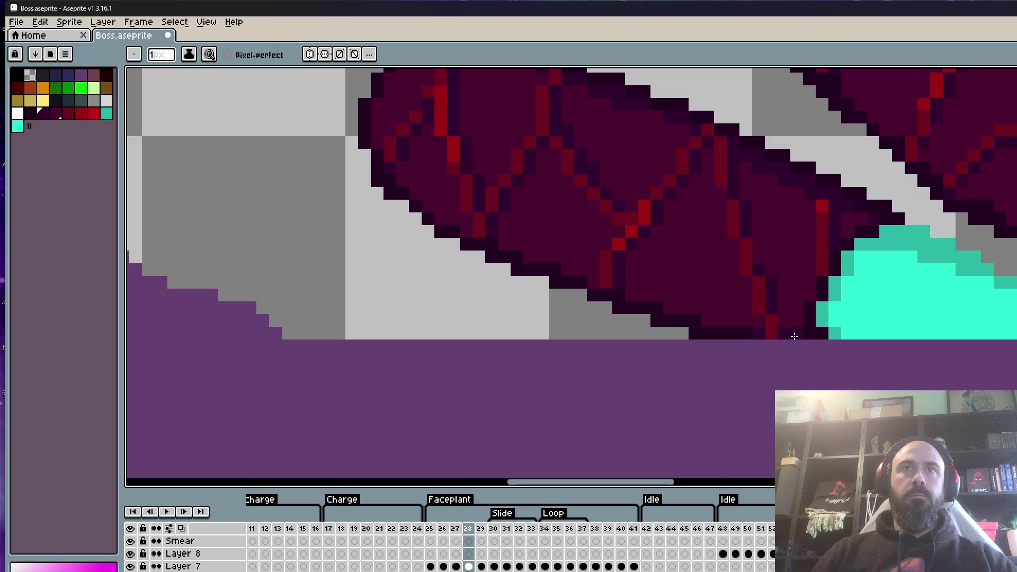
{"action": "scroll", "coordinate": [799, 337], "scroll_direction": "down", "scroll_amount": 2}
{"action": "scroll", "coordinate": [817, 156], "scroll_direction": "up", "scroll_amount": 4}
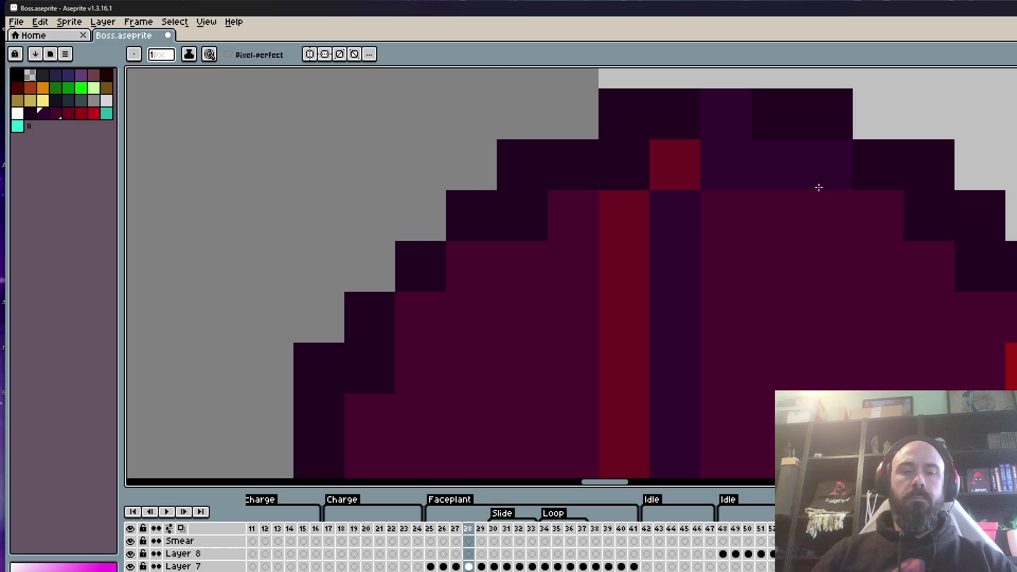
{"action": "left_click", "coordinate": [930, 182], "text": "alt"}
{"action": "left_click", "coordinate": [734, 131]}
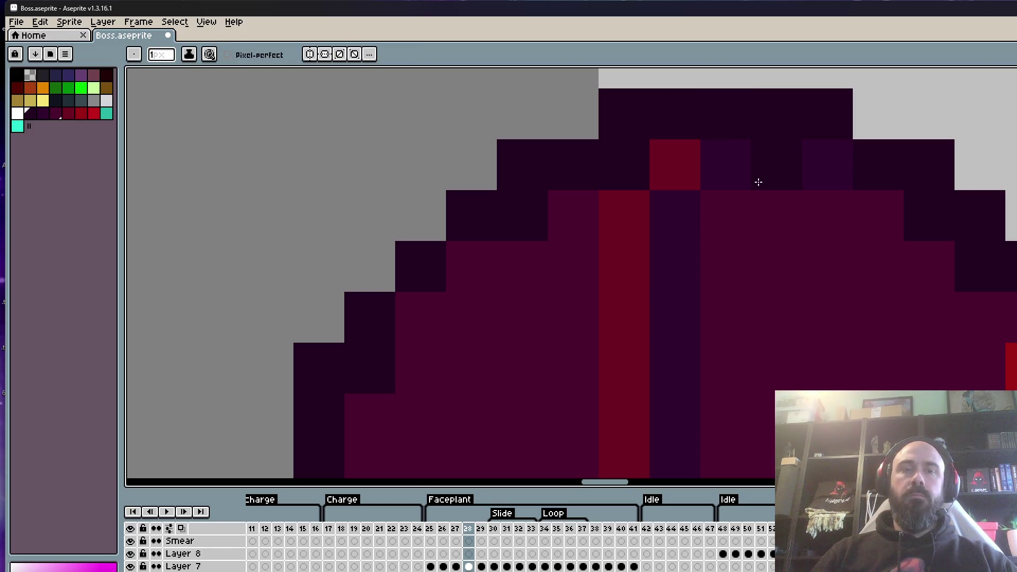
{"action": "key", "text": "ctrl+z"}
{"action": "left_click", "coordinate": [795, 164], "text": "alt"}
{"action": "left_click", "coordinate": [886, 216]}
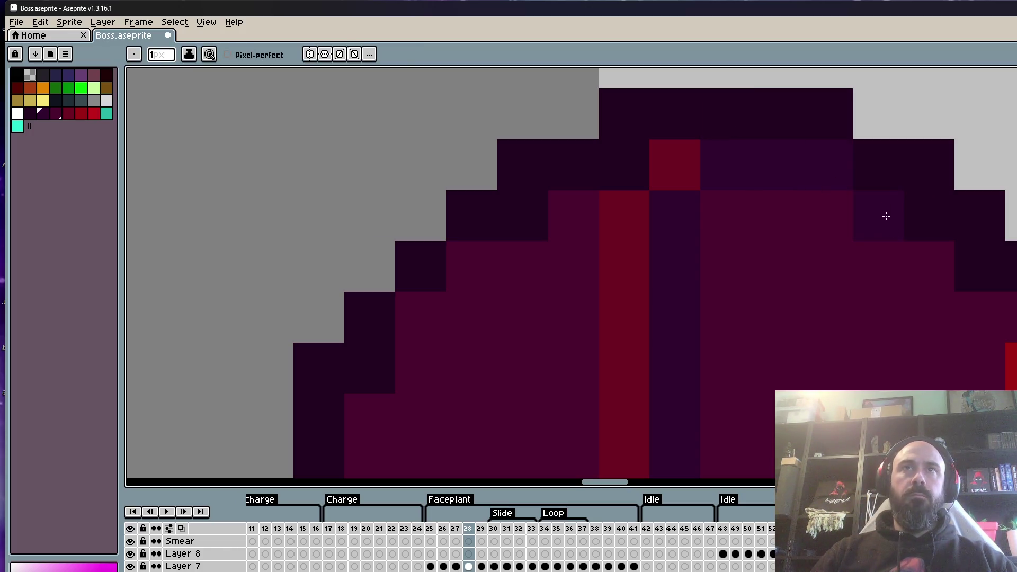
{"action": "scroll", "coordinate": [800, 214], "scroll_direction": "down", "scroll_amount": 3}
{"action": "scroll", "coordinate": [797, 188], "scroll_direction": "up", "scroll_amount": 2}
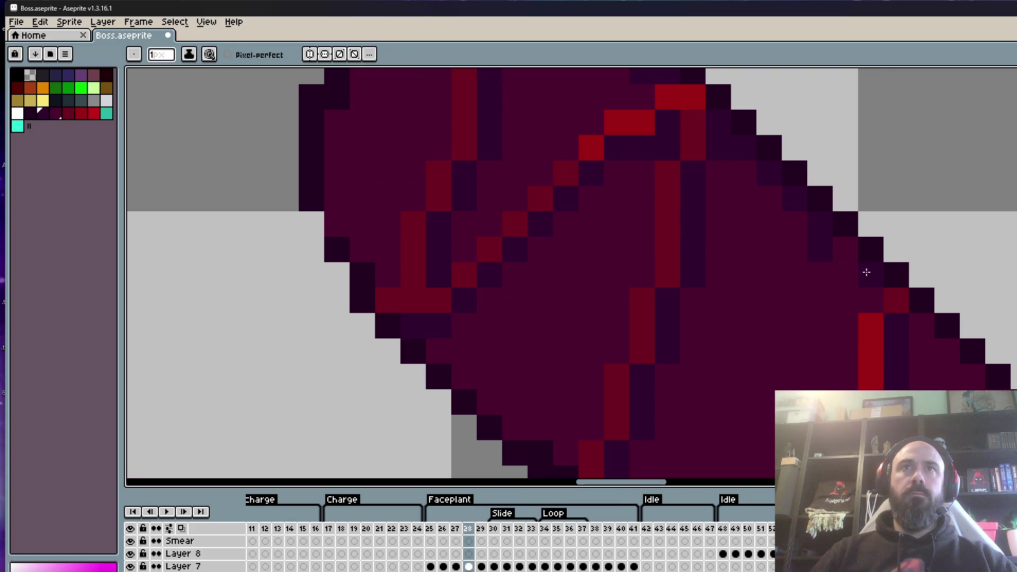
{"action": "scroll", "coordinate": [794, 194], "scroll_direction": "down", "scroll_amount": 5}
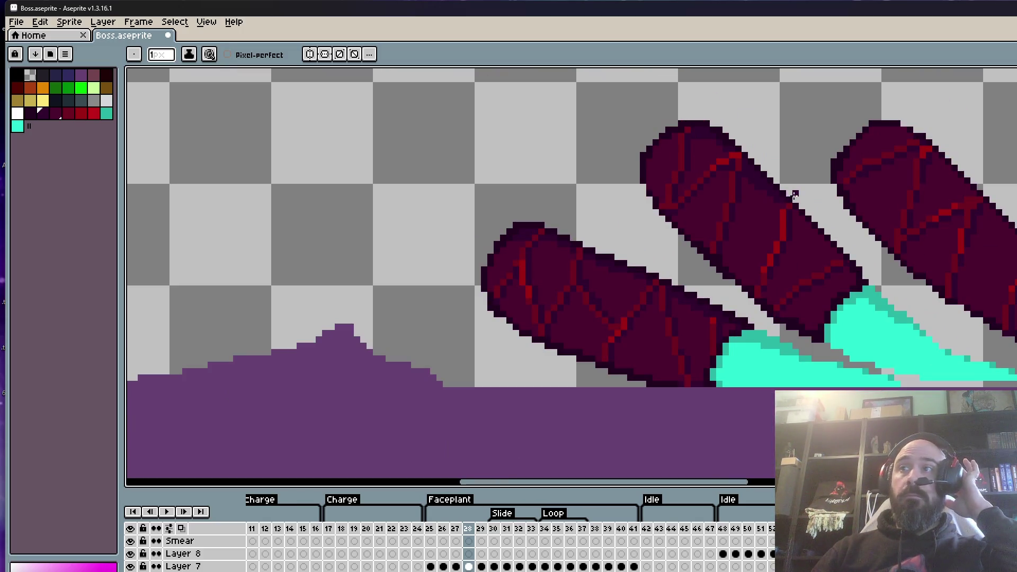
Pan along each leg to inspect the shaded edges, ending on the rounded leg top.
{"action": "scroll", "coordinate": [778, 195], "scroll_direction": "up", "scroll_amount": 2}
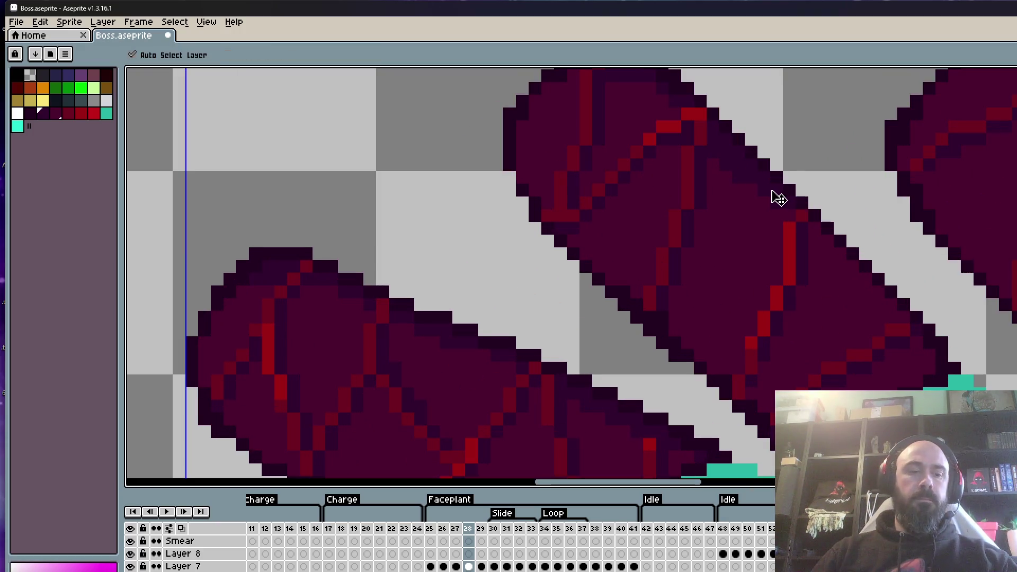
{"action": "scroll", "coordinate": [776, 196], "scroll_direction": "up", "scroll_amount": 2}
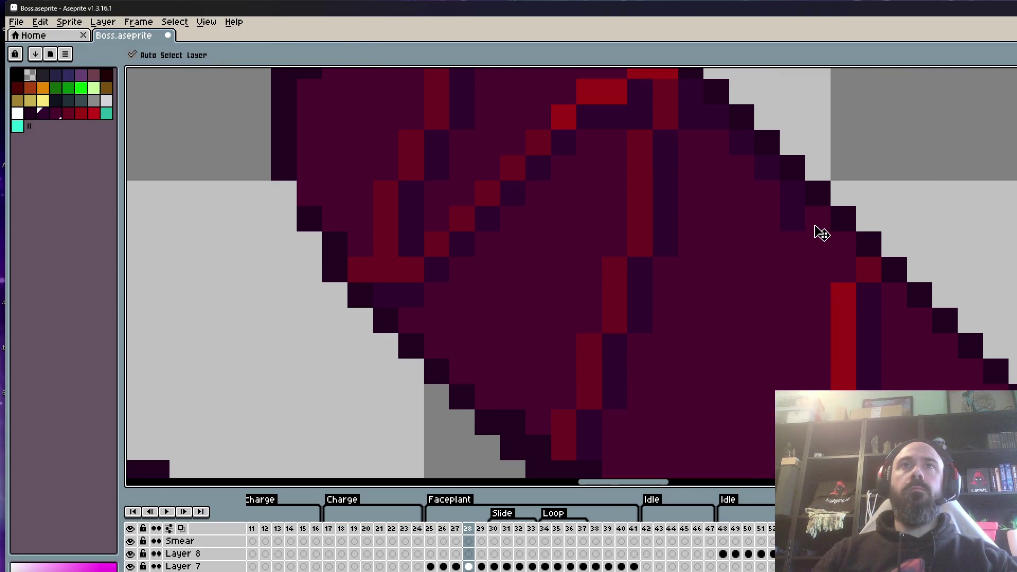
{"action": "key", "text": "space"}
{"action": "left_click_drag", "start_coordinate": [837, 240], "coordinate": [802, 214]}
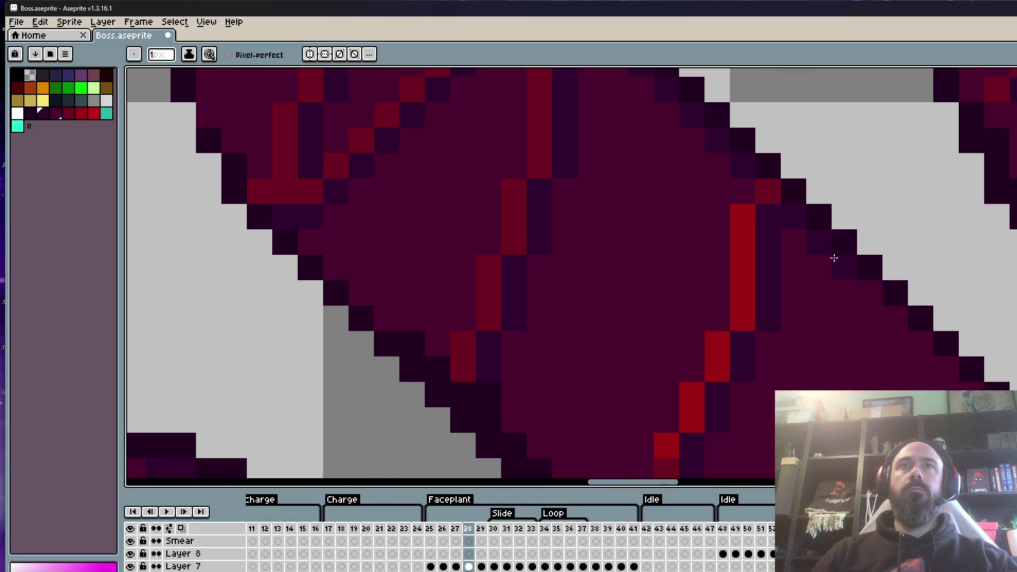
{"action": "scroll", "coordinate": [948, 363], "scroll_direction": "down", "scroll_amount": 2}
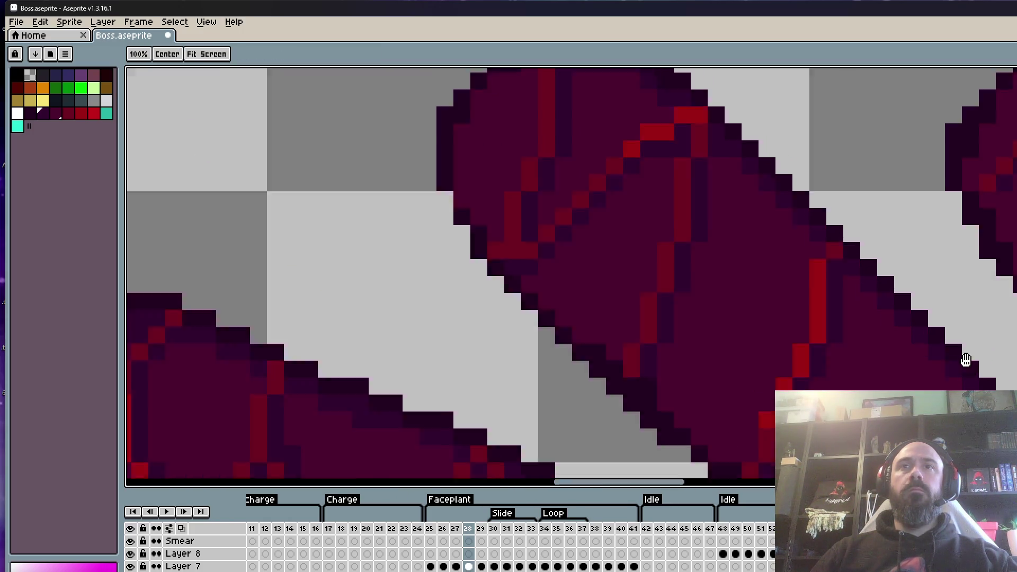
{"action": "left_click_drag", "start_coordinate": [971, 365], "coordinate": [910, 274]}
{"action": "scroll", "coordinate": [909, 331], "scroll_direction": "up", "scroll_amount": 2}
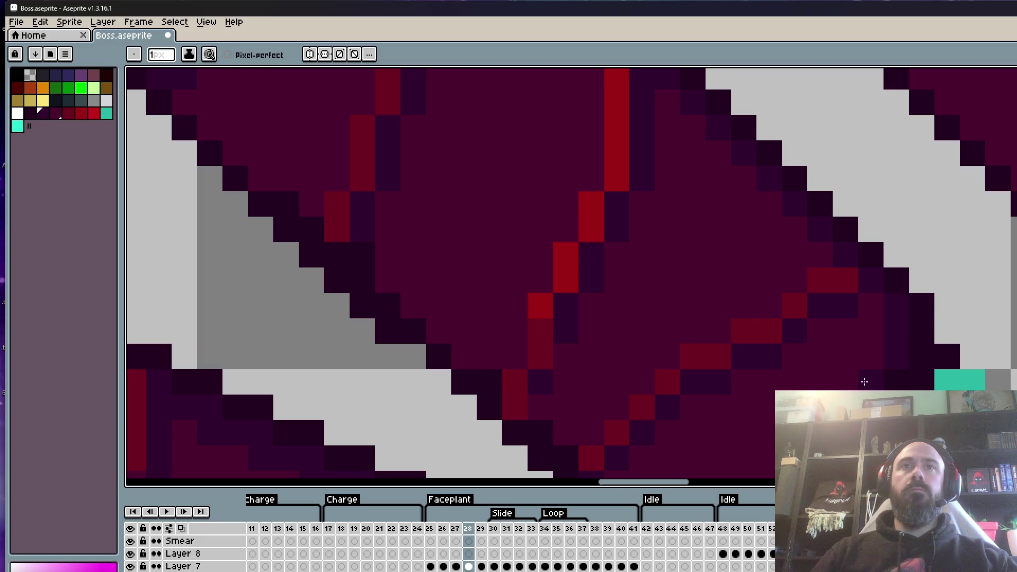
{"action": "scroll", "coordinate": [863, 345], "scroll_direction": "down", "scroll_amount": 3}
{"action": "left_click_drag", "start_coordinate": [948, 288], "coordinate": [965, 222]}
{"action": "scroll", "coordinate": [892, 109], "scroll_direction": "up", "scroll_amount": 5}
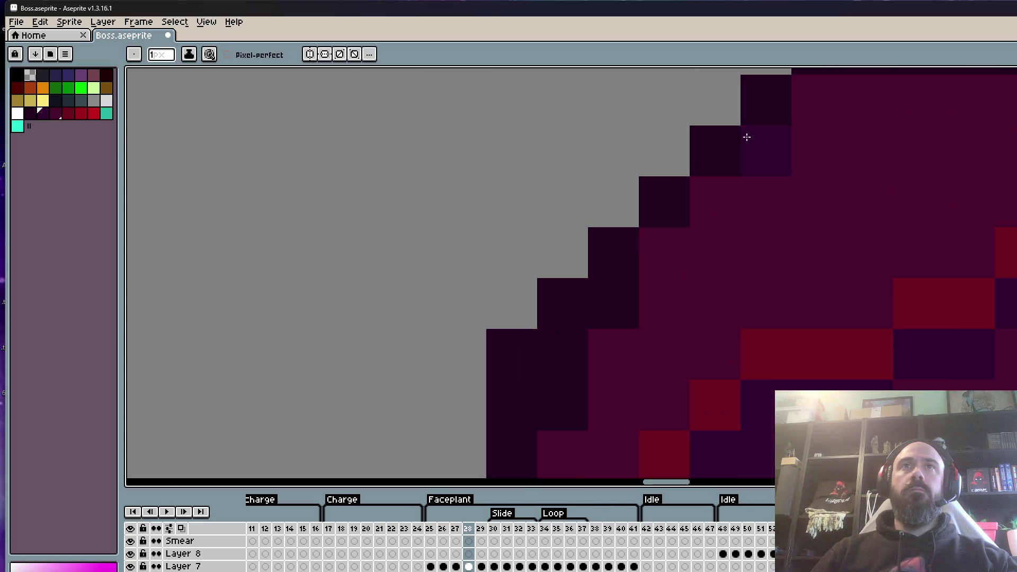
{"action": "scroll", "coordinate": [774, 143], "scroll_direction": "down", "scroll_amount": 2}
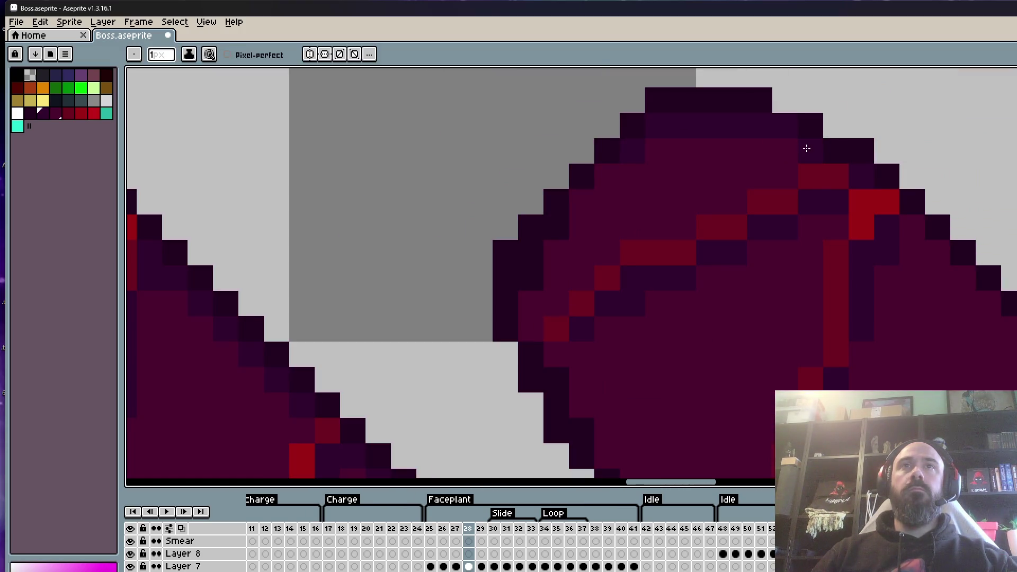
{"action": "mouse_move", "coordinate": [962, 280]}
{"action": "left_mouse_down"}
{"action": "mouse_move", "coordinate": [942, 288]}
{"action": "mouse_move", "coordinate": [594, 78]}
{"action": "left_mouse_up"}
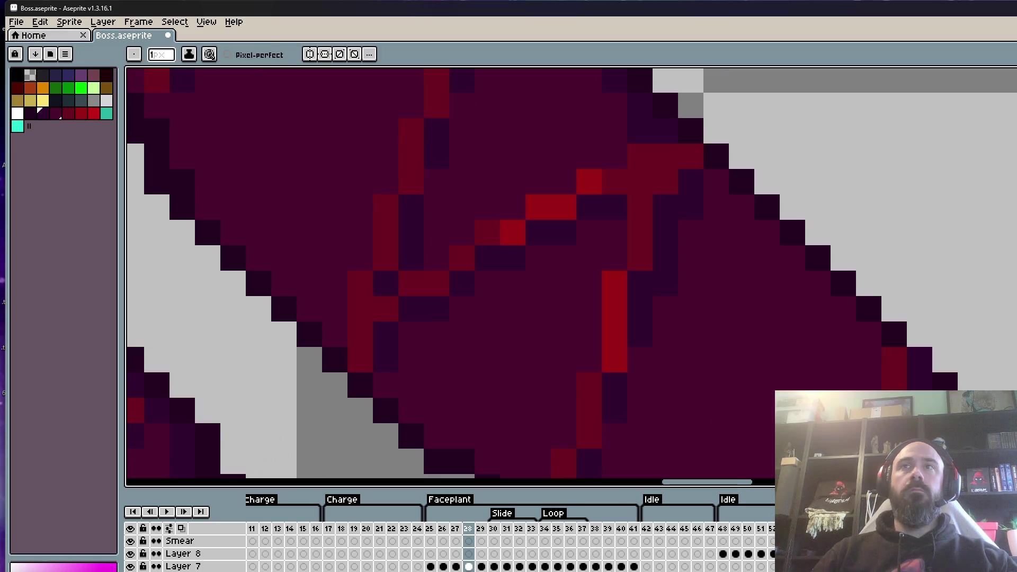
Sample a neighbouring leg shade for a final edge touch-up, then advance to frame 29.
{"action": "key", "text": "l"}
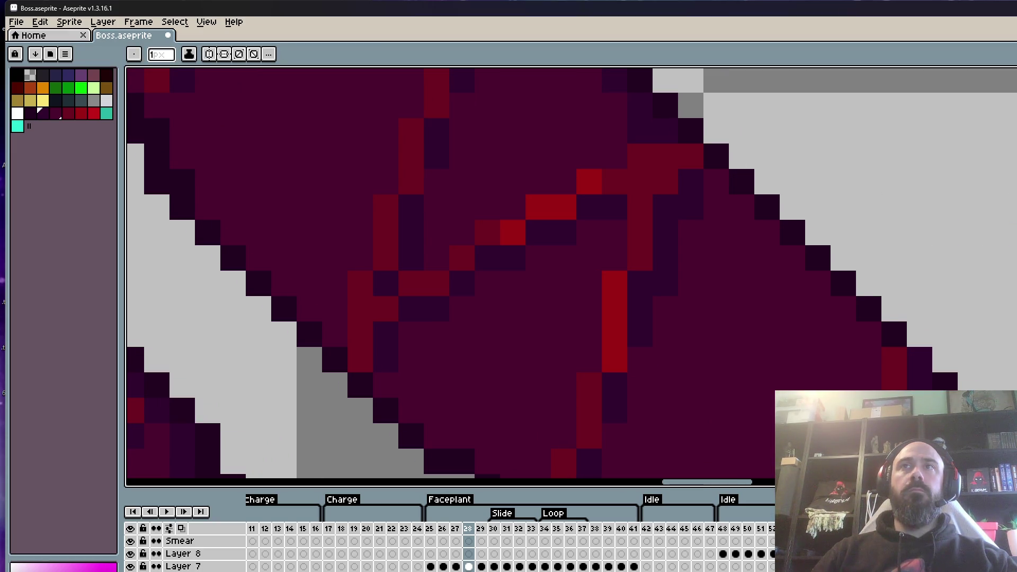
{"action": "scroll", "coordinate": [872, 344], "scroll_direction": "down", "scroll_amount": 3}
{"action": "scroll", "coordinate": [696, 236], "scroll_direction": "up", "scroll_amount": 3}
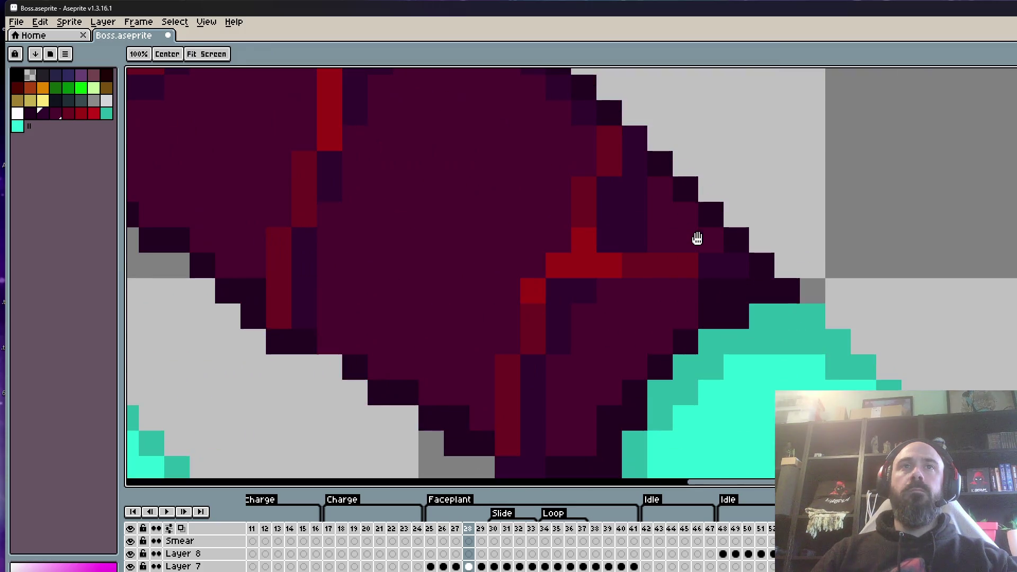
{"action": "scroll", "coordinate": [711, 236], "scroll_direction": "down", "scroll_amount": 3}
{"action": "scroll", "coordinate": [565, 116], "scroll_direction": "up", "scroll_amount": 3}
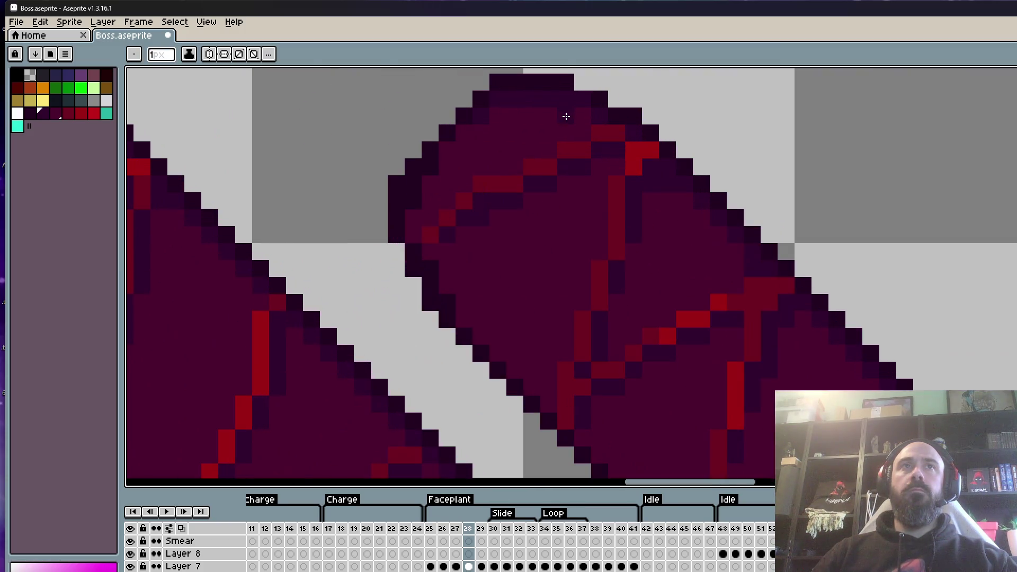
{"action": "scroll", "coordinate": [598, 127], "scroll_direction": "down", "scroll_amount": 3}
{"action": "key", "text": "ctrl"}
{"action": "scroll", "coordinate": [635, 132], "scroll_direction": "up", "scroll_amount": 3}
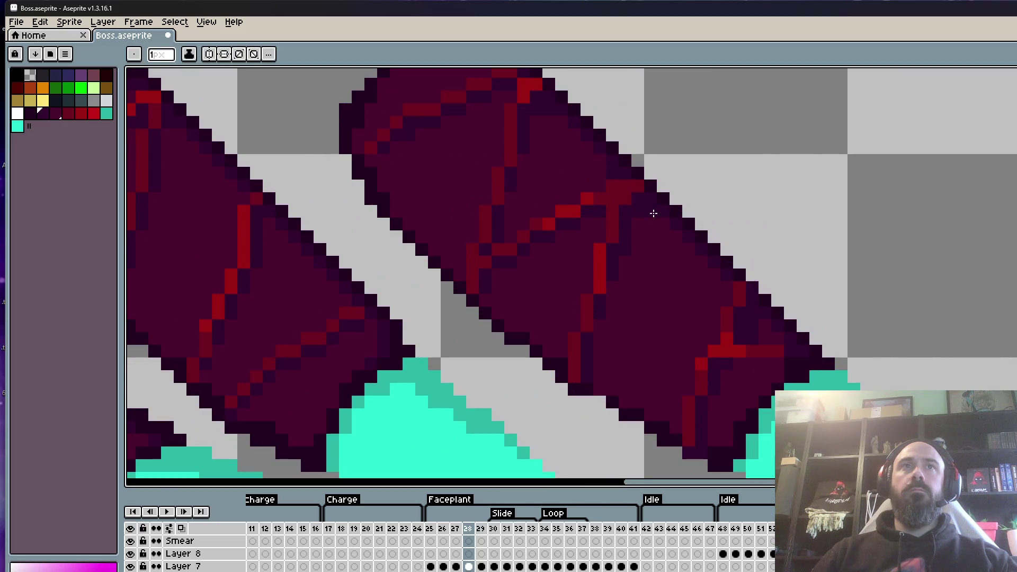
{"action": "scroll", "coordinate": [728, 292], "scroll_direction": "down", "scroll_amount": 3}
{"action": "scroll", "coordinate": [717, 227], "scroll_direction": "up", "scroll_amount": 1}
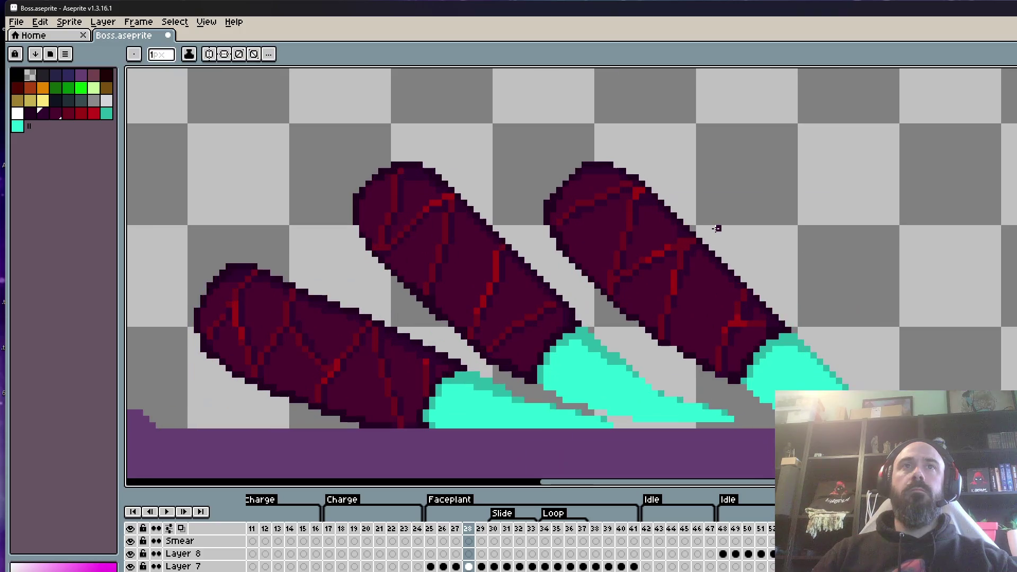
{"action": "scroll", "coordinate": [681, 236], "scroll_direction": "up", "scroll_amount": 3}
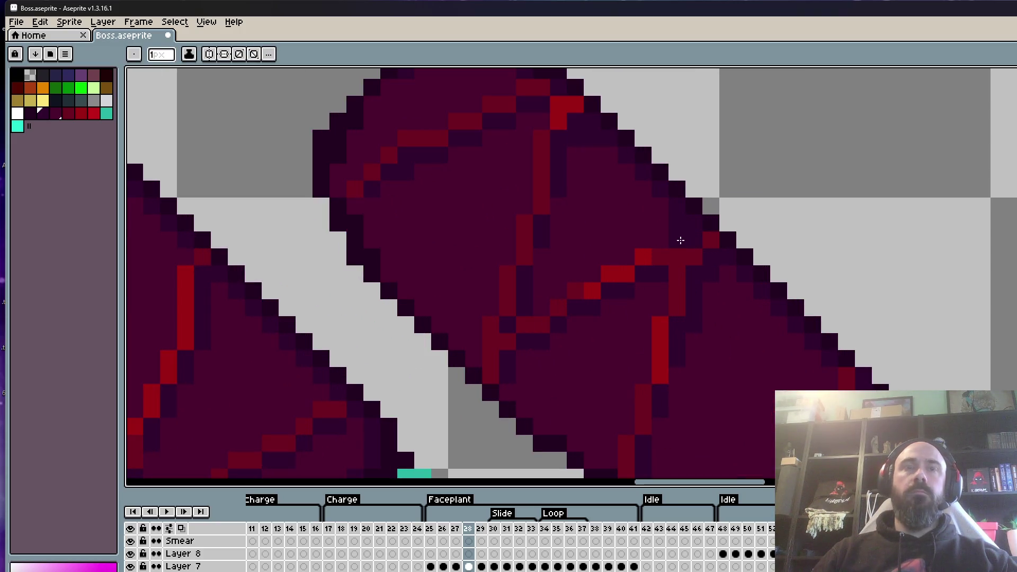
{"action": "left_click", "coordinate": [622, 229], "text": "alt"}
{"action": "scroll", "coordinate": [683, 243], "scroll_direction": "up", "scroll_amount": 2}
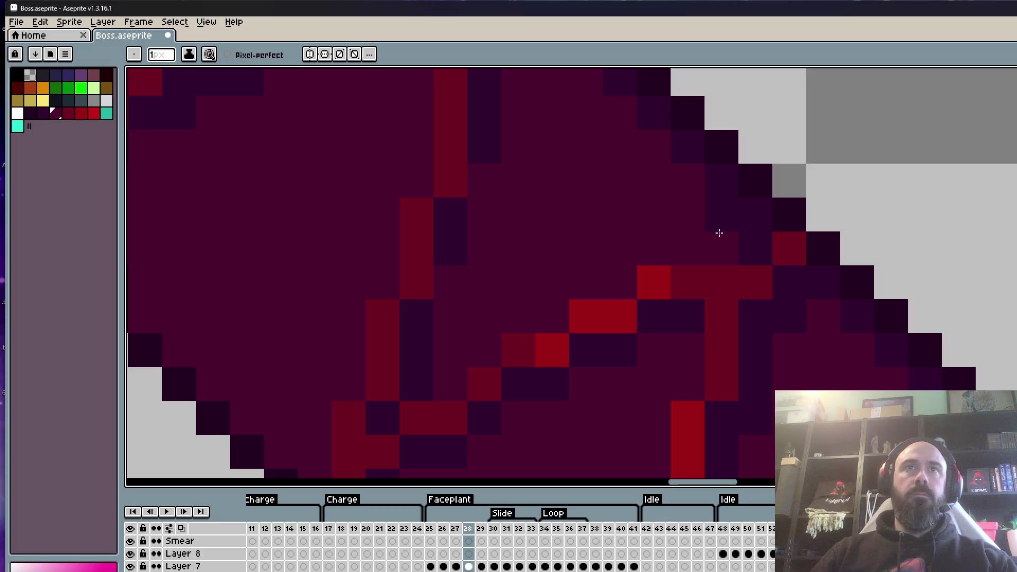
{"action": "scroll", "coordinate": [717, 227], "scroll_direction": "down", "scroll_amount": 3}
{"action": "scroll", "coordinate": [746, 271], "scroll_direction": "down", "scroll_amount": 3}
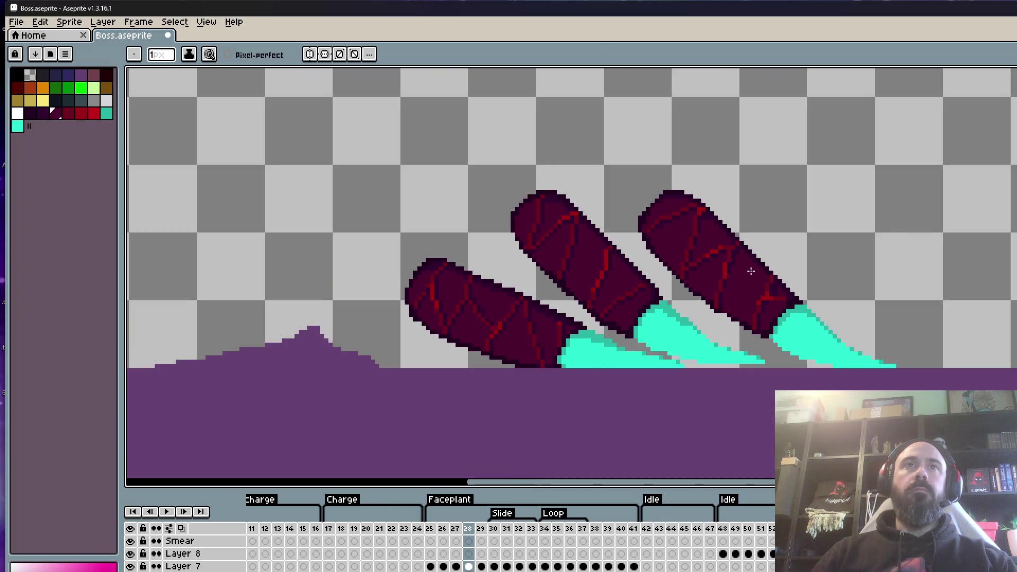
{"action": "key", "text": "Right"}
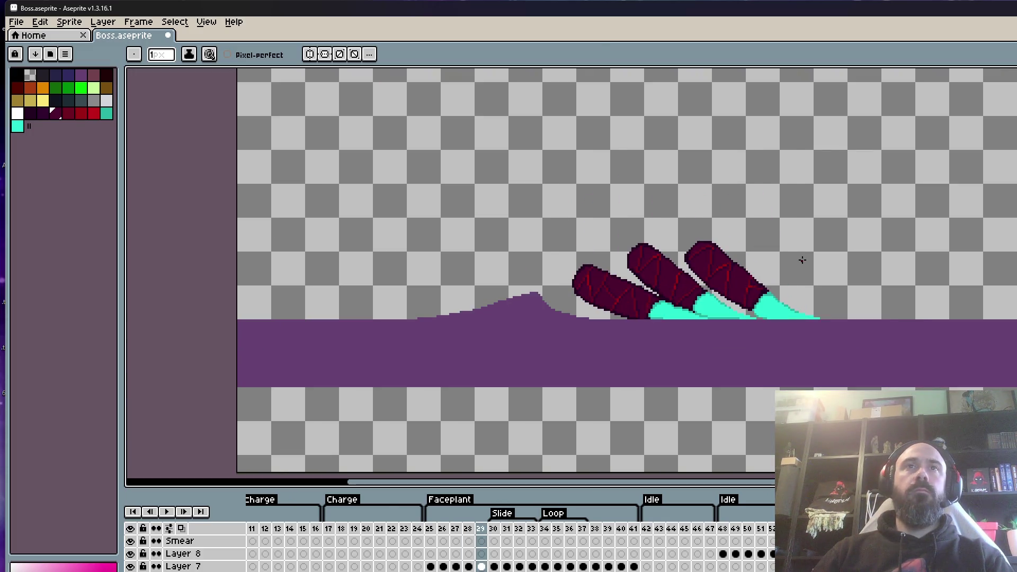
Flip between frames to preview the leg motion, return to frame 28, and save Boss.aseprite.
{"action": "key", "text": "Left"}
{"action": "key", "text": "Right"}
{"action": "key", "text": "Right"}
{"action": "key", "text": "Left"}
{"action": "key", "text": "Left"}
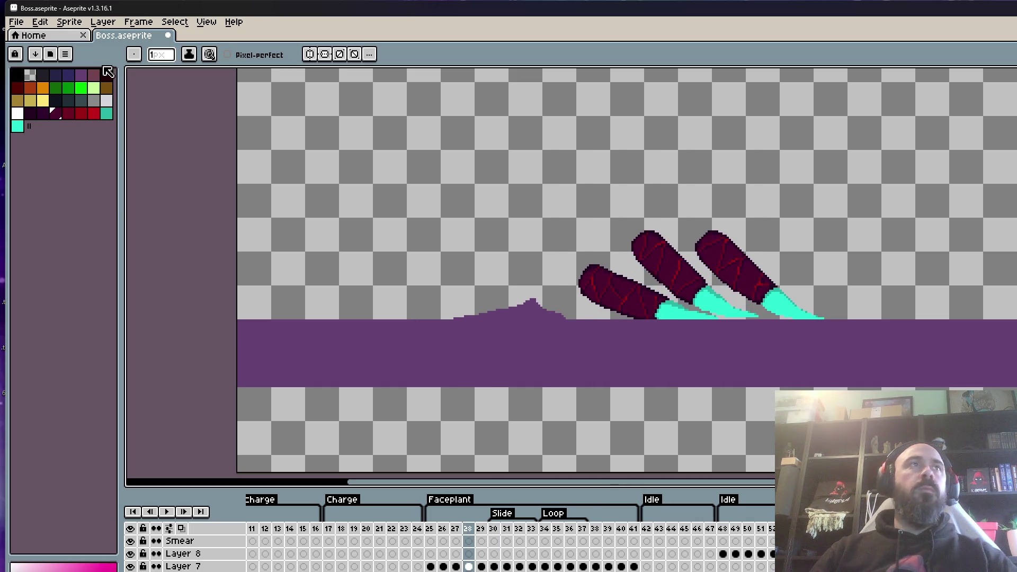
{"action": "left_click", "coordinate": [16, 22]}
{"action": "left_click", "coordinate": [35, 78]}
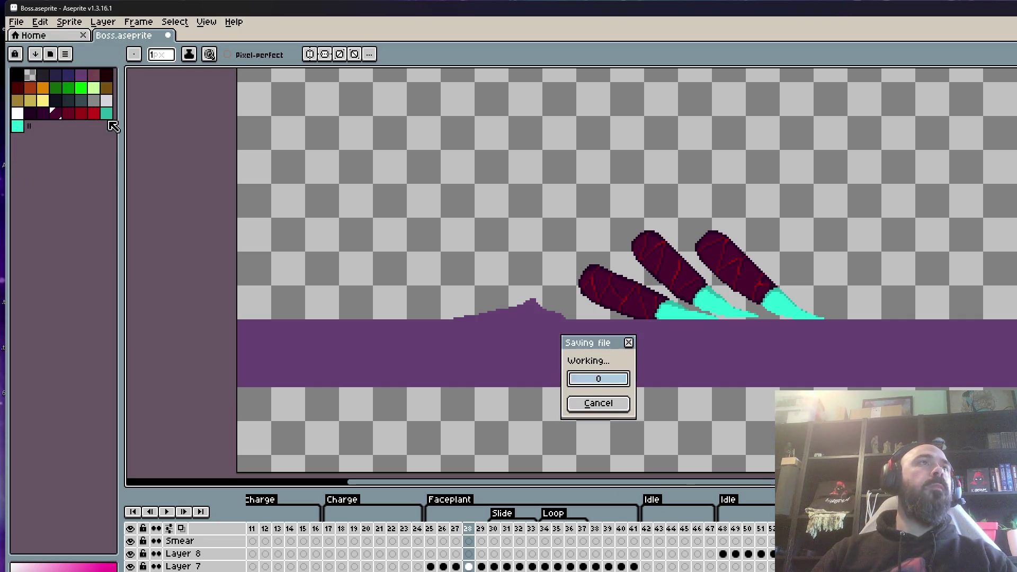
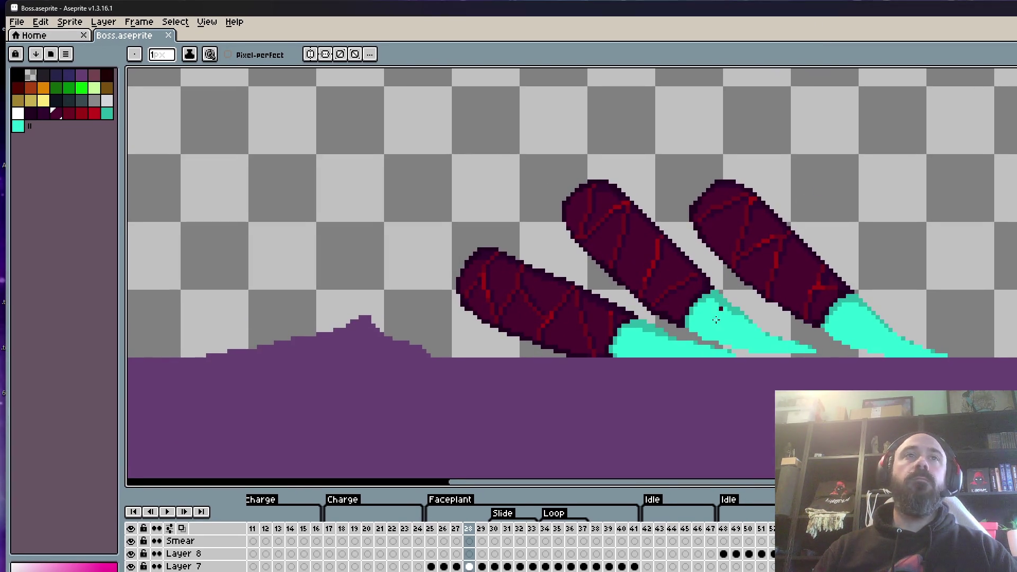
Step through frames 20 to 29 of the Faceplant animation to review the claws.
{"action": "left_click", "coordinate": [340, 540]}
{"action": "key", "text": "Right"}
{"action": "key", "text": "Right"}
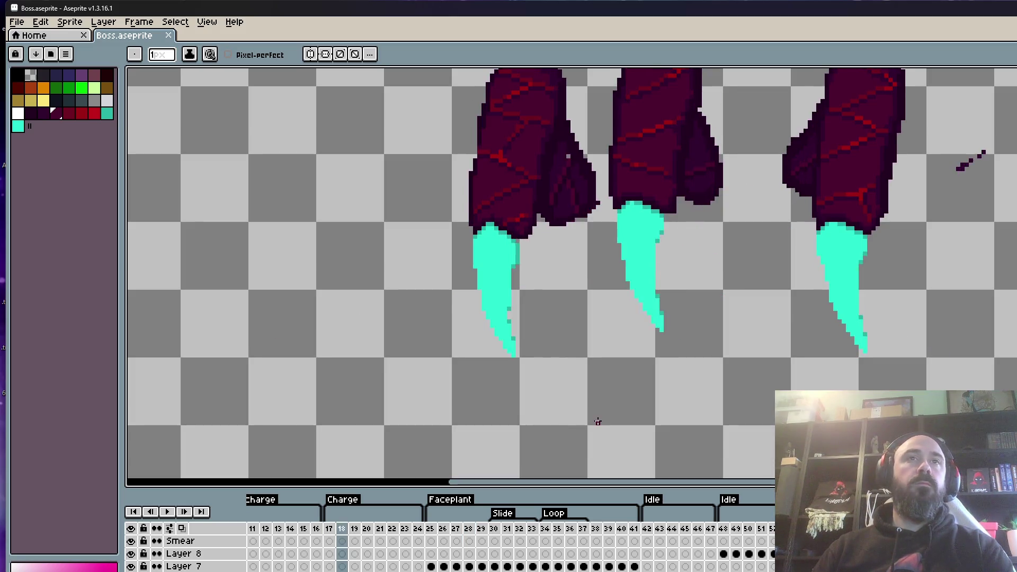
{"action": "key", "text": "Return"}
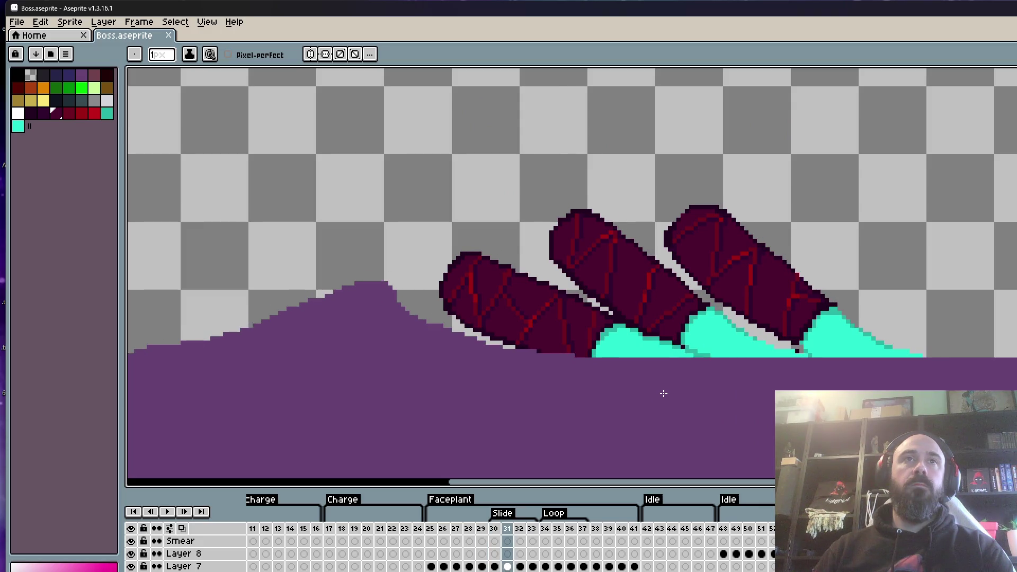
{"action": "key", "text": "Left"}
{"action": "key", "text": "Right"}
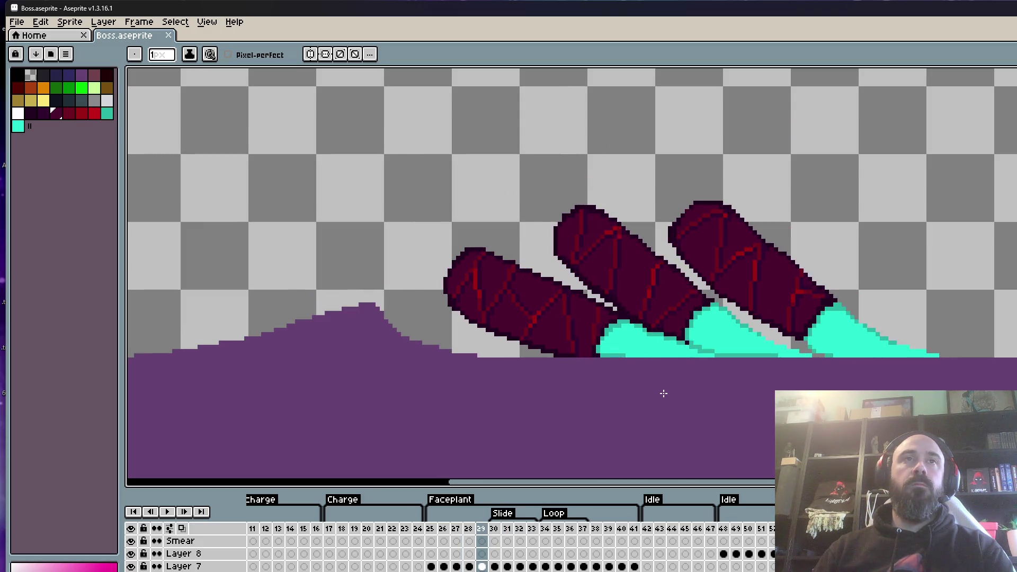
Zoom into the claws on frame 29 and undo the stray pixels.
{"action": "scroll", "coordinate": [574, 205], "scroll_direction": "up", "scroll_amount": 5}
{"action": "left_click", "coordinate": [626, 265], "text": "alt"}
{"action": "scroll", "coordinate": [672, 261], "scroll_direction": "down", "scroll_amount": 3}
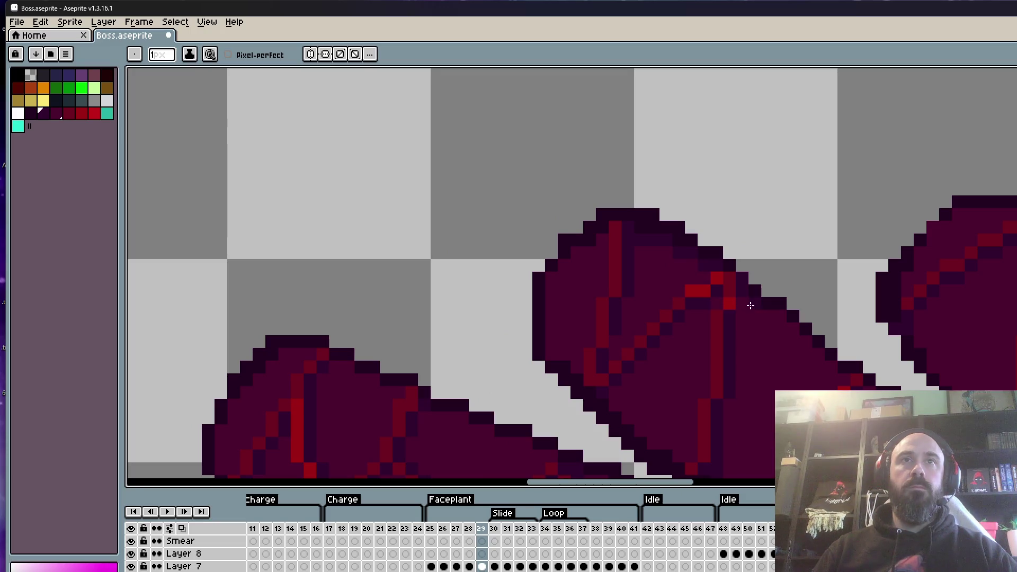
{"action": "left_click_drag", "start_coordinate": [797, 339], "coordinate": [664, 265]}
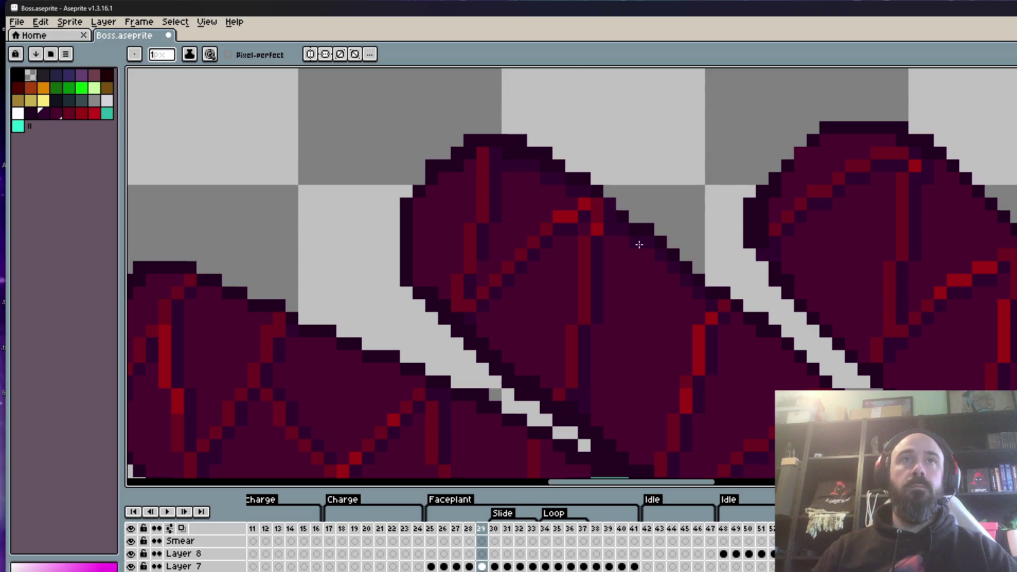
{"action": "scroll", "coordinate": [630, 238], "scroll_direction": "up", "scroll_amount": 1}
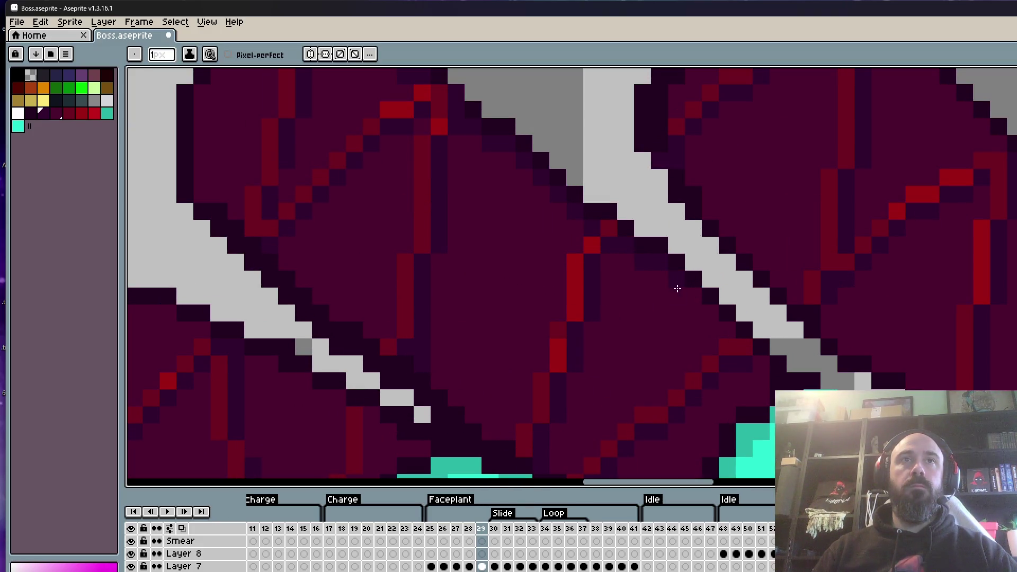
{"action": "key", "text": "ctrl+z"}
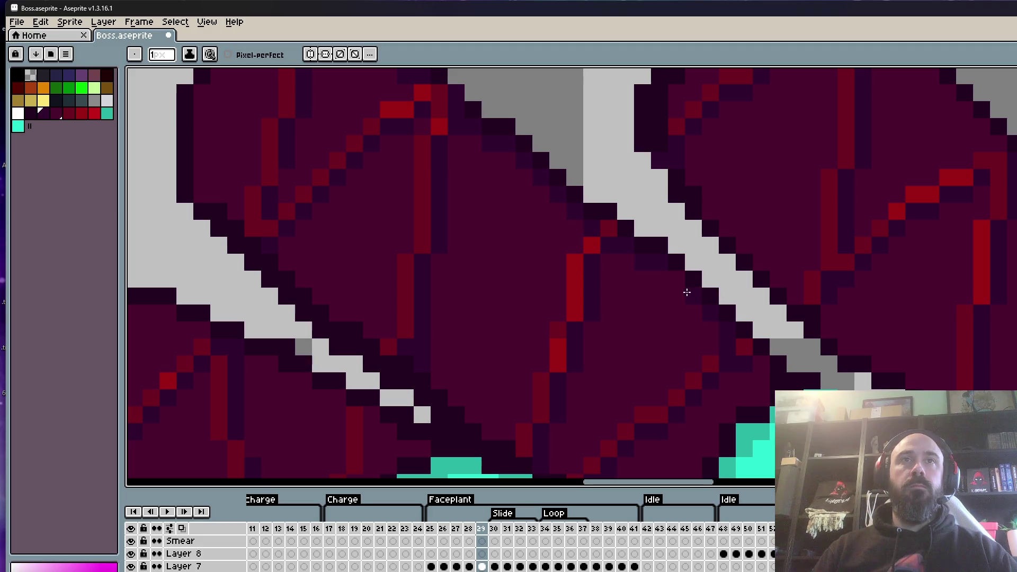
{"action": "scroll", "coordinate": [680, 309], "scroll_direction": "down", "scroll_amount": 3}
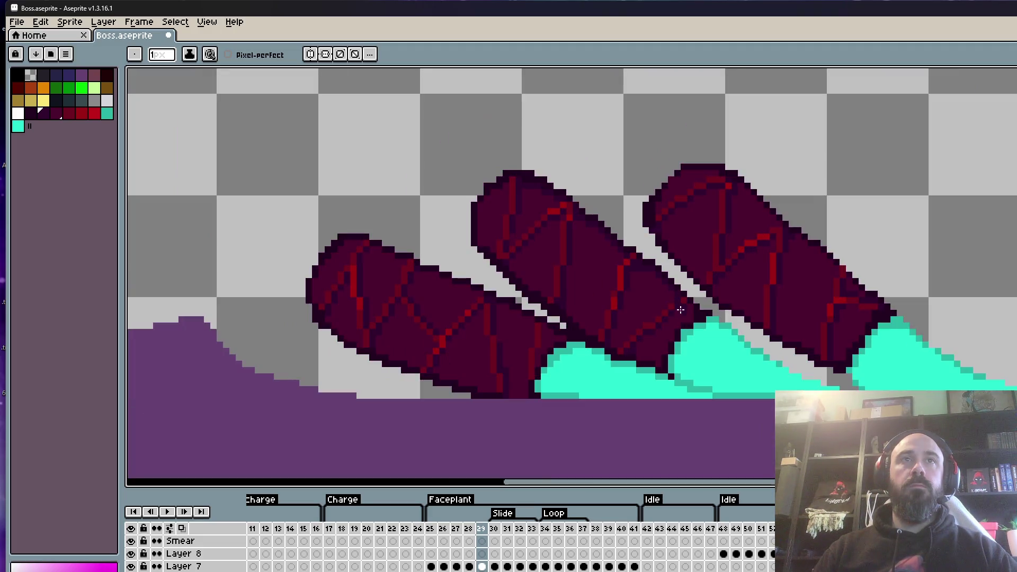
{"action": "scroll", "coordinate": [709, 168], "scroll_direction": "up", "scroll_amount": 5}
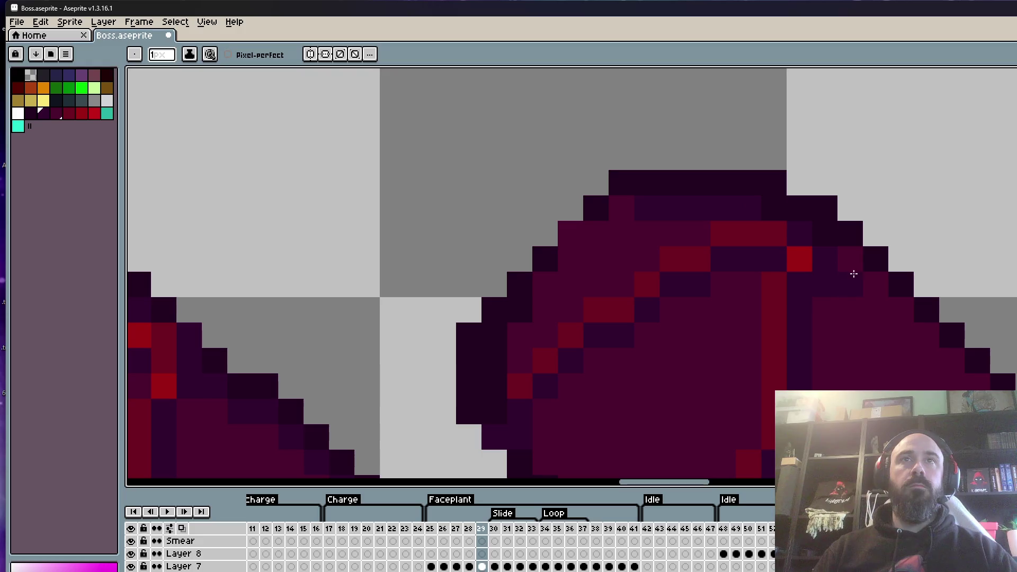
Inspect the top of the middle claw up close, then zoom back out.
{"action": "left_click_drag", "start_coordinate": [846, 265], "coordinate": [683, 231]}
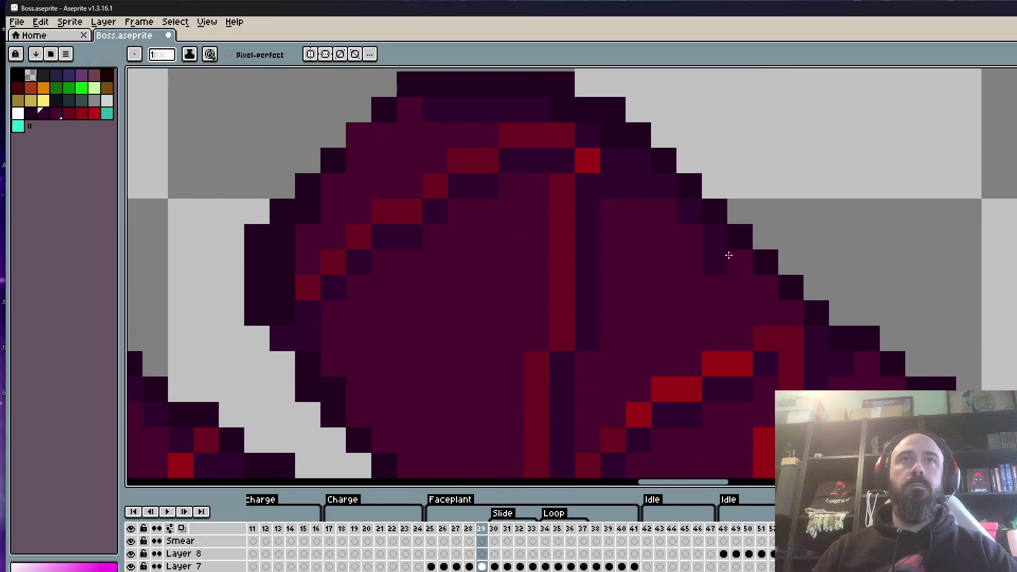
{"action": "scroll", "coordinate": [767, 292], "scroll_direction": "down", "scroll_amount": 2}
{"action": "scroll", "coordinate": [706, 208], "scroll_direction": "up", "scroll_amount": 2}
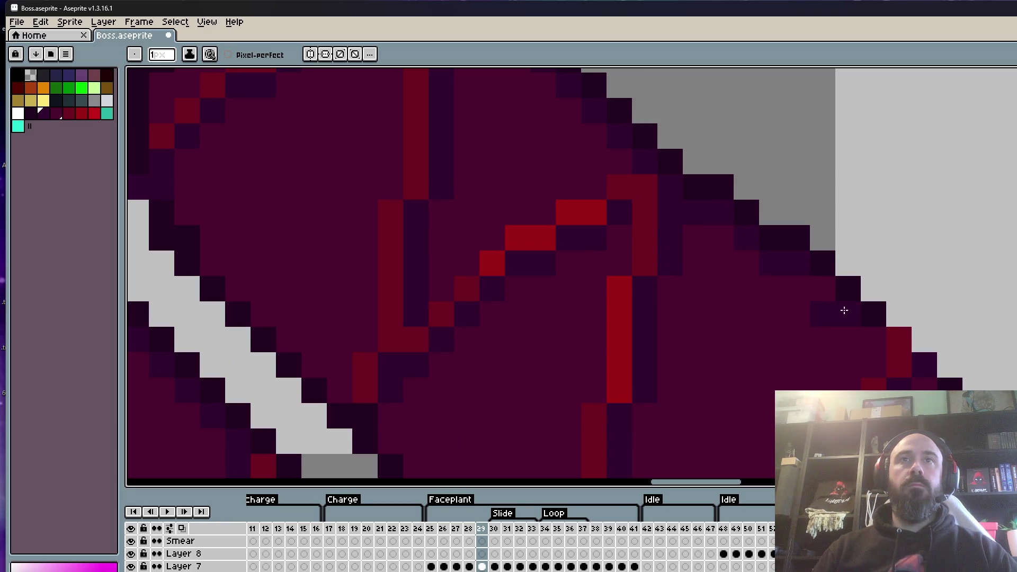
{"action": "scroll", "coordinate": [711, 238], "scroll_direction": "down", "scroll_amount": 3}
{"action": "scroll", "coordinate": [753, 222], "scroll_direction": "up", "scroll_amount": 3}
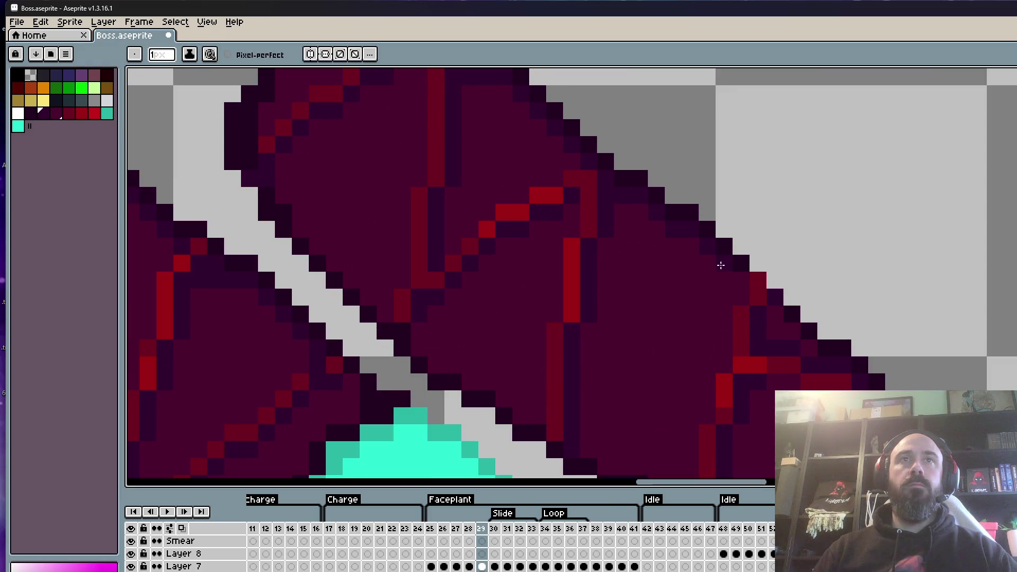
{"action": "scroll", "coordinate": [735, 272], "scroll_direction": "down", "scroll_amount": 2}
{"action": "scroll", "coordinate": [731, 247], "scroll_direction": "up", "scroll_amount": 2}
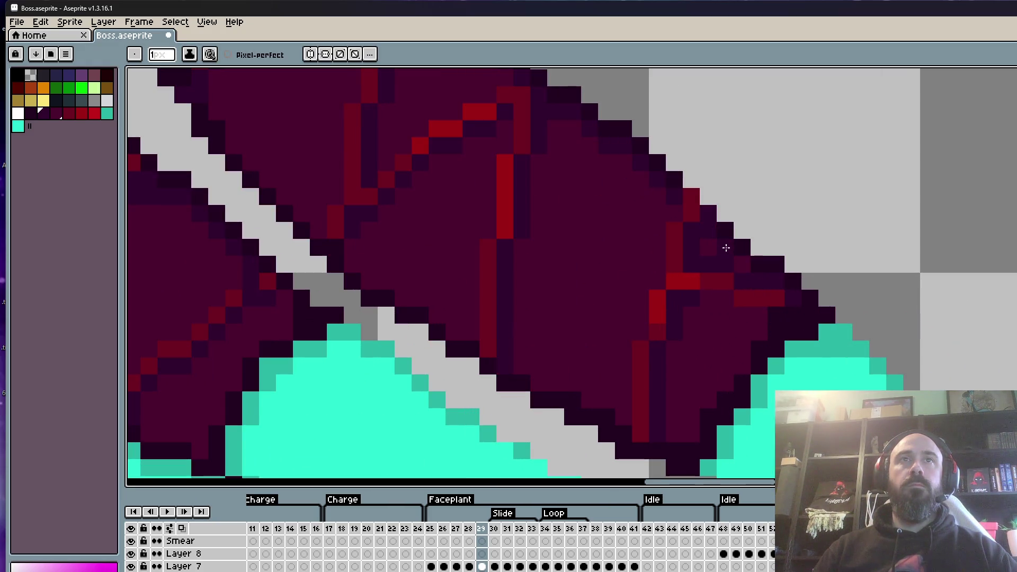
{"action": "scroll", "coordinate": [709, 238], "scroll_direction": "down", "scroll_amount": 4}
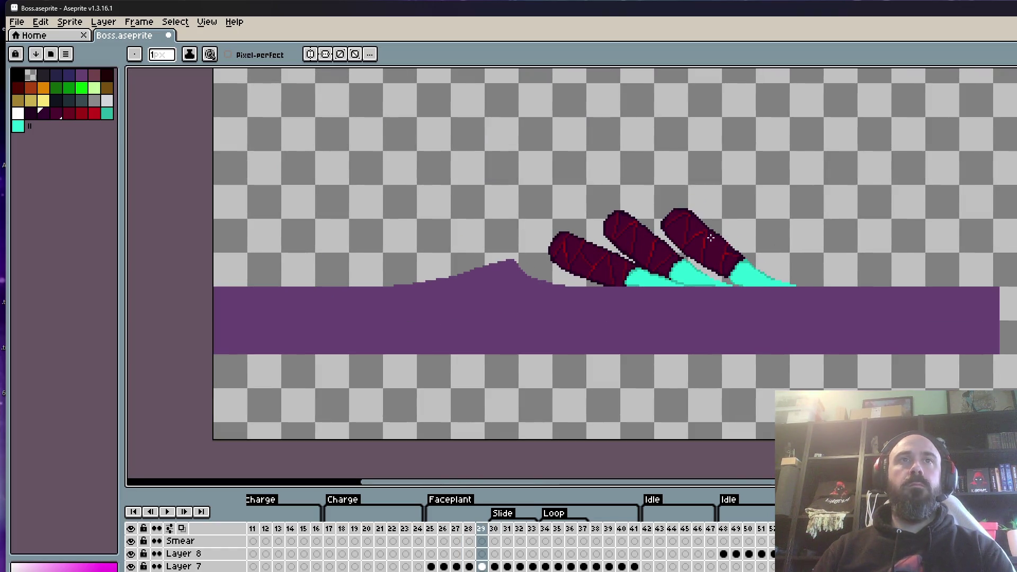
{"action": "key", "text": "m"}
{"action": "scroll", "coordinate": [672, 227], "scroll_direction": "up", "scroll_amount": 2}
Select the three claws and move them down one pixel on frame 30.
{"action": "left_click_drag", "start_coordinate": [363, 108], "coordinate": [969, 441]}
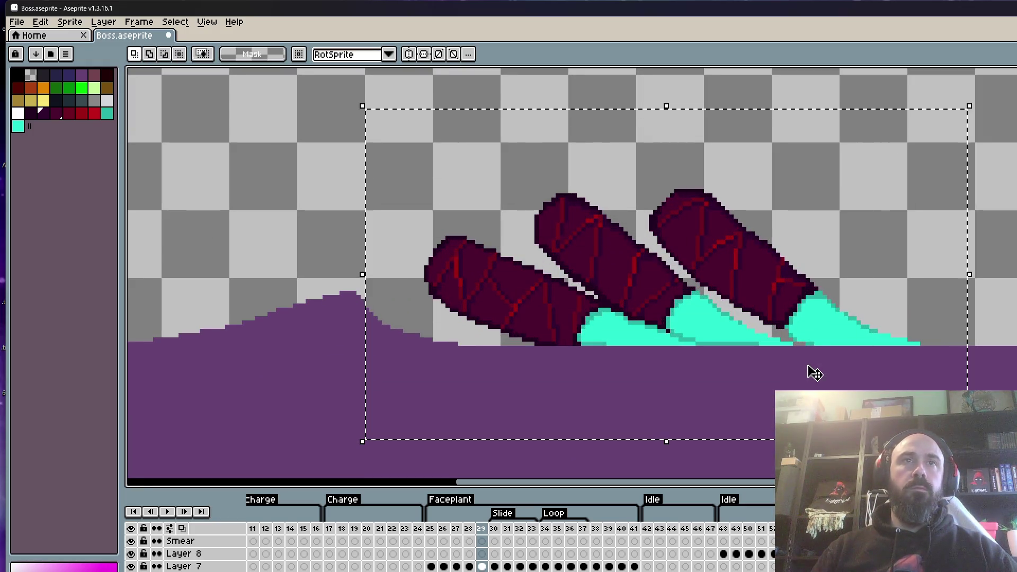
{"action": "key", "text": "Right"}
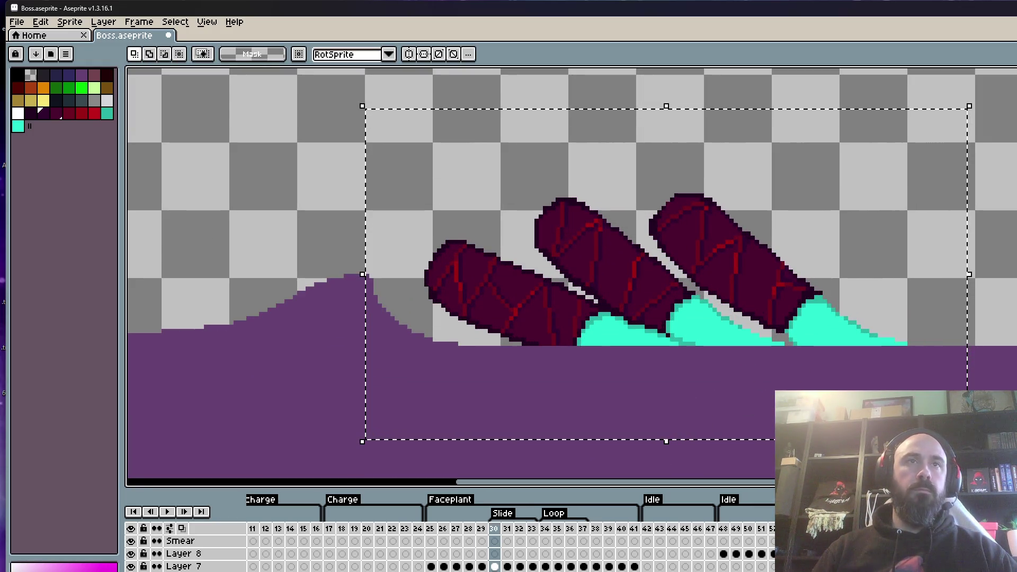
{"action": "left_click", "coordinate": [646, 291]}
{"action": "left_click_drag", "start_coordinate": [574, 242], "coordinate": [574, 245]}
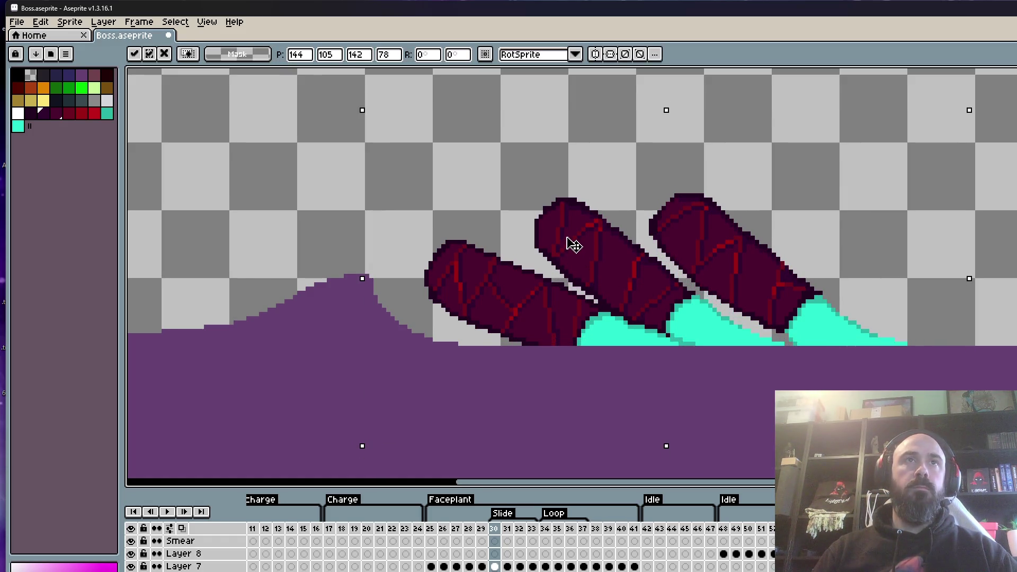
{"action": "key", "text": "ctrl+d"}
{"action": "key", "text": "Left"}
Nudge the claws by one pixel on frames 31 and 32.
{"action": "key", "text": "Right"}
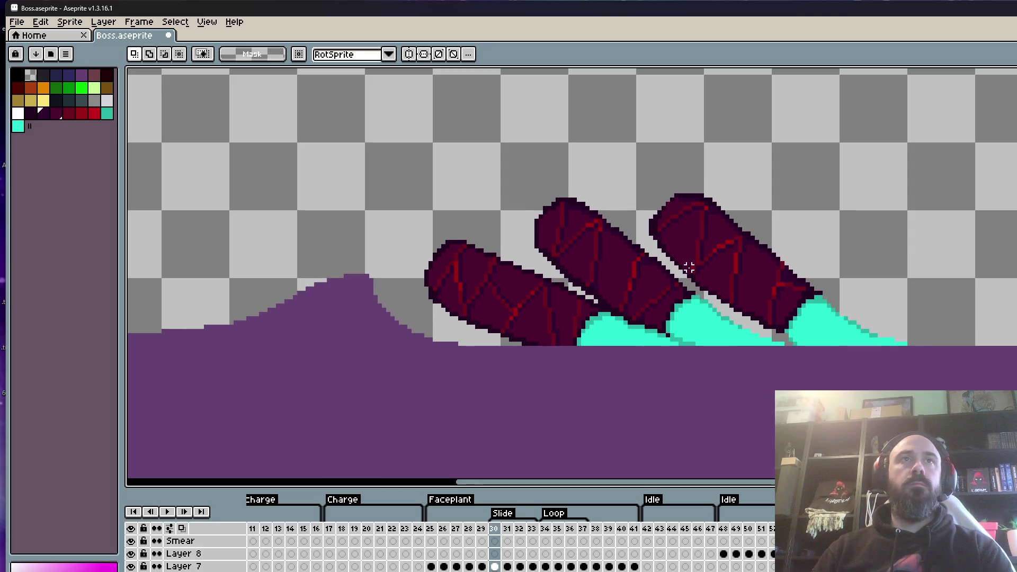
{"action": "key", "text": "Right"}
{"action": "key", "text": "Left"}
{"action": "key", "text": "Right"}
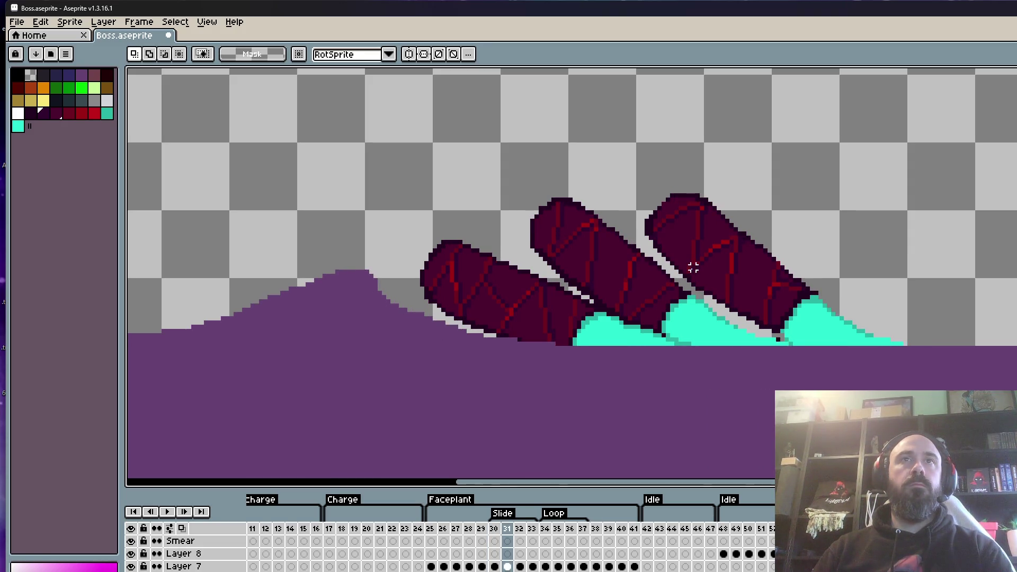
{"action": "key", "text": "ctrl+a"}
{"action": "key", "text": "Left"}
{"action": "key", "text": "Right"}
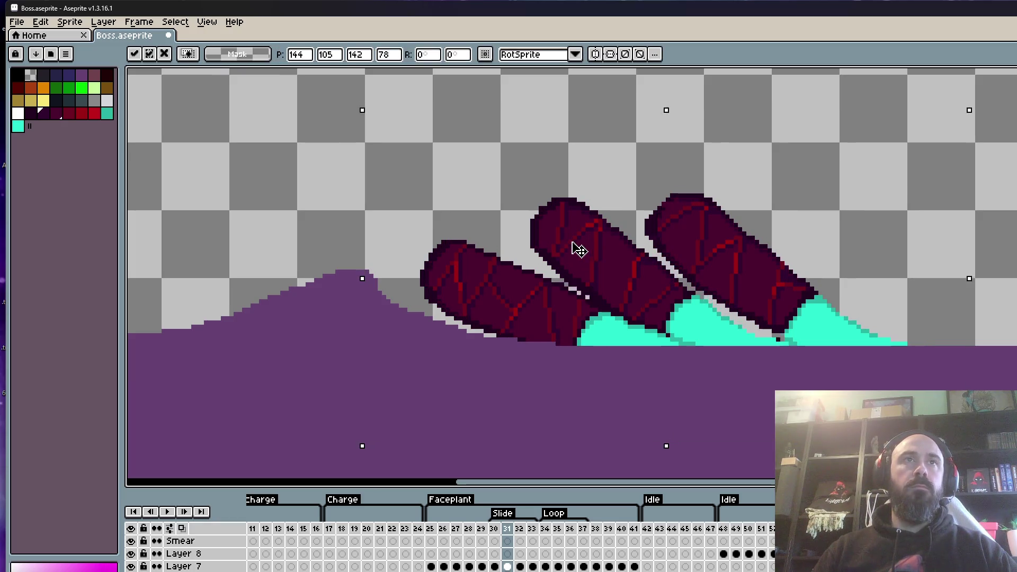
{"action": "key", "text": "ctrl+d"}
{"action": "key", "text": "Right"}
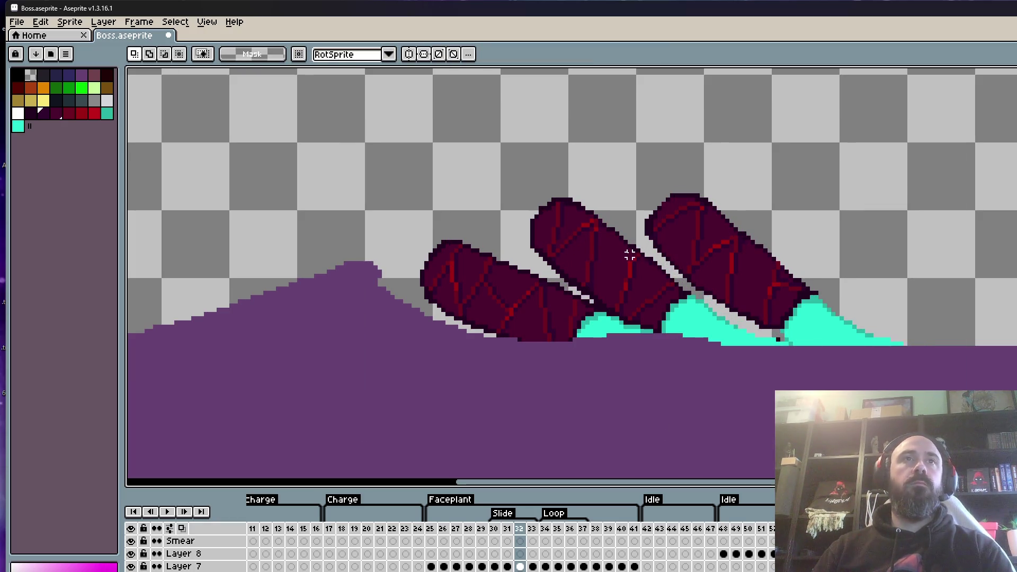
{"action": "key", "text": "ctrl+a"}
{"action": "key", "text": "Left"}
{"action": "key", "text": "Right"}
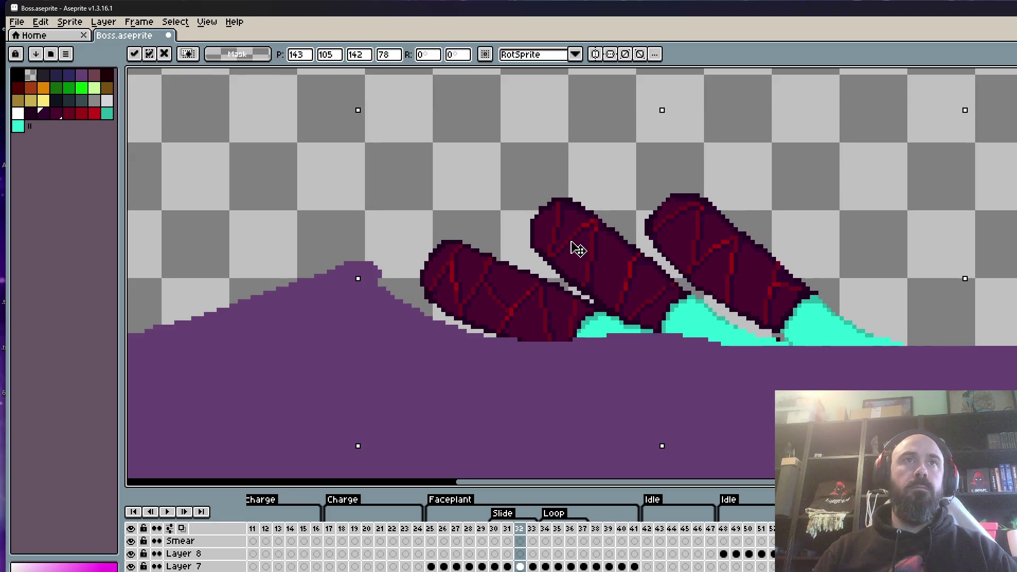
{"action": "key", "text": "ctrl+d"}
Nudge the claws by one pixel on frames 33 and 34.
{"action": "key", "text": "Right"}
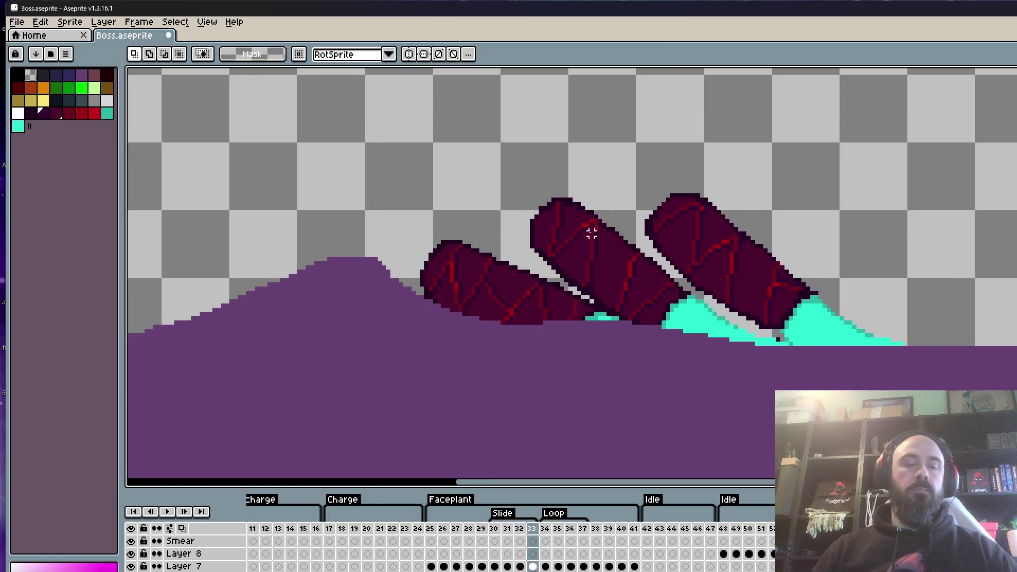
{"action": "key", "text": "ctrl+a"}
{"action": "key", "text": "Left"}
{"action": "key", "text": "Right"}
{"action": "key", "text": "ctrl+d"}
{"action": "key", "text": "Right"}
{"action": "key", "text": "ctrl+a"}
{"action": "key", "text": "Left"}
{"action": "key", "text": "Right"}
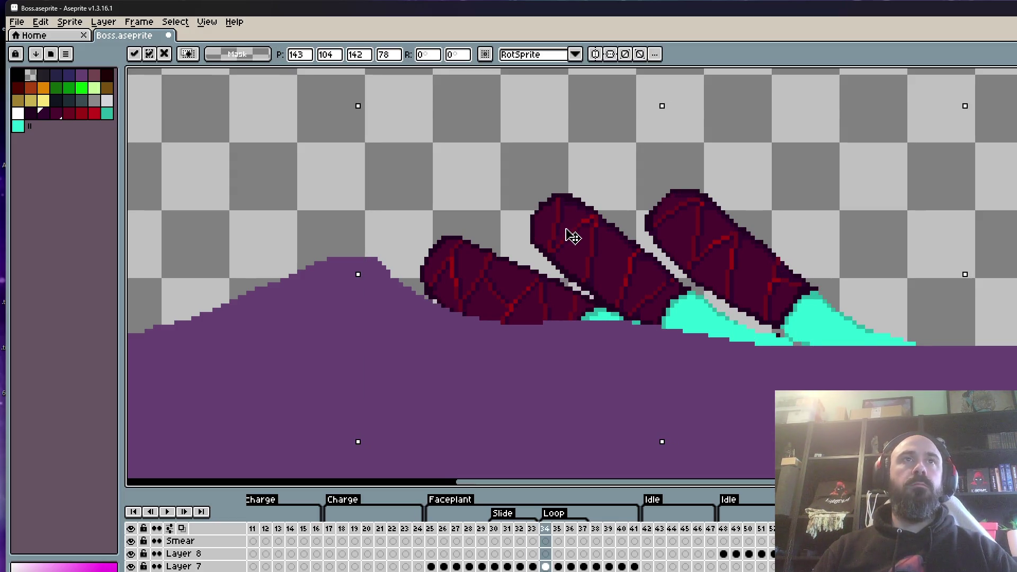
{"action": "key", "text": "ctrl+d"}
Play the animation back from frame 25 and compare frames 38 to 40.
{"action": "key", "text": "Right"}
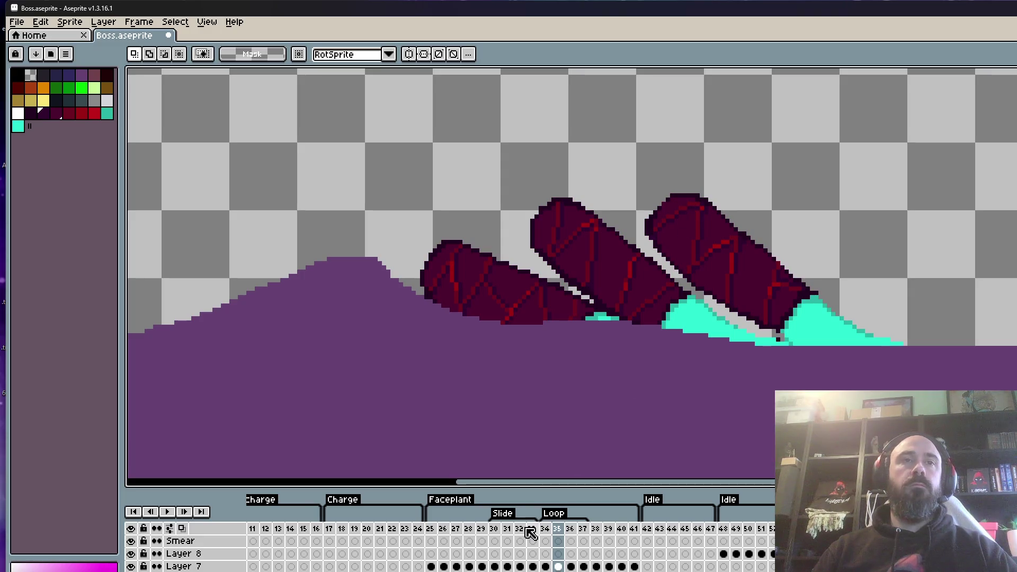
{"action": "left_click", "coordinate": [430, 528]}
{"action": "key", "text": "Return"}
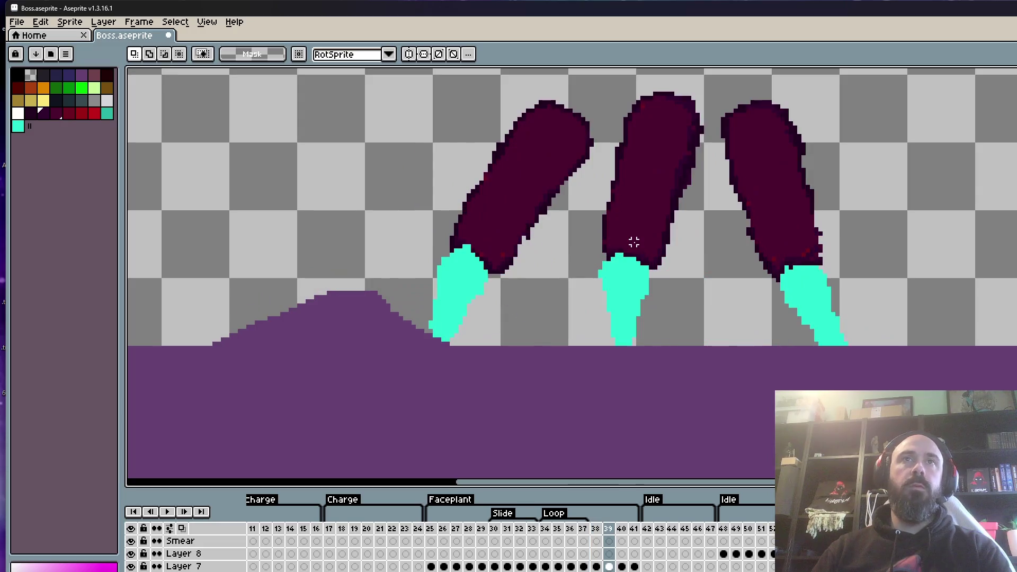
{"action": "key", "text": "Left"}
{"action": "key", "text": "Left"}
{"action": "key", "text": "Right"}
{"action": "key", "text": "Right"}
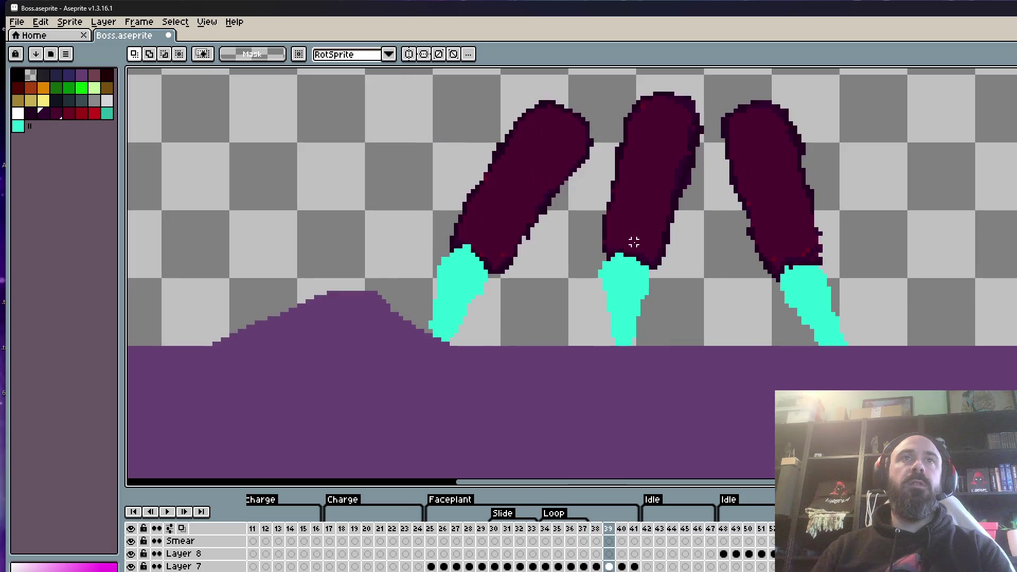
{"action": "key", "text": "Right"}
{"action": "key", "text": "Left"}
{"action": "key", "text": "Left"}
{"action": "key", "text": "Left"}
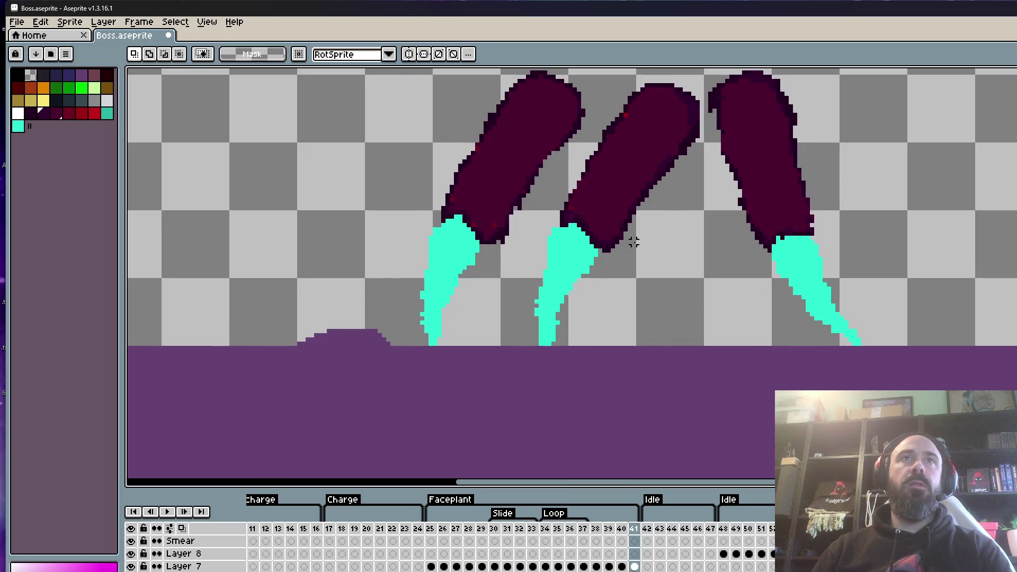
{"action": "key", "text": "Right"}
{"action": "key", "text": "Right"}
{"action": "key", "text": "Right"}
{"action": "key", "text": "Left"}
{"action": "key", "text": "Left"}
{"action": "key", "text": "Right"}
{"action": "key", "text": "Right"}
{"action": "key", "text": "Left"}
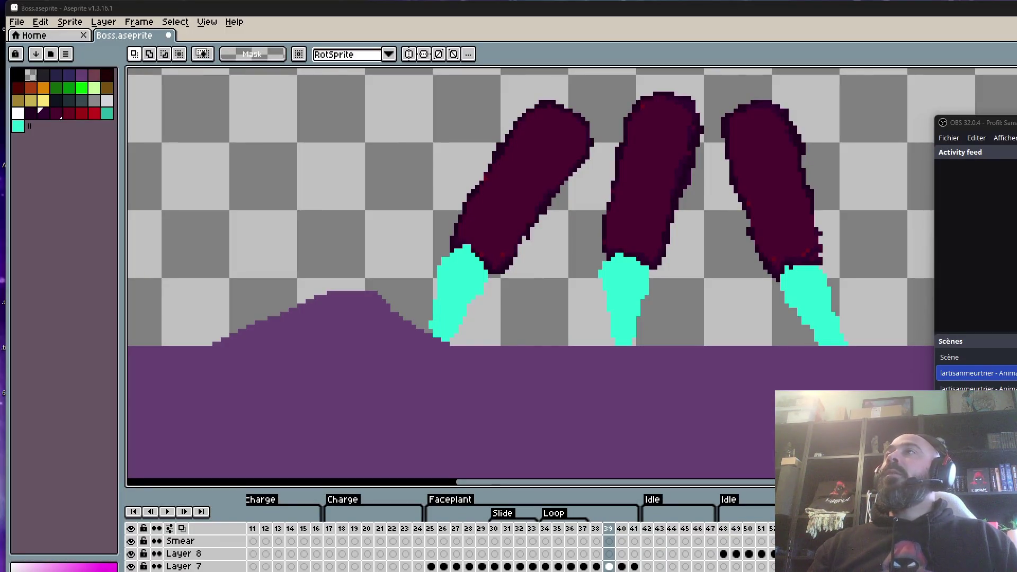
Go to frame 38 and zoom in on the claws.
{"action": "left_click", "coordinate": [760, 64]}
{"action": "scroll", "coordinate": [761, 159], "scroll_direction": "down", "scroll_amount": 3}
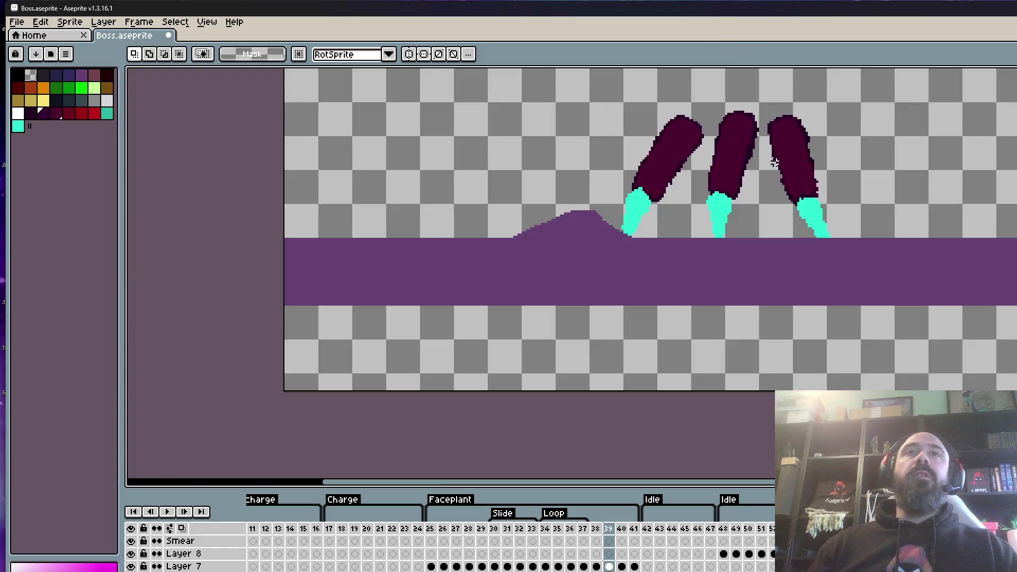
{"action": "scroll", "coordinate": [689, 264], "scroll_direction": "up", "scroll_amount": 3}
{"action": "left_click", "coordinate": [557, 530]}
{"action": "scroll", "coordinate": [693, 171], "scroll_direction": "down", "scroll_amount": 2}
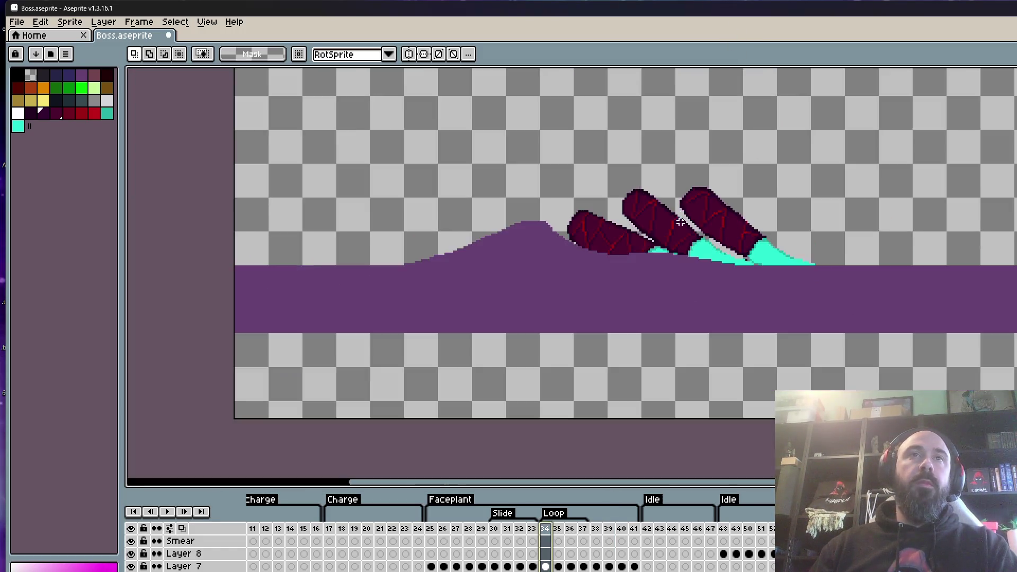
{"action": "scroll", "coordinate": [693, 171], "scroll_direction": "up", "scroll_amount": 2}
{"action": "key", "text": "Right"}
{"action": "key", "text": "Right"}
{"action": "key", "text": "Right"}
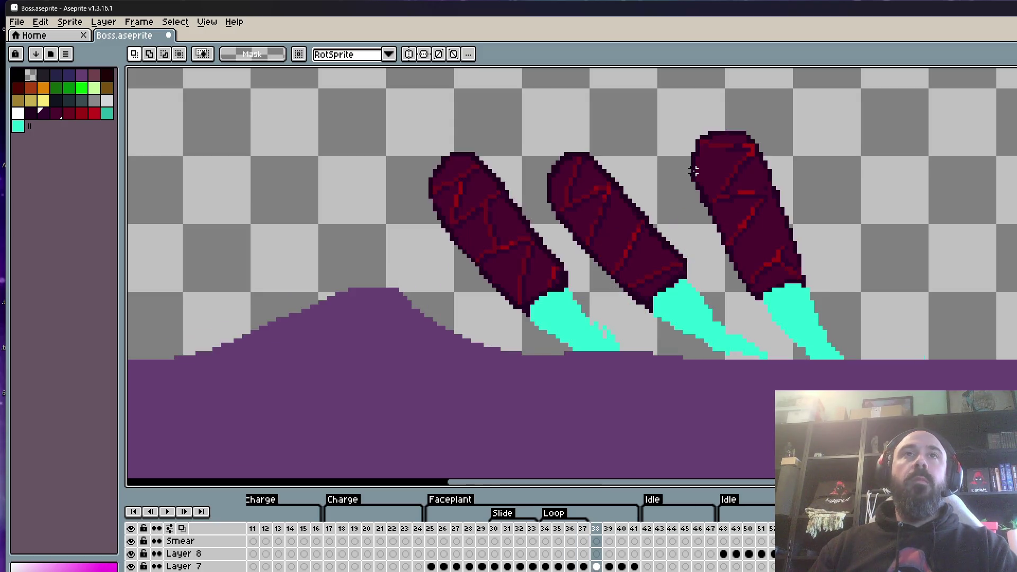
{"action": "scroll", "coordinate": [473, 188], "scroll_direction": "up", "scroll_amount": 2}
{"action": "scroll", "coordinate": [445, 177], "scroll_direction": "up", "scroll_amount": 2}
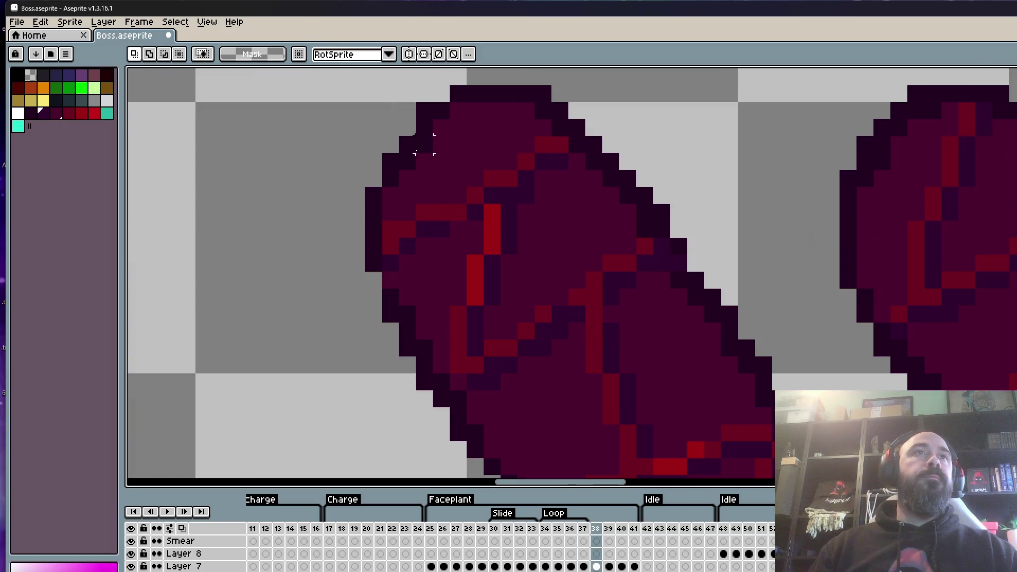
Add a red crack pixel on the first claw and cover a stray one with dark purple.
{"action": "key", "text": "i"}
{"action": "left_click", "coordinate": [432, 180]}
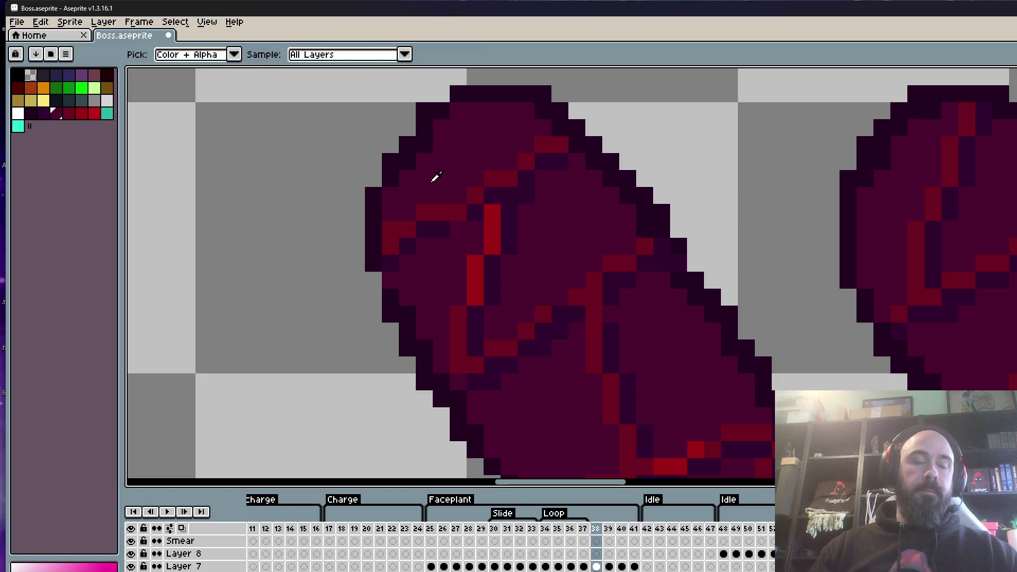
{"action": "key", "text": "b"}
{"action": "scroll", "coordinate": [381, 227], "scroll_direction": "down", "scroll_amount": 3}
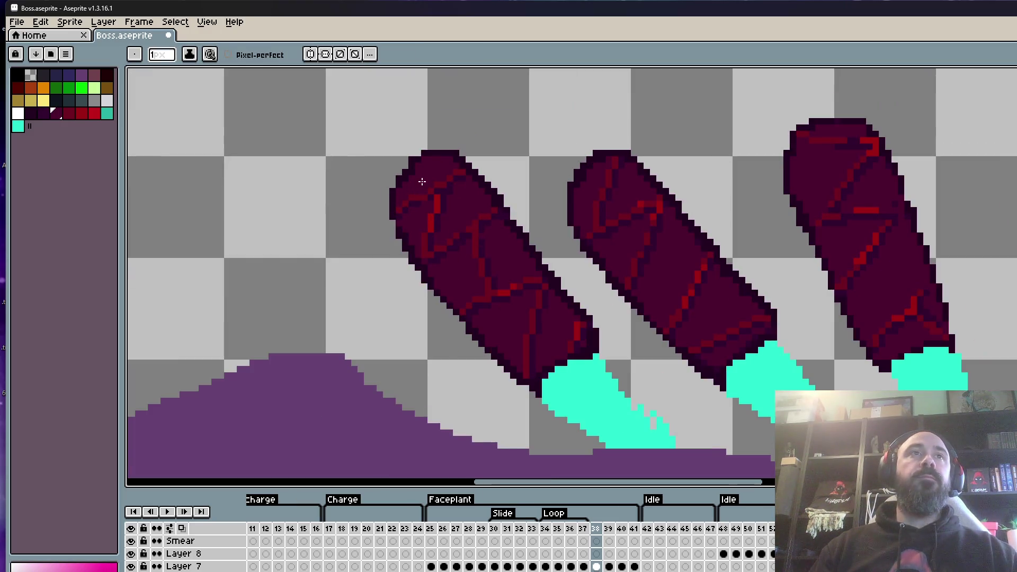
{"action": "scroll", "coordinate": [422, 184], "scroll_direction": "up", "scroll_amount": 3}
{"action": "left_click", "coordinate": [445, 197], "text": "alt"}
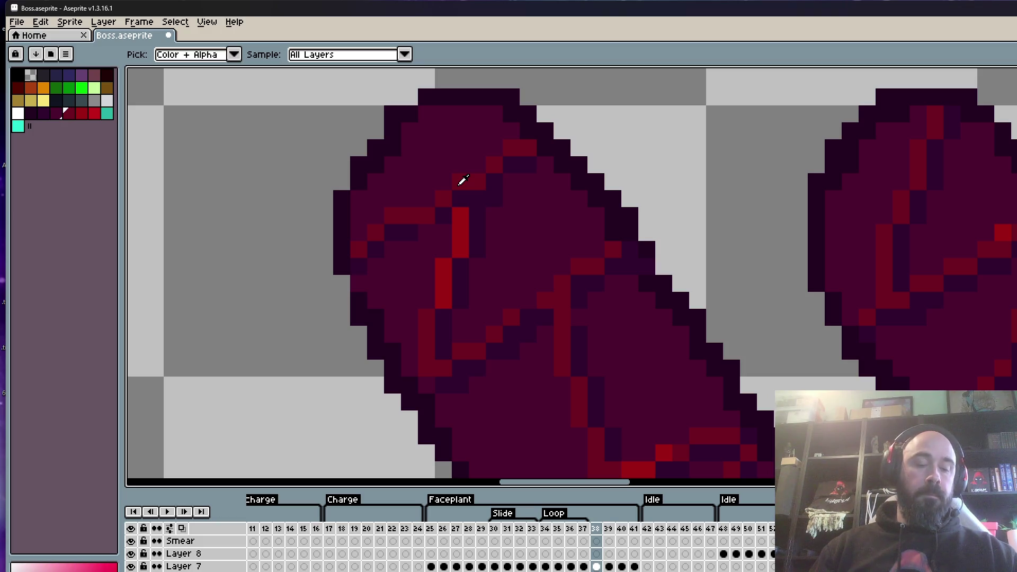
{"action": "left_click", "coordinate": [427, 202]}
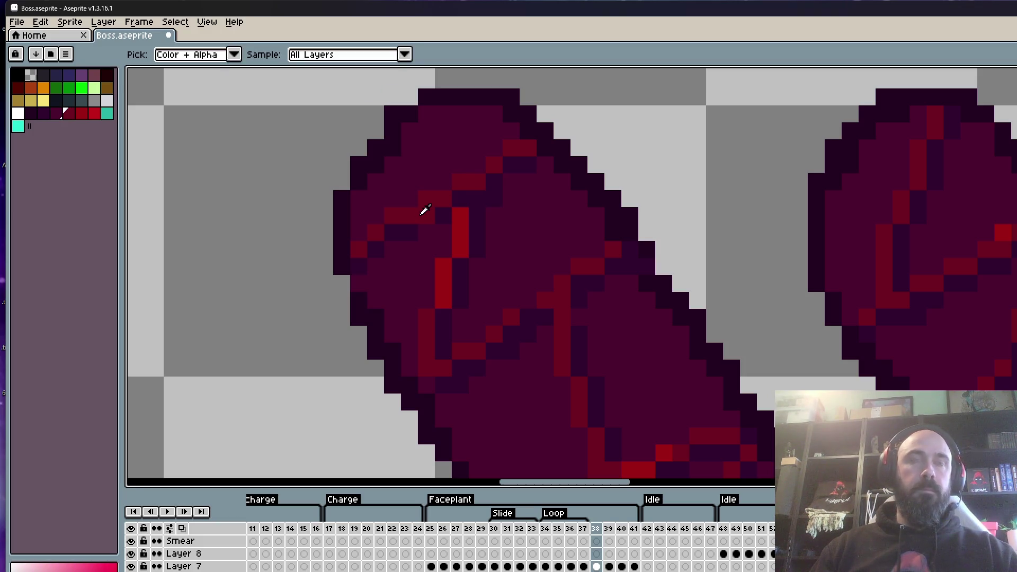
{"action": "left_click", "coordinate": [409, 238], "text": "alt"}
{"action": "left_click", "coordinate": [426, 216]}
Extend the red crack by one pixel using the bright red crack colour.
{"action": "scroll", "coordinate": [426, 217], "scroll_direction": "down", "scroll_amount": 3}
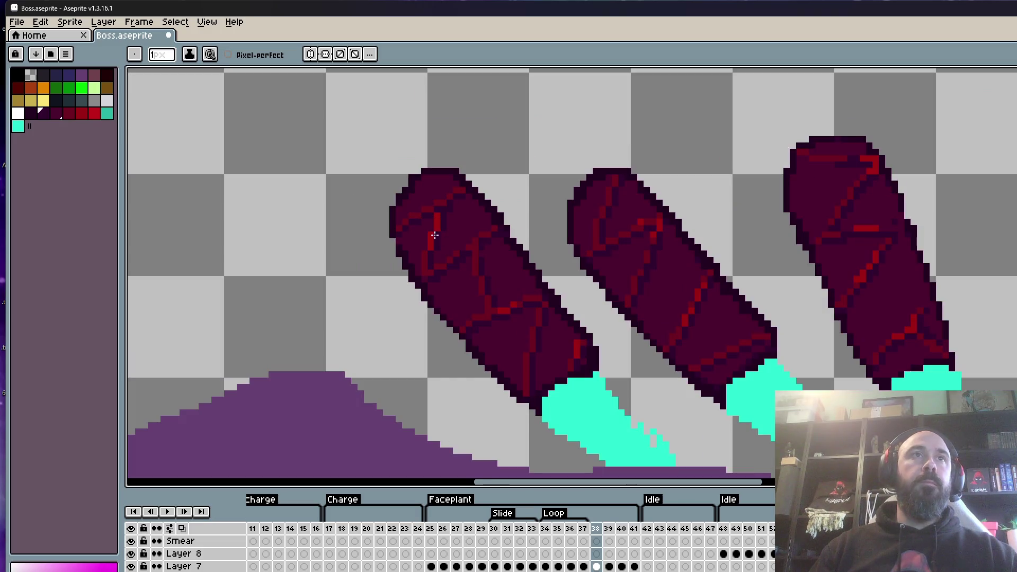
{"action": "scroll", "coordinate": [415, 271], "scroll_direction": "up", "scroll_amount": 3}
{"action": "scroll", "coordinate": [460, 282], "scroll_direction": "down", "scroll_amount": 3}
{"action": "scroll", "coordinate": [504, 277], "scroll_direction": "up", "scroll_amount": 3}
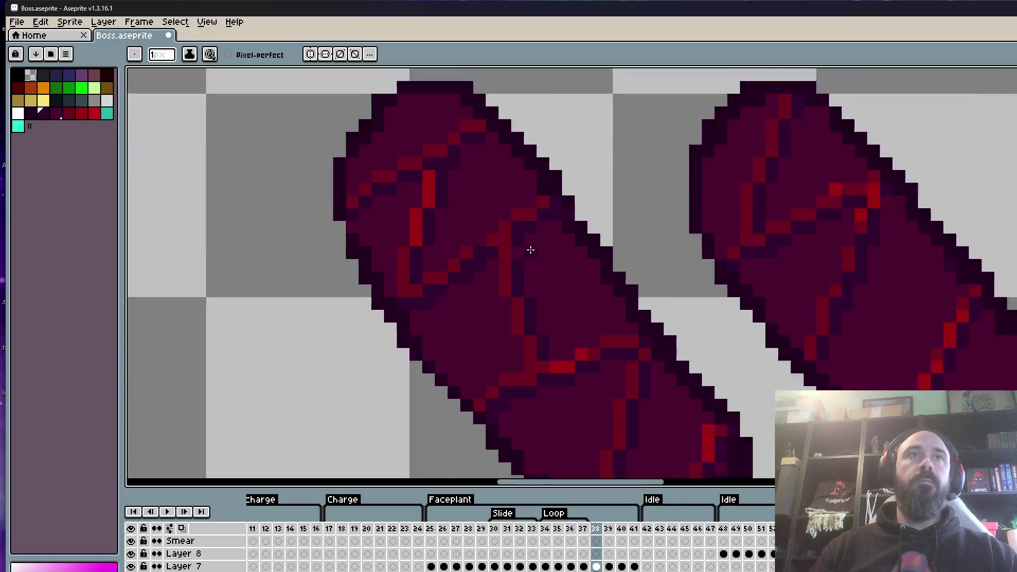
{"action": "left_click", "coordinate": [479, 235], "text": "alt"}
{"action": "scroll", "coordinate": [480, 234], "scroll_direction": "up", "scroll_amount": 1}
{"action": "left_click", "coordinate": [456, 260]}
Sample the darker armor colour from the claw for the Pencil.
{"action": "scroll", "coordinate": [459, 238], "scroll_direction": "down", "scroll_amount": 3}
{"action": "scroll", "coordinate": [521, 286], "scroll_direction": "up", "scroll_amount": 2}
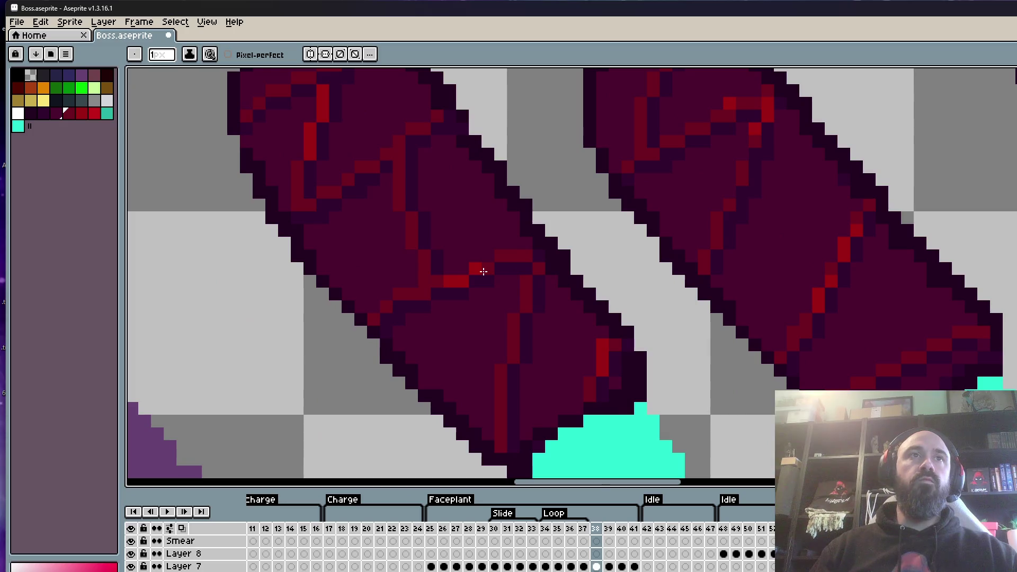
{"action": "scroll", "coordinate": [481, 268], "scroll_direction": "down", "scroll_amount": 3}
{"action": "scroll", "coordinate": [534, 316], "scroll_direction": "up", "scroll_amount": 3}
{"action": "scroll", "coordinate": [461, 325], "scroll_direction": "down", "scroll_amount": 3}
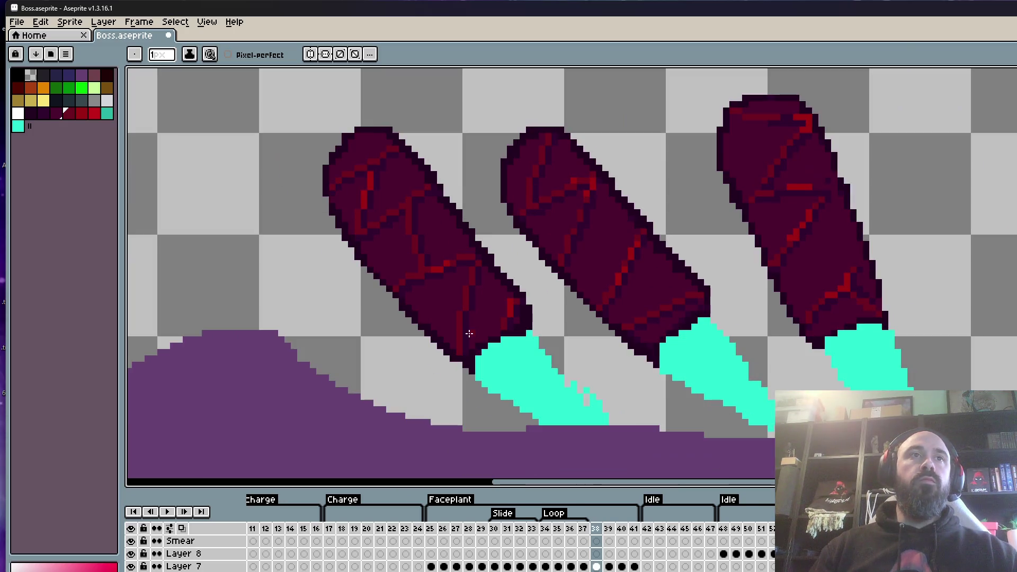
{"action": "scroll", "coordinate": [467, 256], "scroll_direction": "up", "scroll_amount": 3}
{"action": "scroll", "coordinate": [443, 226], "scroll_direction": "down", "scroll_amount": 3}
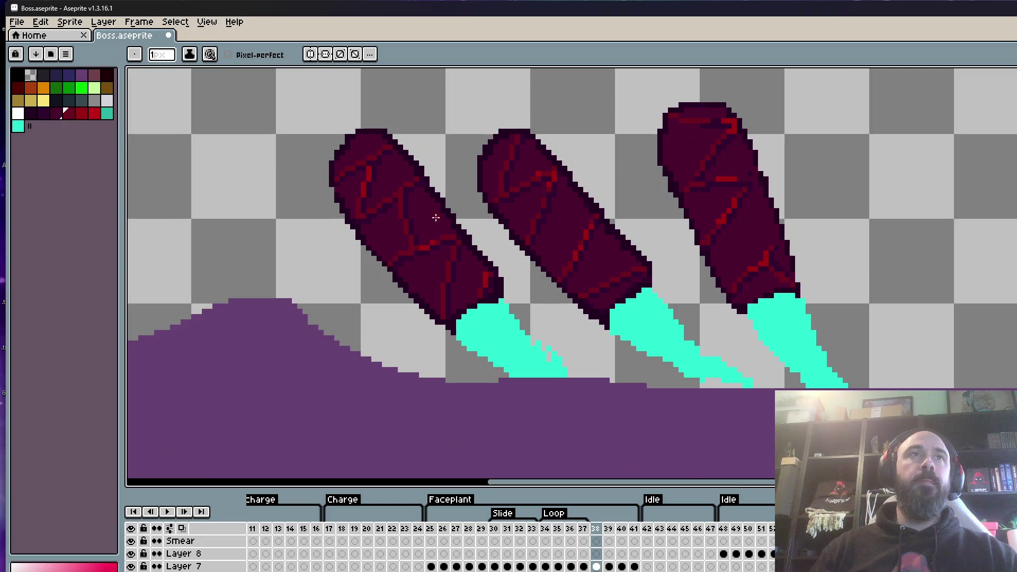
{"action": "scroll", "coordinate": [417, 161], "scroll_direction": "up", "scroll_amount": 2}
{"action": "scroll", "coordinate": [424, 162], "scroll_direction": "down", "scroll_amount": 2}
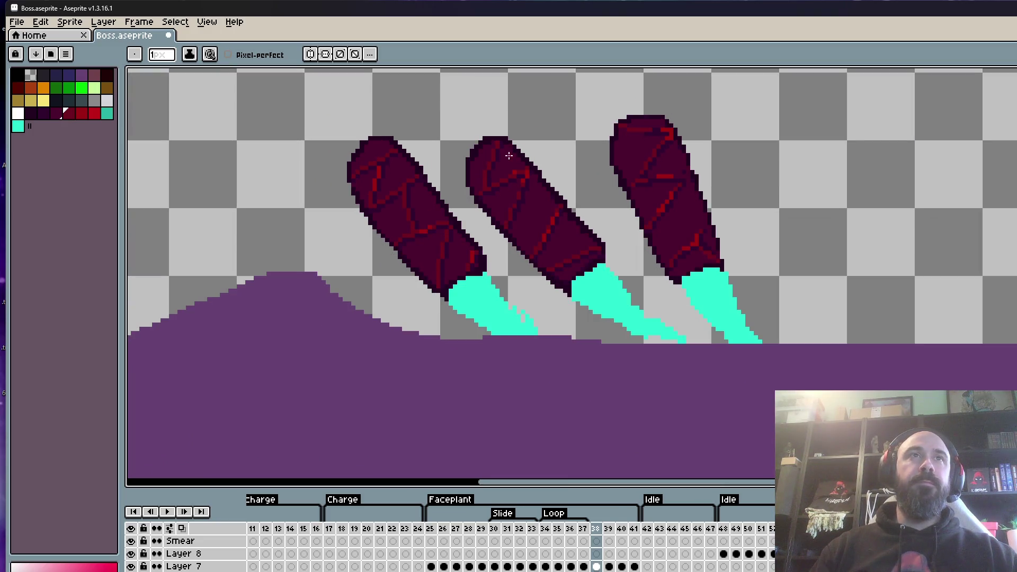
{"action": "scroll", "coordinate": [519, 196], "scroll_direction": "up", "scroll_amount": 3}
{"action": "scroll", "coordinate": [519, 164], "scroll_direction": "up", "scroll_amount": 1}
{"action": "scroll", "coordinate": [548, 180], "scroll_direction": "down", "scroll_amount": 2}
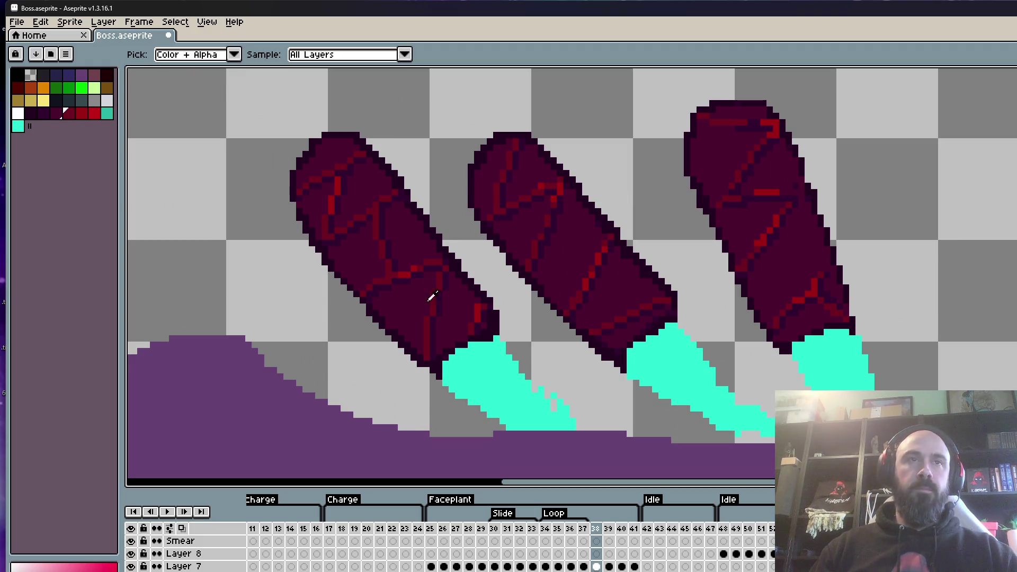
{"action": "left_click", "coordinate": [488, 311], "text": "alt"}
{"action": "key", "text": "b"}
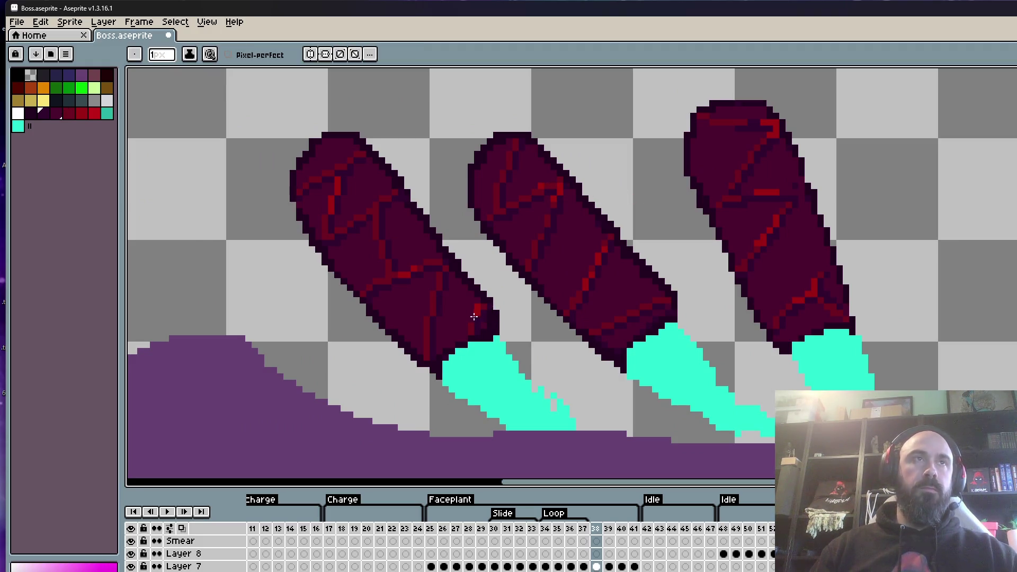
Zoom across the three claws to review the refined crack lines.
{"action": "scroll", "coordinate": [351, 157], "scroll_direction": "up", "scroll_amount": 2}
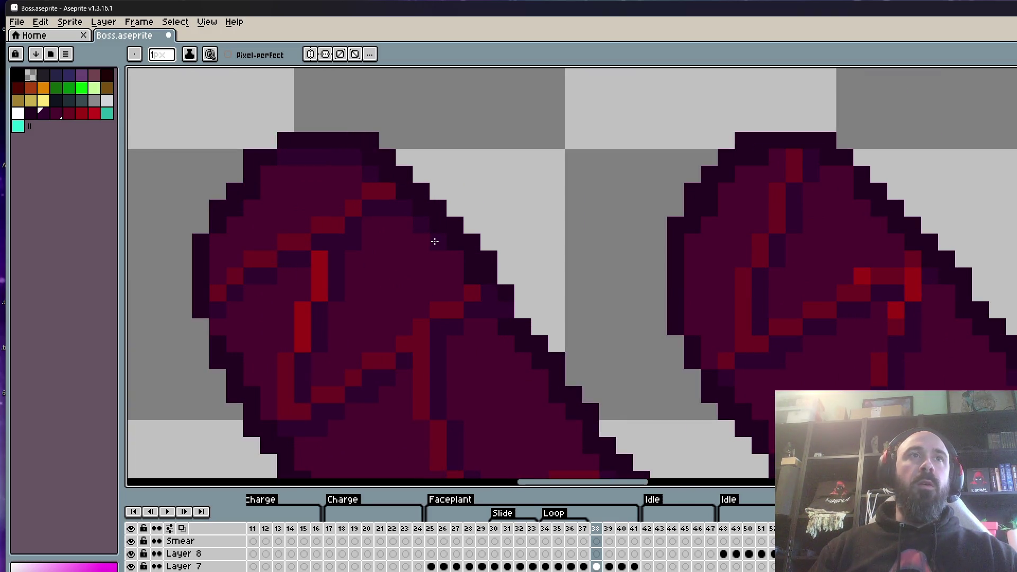
{"action": "scroll", "coordinate": [406, 234], "scroll_direction": "down", "scroll_amount": 3}
{"action": "scroll", "coordinate": [425, 214], "scroll_direction": "up", "scroll_amount": 3}
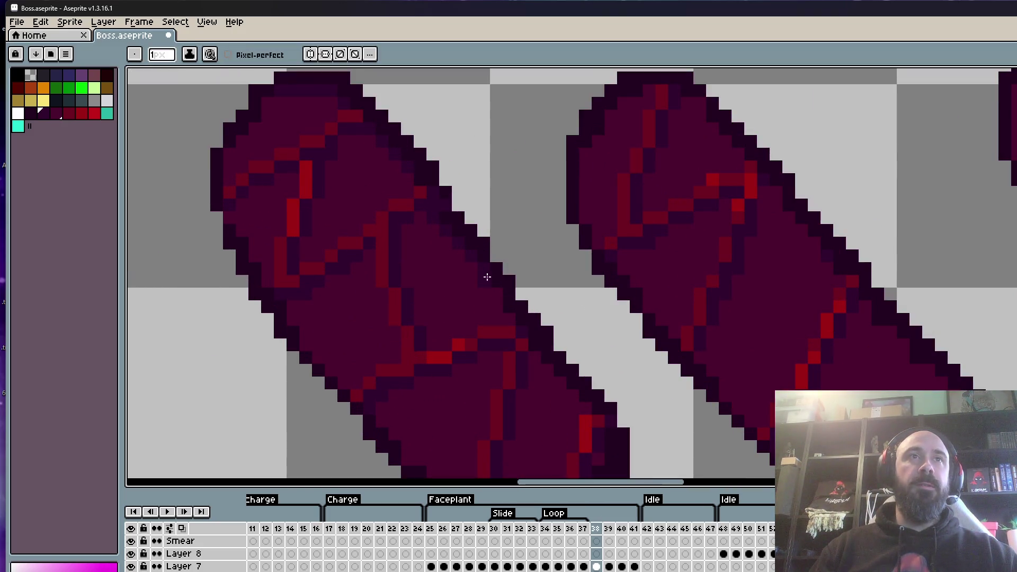
{"action": "scroll", "coordinate": [504, 301], "scroll_direction": "down", "scroll_amount": 3}
{"action": "scroll", "coordinate": [477, 267], "scroll_direction": "up", "scroll_amount": 3}
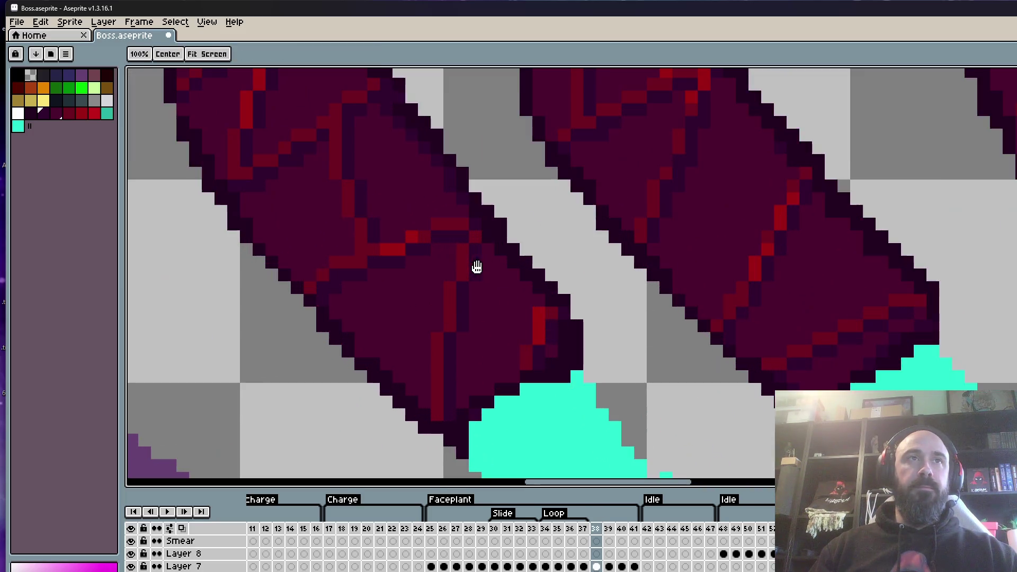
{"action": "key", "text": "b"}
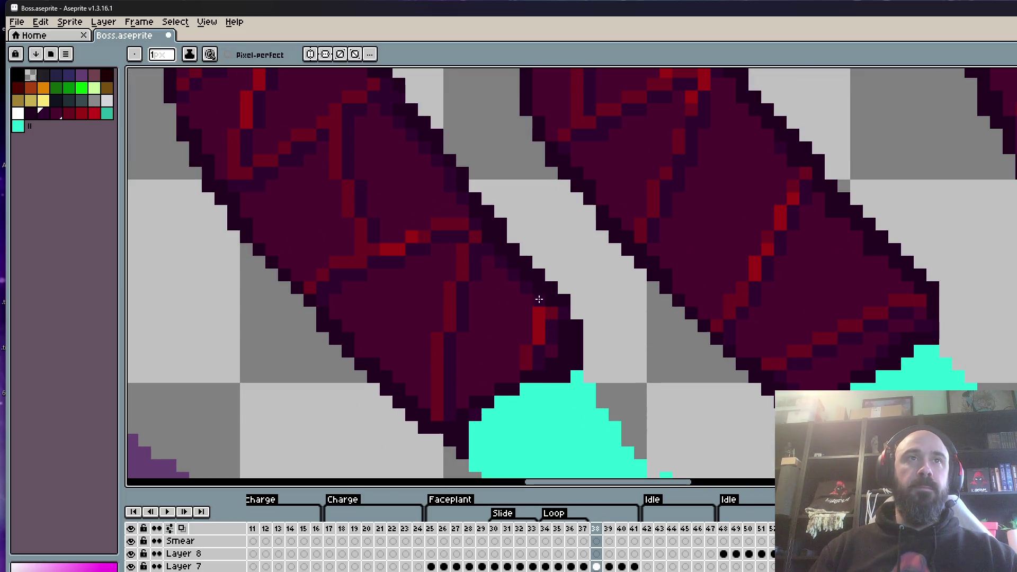
{"action": "scroll", "coordinate": [539, 299], "scroll_direction": "down", "scroll_amount": 3}
{"action": "scroll", "coordinate": [567, 154], "scroll_direction": "up", "scroll_amount": 4}
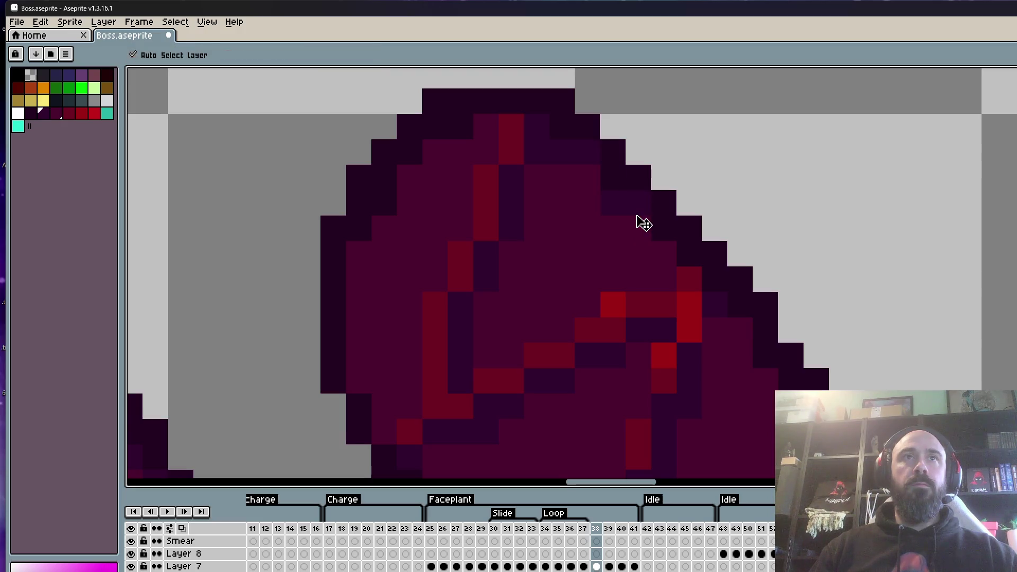
{"action": "scroll", "coordinate": [662, 243], "scroll_direction": "down", "scroll_amount": 3}
{"action": "scroll", "coordinate": [602, 199], "scroll_direction": "up", "scroll_amount": 2}
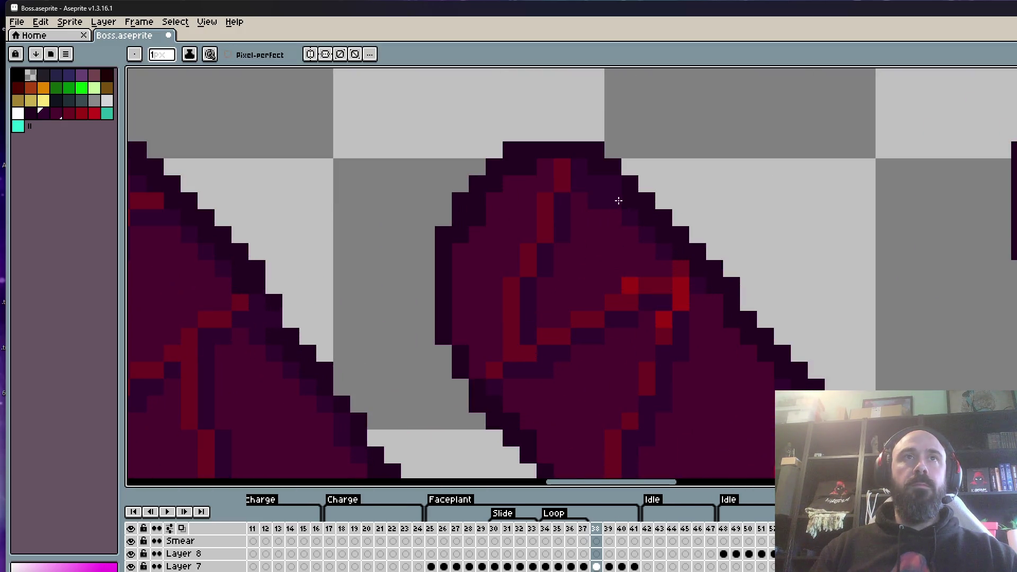
{"action": "scroll", "coordinate": [644, 234], "scroll_direction": "down", "scroll_amount": 3}
{"action": "scroll", "coordinate": [636, 222], "scroll_direction": "up", "scroll_amount": 3}
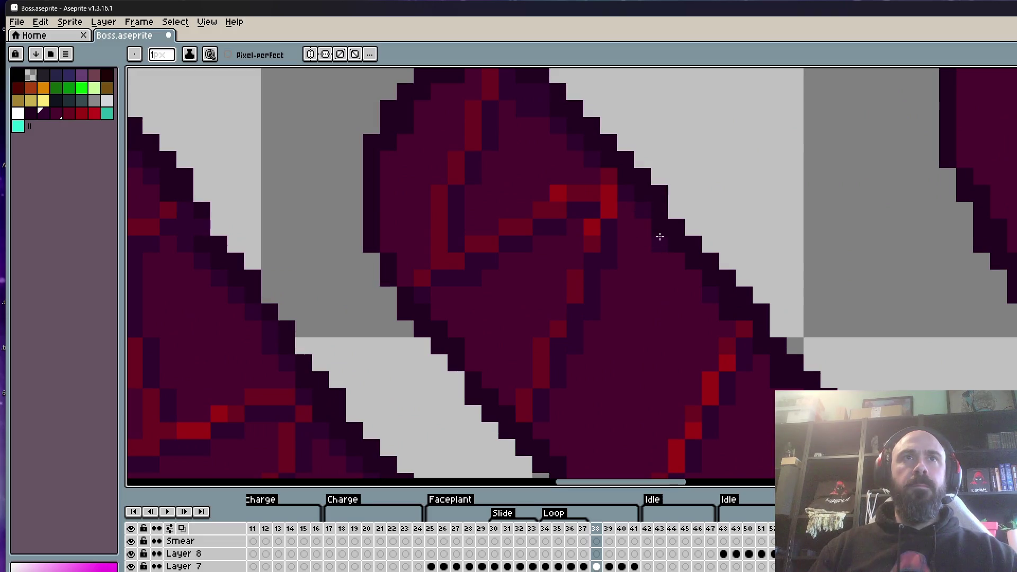
{"action": "scroll", "coordinate": [651, 226], "scroll_direction": "down", "scroll_amount": 3}
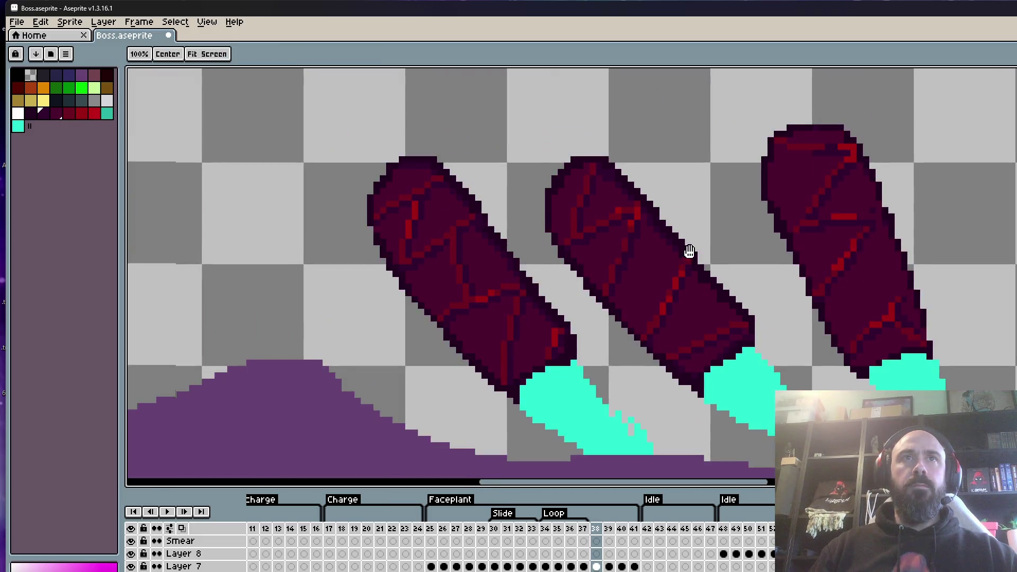
{"action": "scroll", "coordinate": [658, 245], "scroll_direction": "up", "scroll_amount": 3}
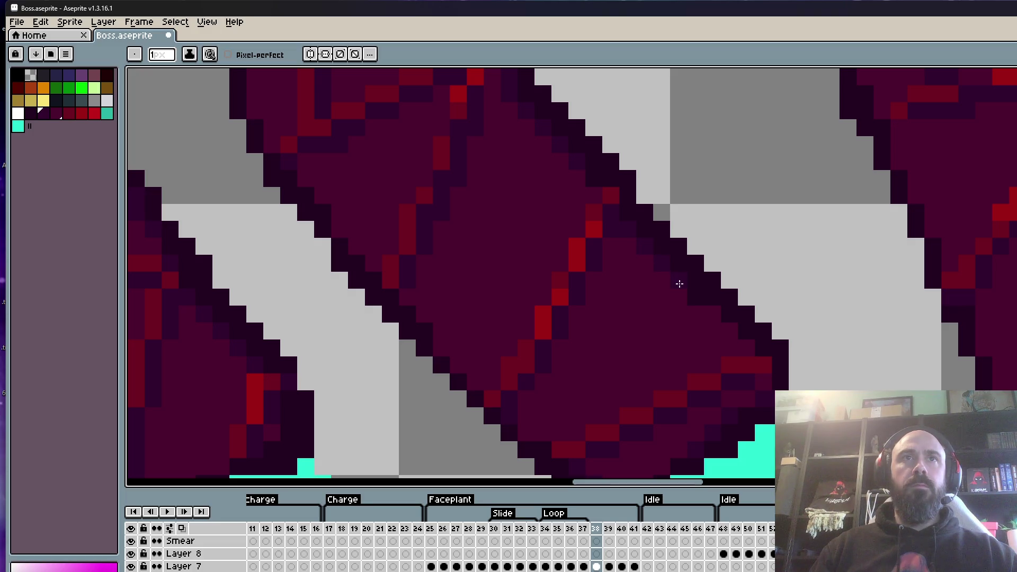
{"action": "scroll", "coordinate": [742, 347], "scroll_direction": "down", "scroll_amount": 3}
{"action": "scroll", "coordinate": [744, 352], "scroll_direction": "up", "scroll_amount": 3}
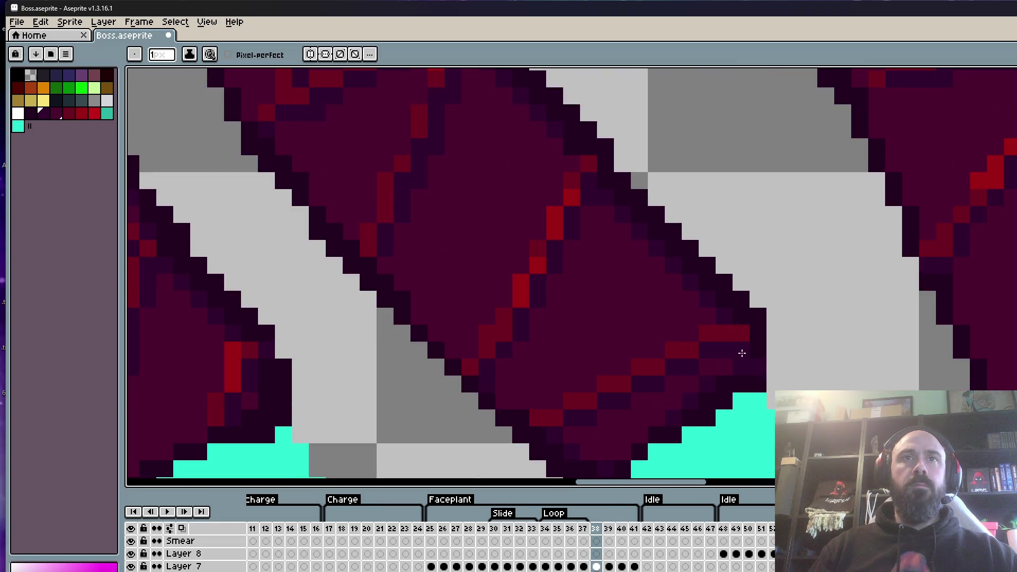
{"action": "scroll", "coordinate": [747, 359], "scroll_direction": "down", "scroll_amount": 3}
{"action": "scroll", "coordinate": [717, 337], "scroll_direction": "up", "scroll_amount": 4}
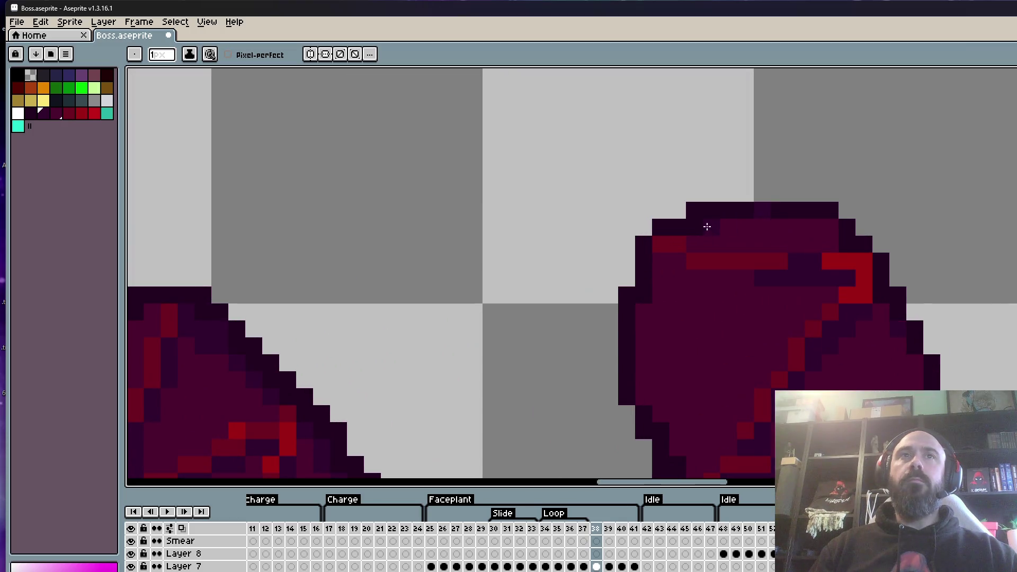
Darken a maroon armor-edge pixel and draw red to close the gap in the crack.
{"action": "left_click", "coordinate": [831, 244]}
{"action": "scroll", "coordinate": [759, 212], "scroll_direction": "down", "scroll_amount": 3}
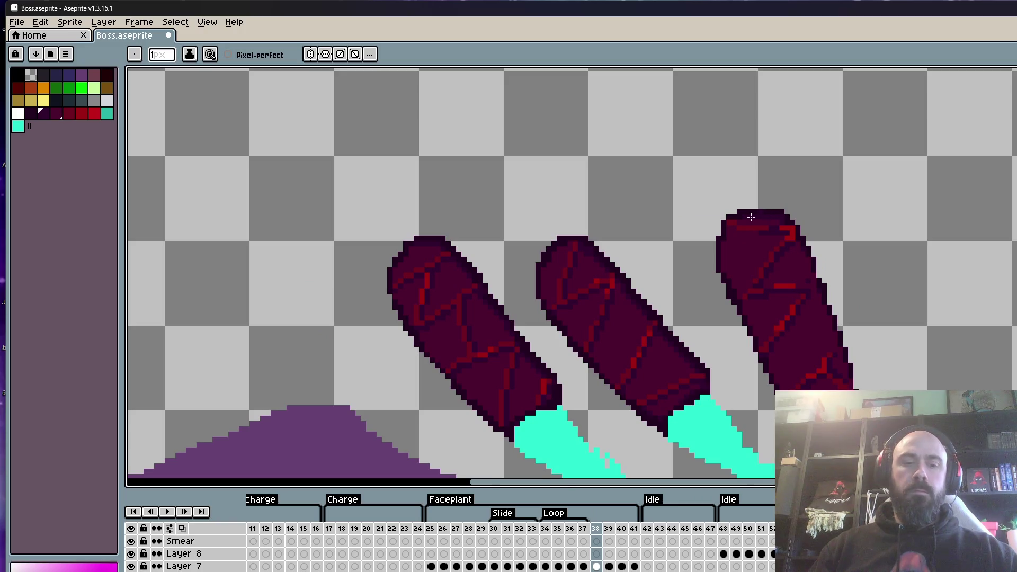
{"action": "key", "text": "i"}
{"action": "scroll", "coordinate": [751, 217], "scroll_direction": "up", "scroll_amount": 3}
{"action": "scroll", "coordinate": [749, 193], "scroll_direction": "up", "scroll_amount": 3}
{"action": "left_click", "coordinate": [741, 248]}
{"action": "key", "text": "b"}
{"action": "left_click_drag", "start_coordinate": [866, 262], "coordinate": [942, 270]}
Extend the dark purple shading row across the top of the right claw.
{"action": "scroll", "coordinate": [896, 257], "scroll_direction": "down", "scroll_amount": 3}
{"action": "scroll", "coordinate": [896, 258], "scroll_direction": "up", "scroll_amount": 2}
{"action": "scroll", "coordinate": [950, 332], "scroll_direction": "down", "scroll_amount": 3}
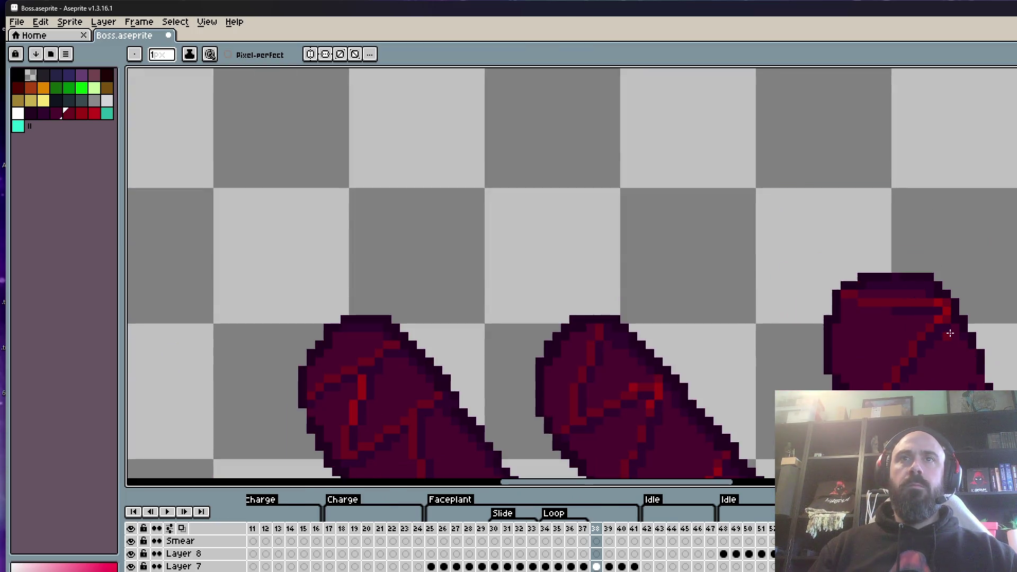
{"action": "scroll", "coordinate": [942, 350], "scroll_direction": "up", "scroll_amount": 2}
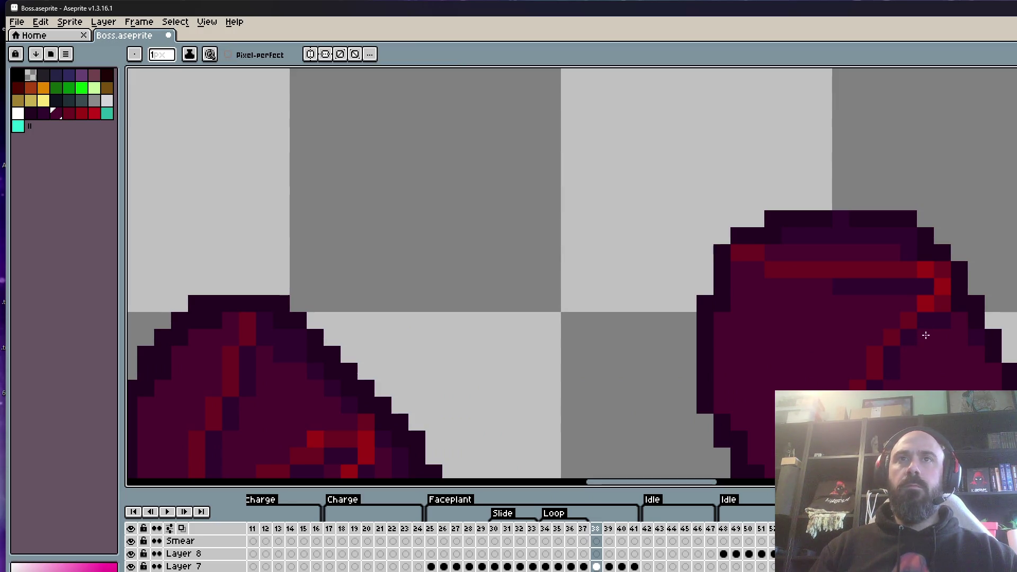
{"action": "left_click", "coordinate": [861, 282], "text": "alt"}
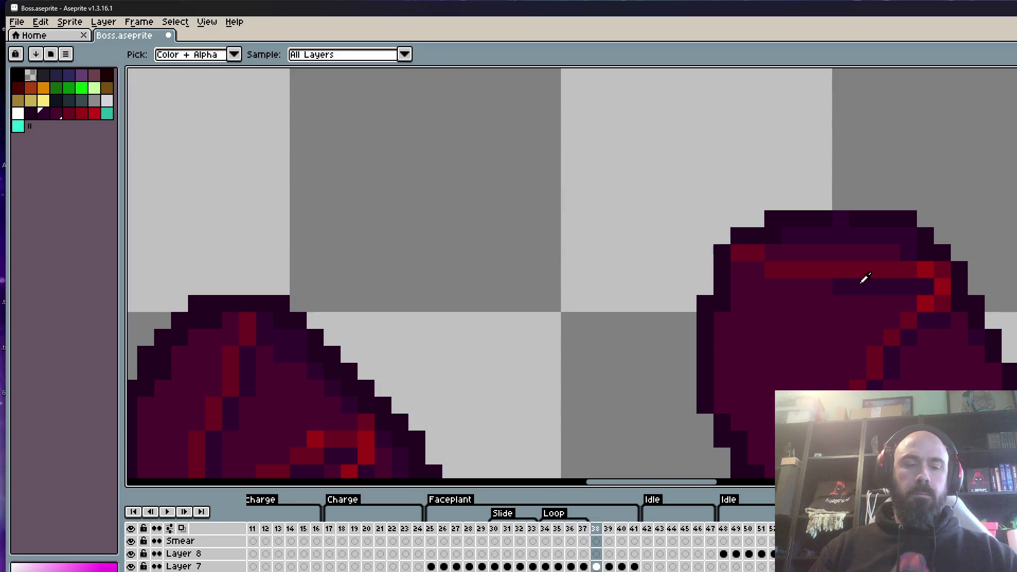
{"action": "left_click_drag", "start_coordinate": [829, 288], "coordinate": [775, 289]}
Paint a red crack line across the right claw's middle and add a dark outline pixel.
{"action": "scroll", "coordinate": [793, 297], "scroll_direction": "down", "scroll_amount": 3}
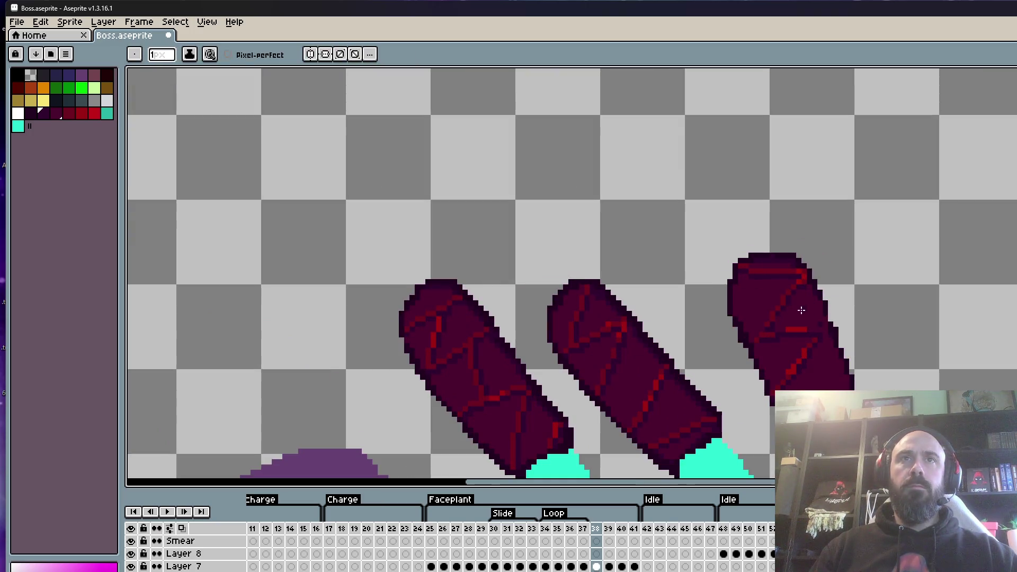
{"action": "scroll", "coordinate": [801, 310], "scroll_direction": "up", "scroll_amount": 2}
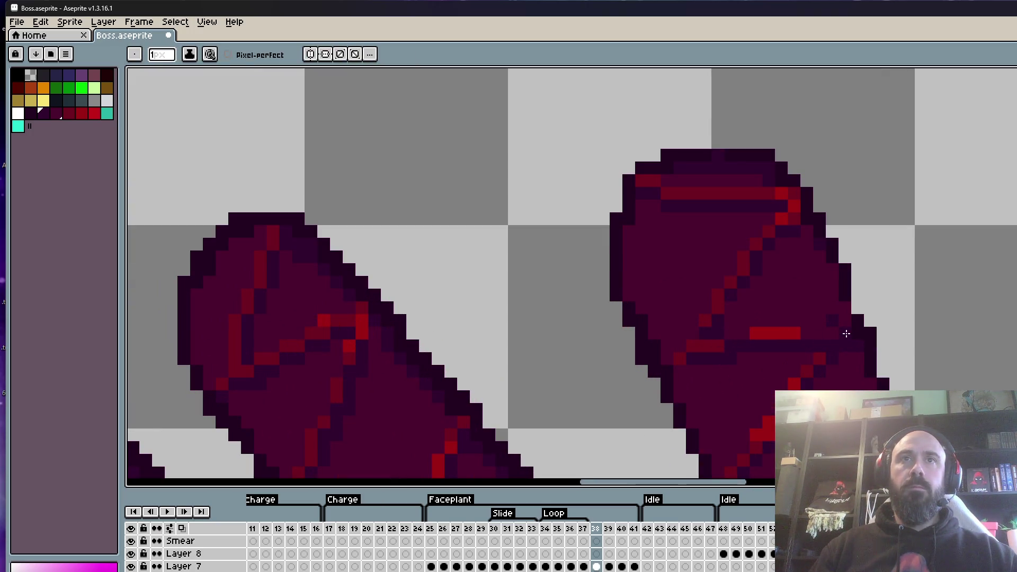
{"action": "left_click", "coordinate": [704, 343], "text": "alt"}
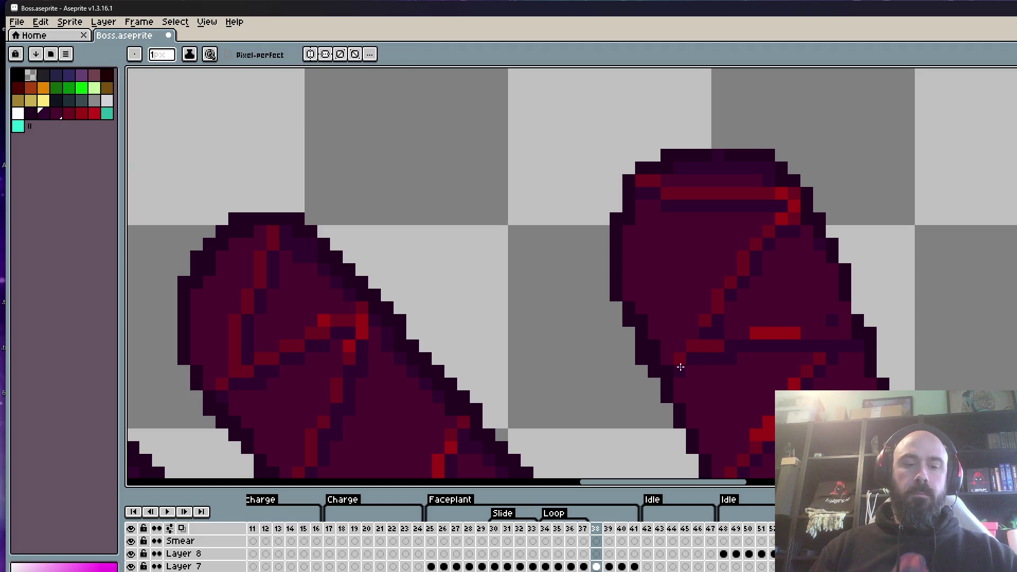
{"action": "left_click", "coordinate": [710, 317], "text": "alt"}
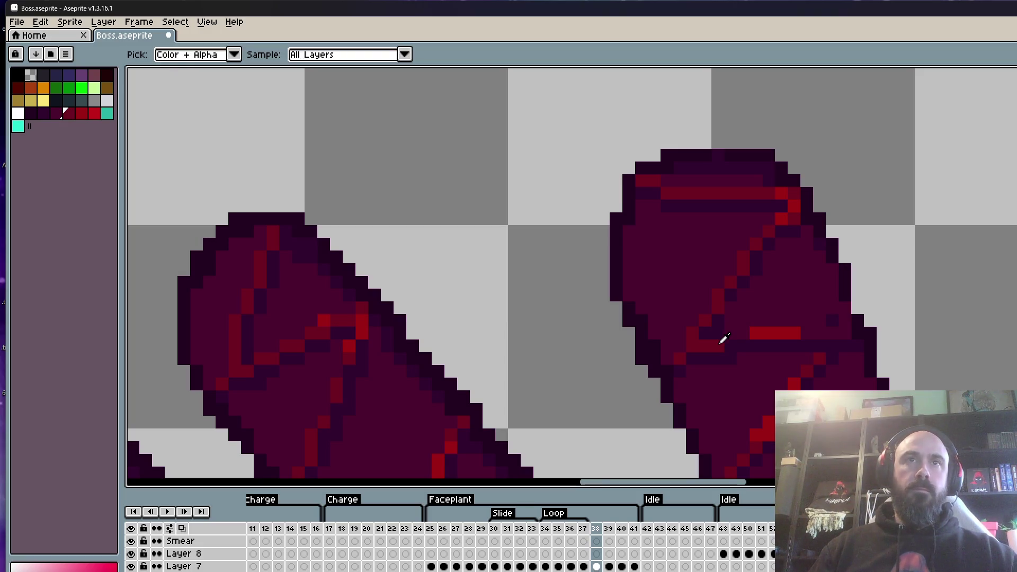
{"action": "scroll", "coordinate": [723, 329], "scroll_direction": "up", "scroll_amount": 1}
{"action": "left_click_drag", "start_coordinate": [724, 328], "coordinate": [881, 327]}
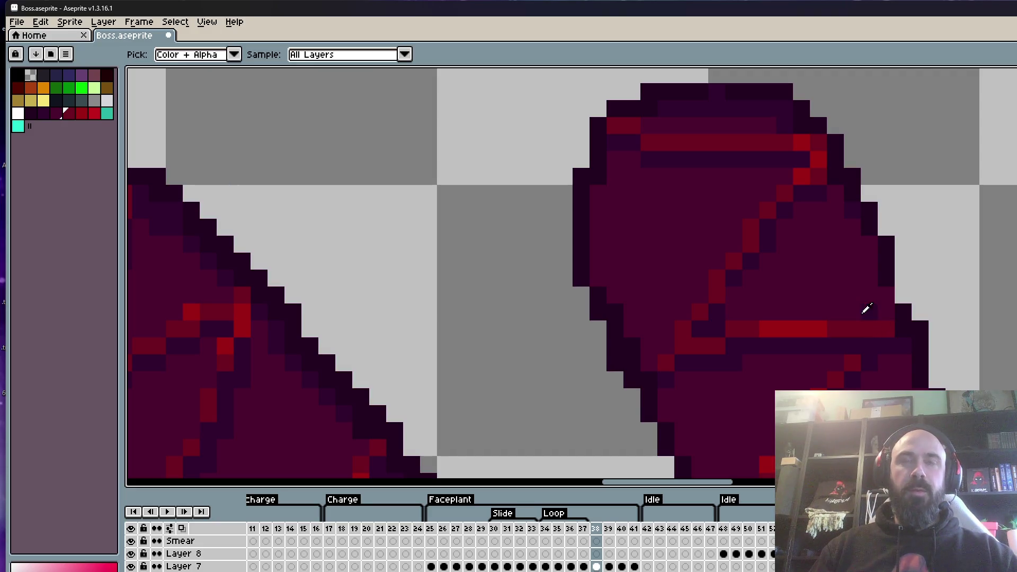
{"action": "left_click", "coordinate": [888, 273], "text": "alt"}
{"action": "left_click", "coordinate": [902, 294]}
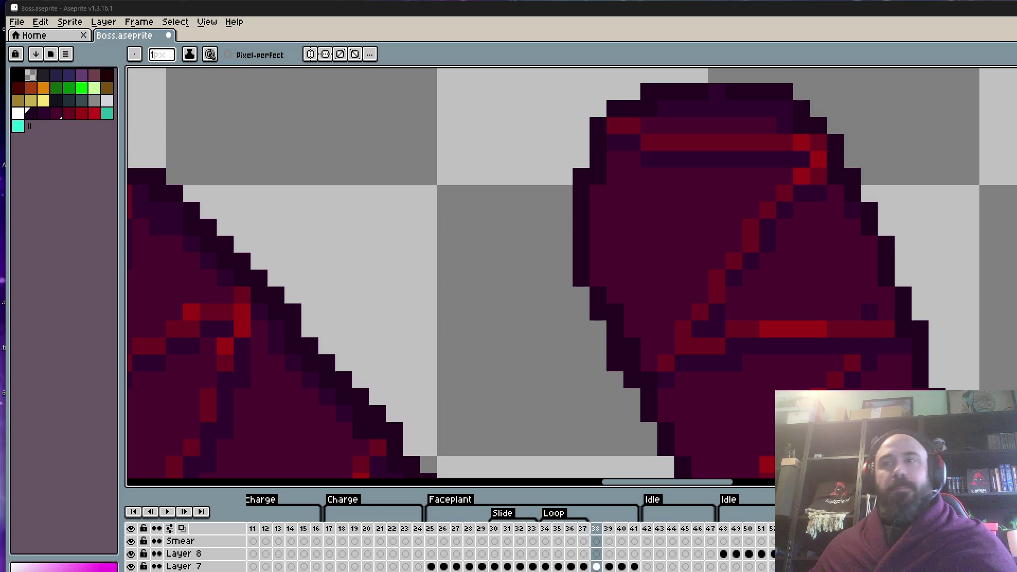
Bring the right claw into view and add a red pixel to its crack.
{"action": "scroll", "coordinate": [708, 196], "scroll_direction": "down", "scroll_amount": 3}
{"action": "scroll", "coordinate": [709, 175], "scroll_direction": "up", "scroll_amount": 5}
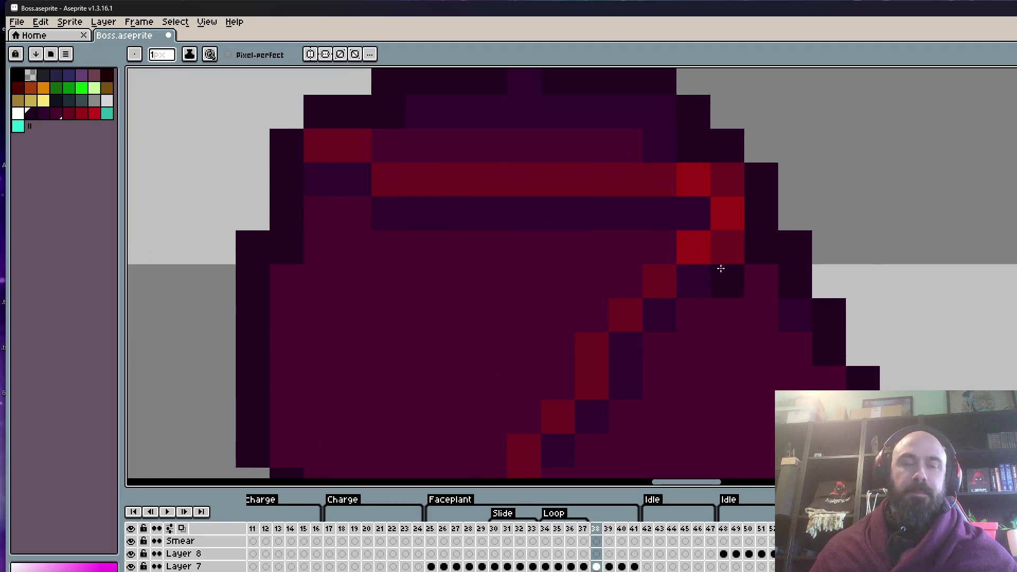
{"action": "left_click", "coordinate": [722, 249], "text": "alt"}
{"action": "scroll", "coordinate": [723, 253], "scroll_direction": "down", "scroll_amount": 2}
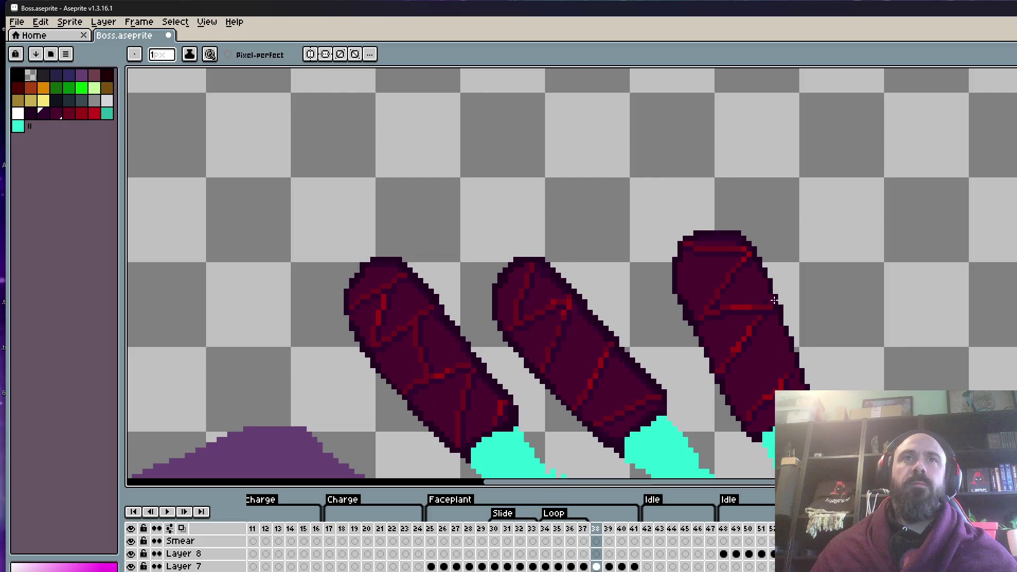
{"action": "scroll", "coordinate": [763, 262], "scroll_direction": "down", "scroll_amount": 1}
{"action": "key", "text": "space"}
{"action": "left_click_drag", "start_coordinate": [731, 306], "coordinate": [723, 240]}
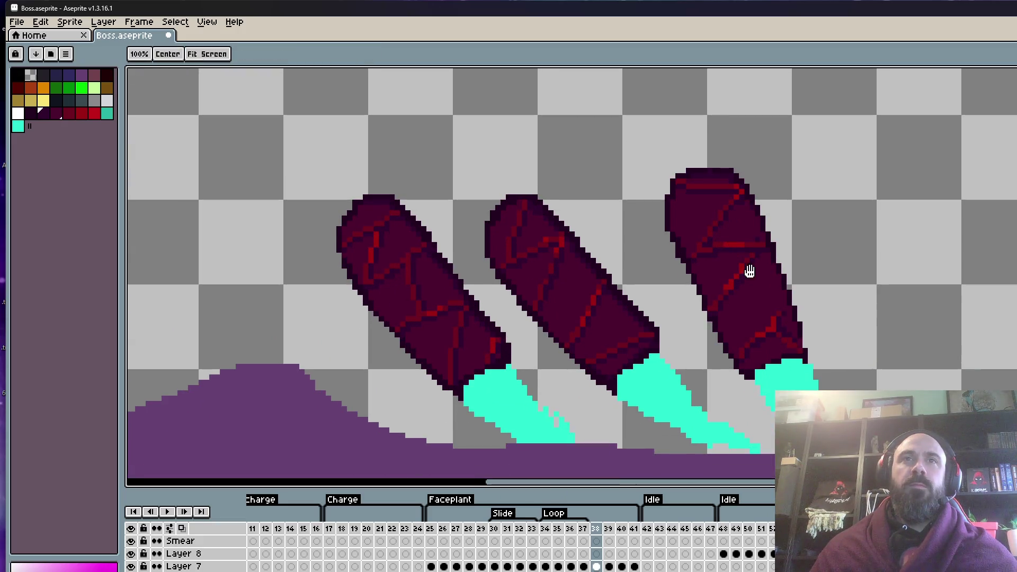
{"action": "scroll", "coordinate": [782, 310], "scroll_direction": "up", "scroll_amount": 4}
{"action": "left_click", "coordinate": [771, 306], "text": "alt"}
{"action": "scroll", "coordinate": [771, 304], "scroll_direction": "up", "scroll_amount": 3}
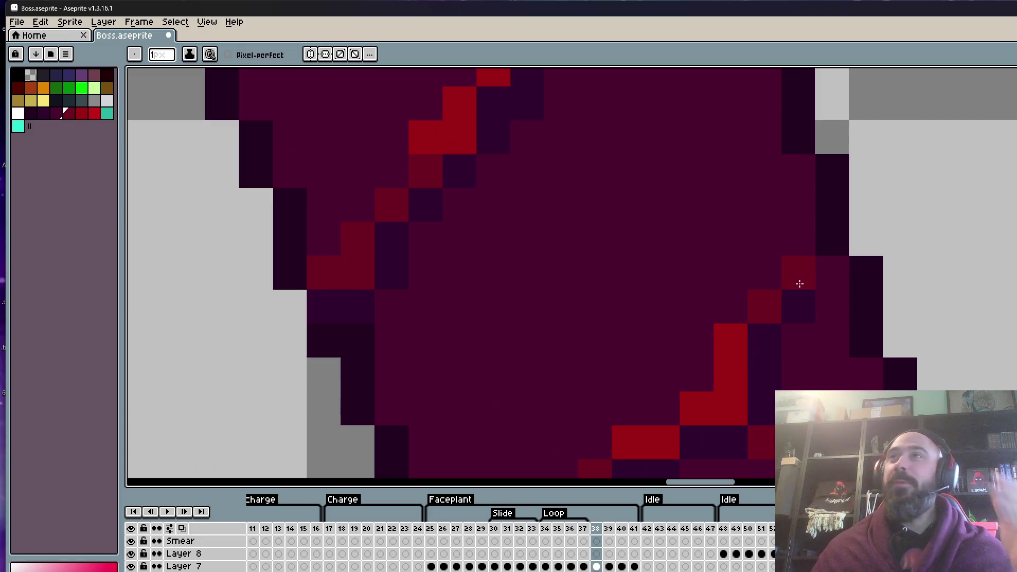
{"action": "scroll", "coordinate": [804, 318], "scroll_direction": "down", "scroll_amount": 4}
{"action": "scroll", "coordinate": [809, 354], "scroll_direction": "up", "scroll_amount": 2}
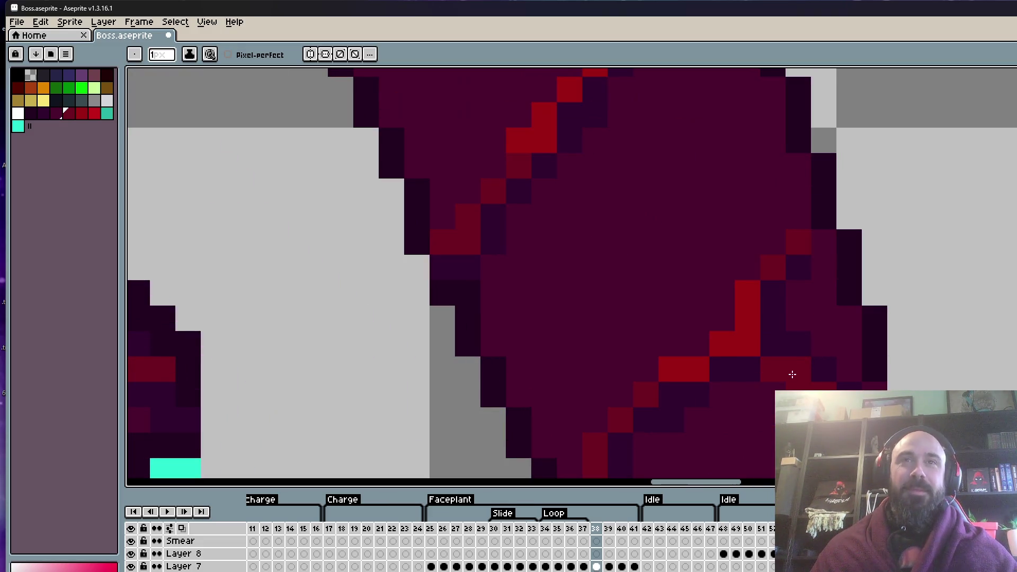
{"action": "scroll", "coordinate": [790, 348], "scroll_direction": "down", "scroll_amount": 4}
{"action": "scroll", "coordinate": [790, 350], "scroll_direction": "up", "scroll_amount": 3}
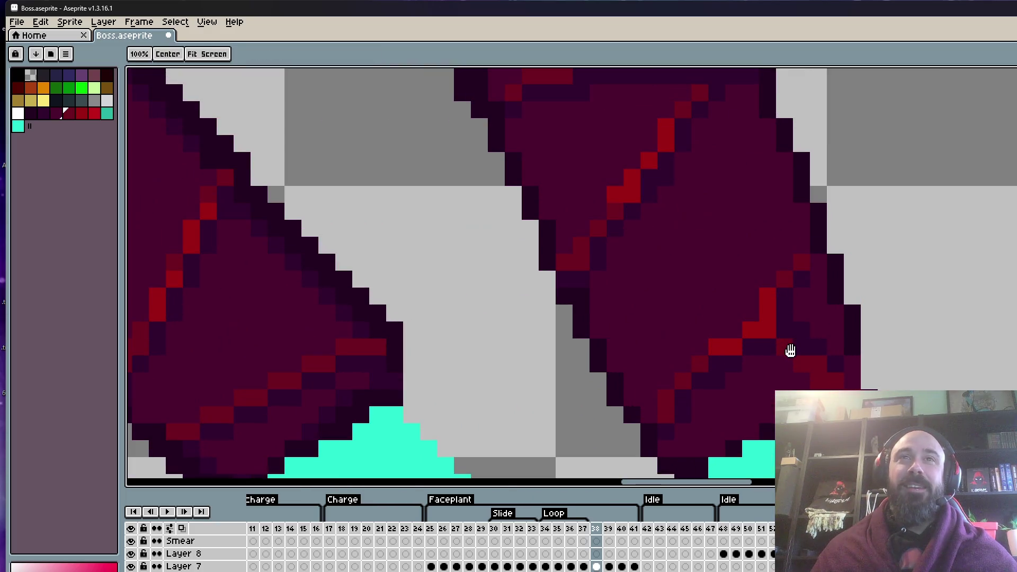
{"action": "key", "text": "b"}
{"action": "left_click", "coordinate": [649, 415]}
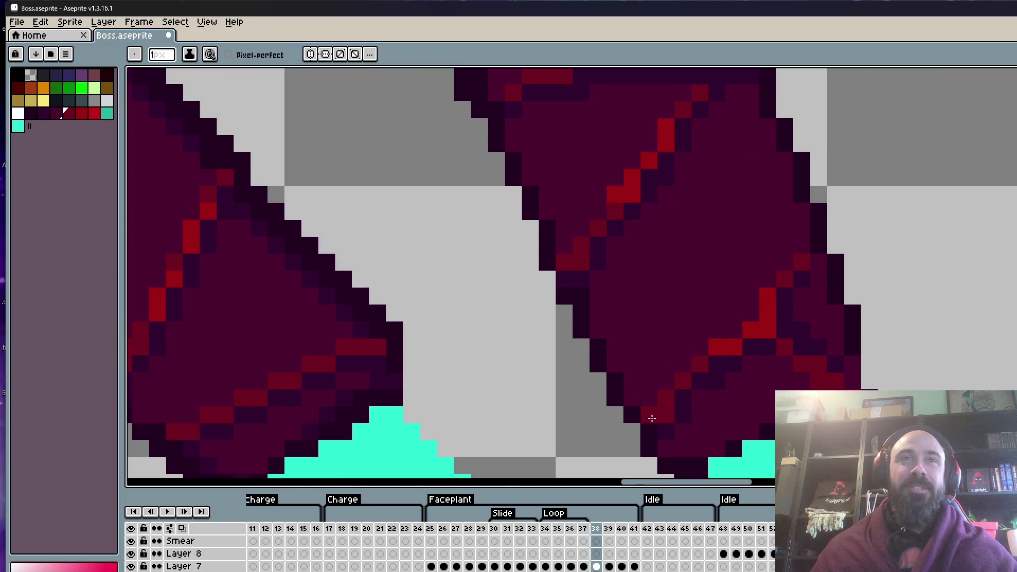
{"action": "left_click", "coordinate": [670, 427], "text": "alt"}
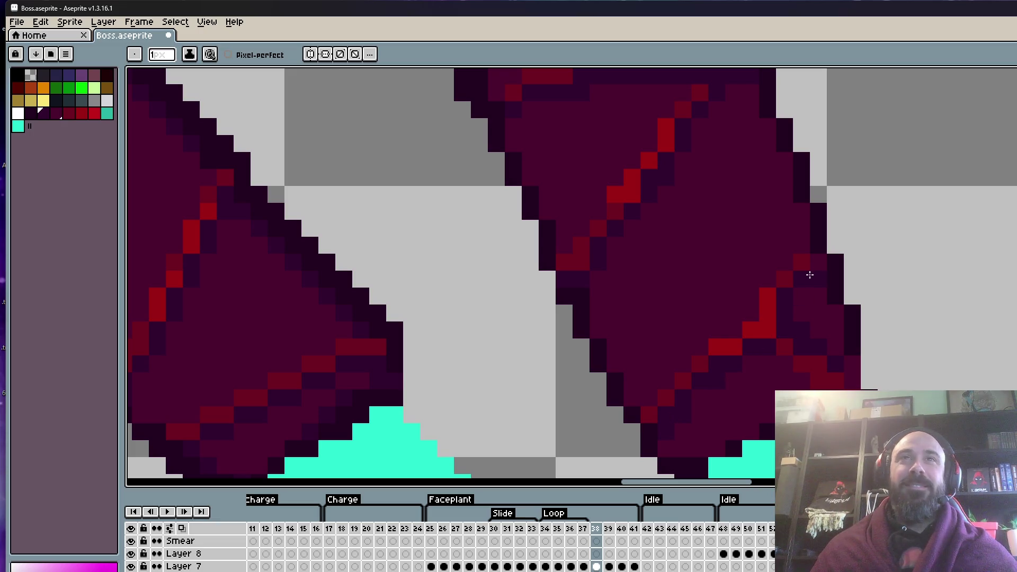
Paint dark shading down the right claw's lower-right edge.
{"action": "scroll", "coordinate": [810, 273], "scroll_direction": "down", "scroll_amount": 3}
{"action": "scroll", "coordinate": [809, 286], "scroll_direction": "up", "scroll_amount": 3}
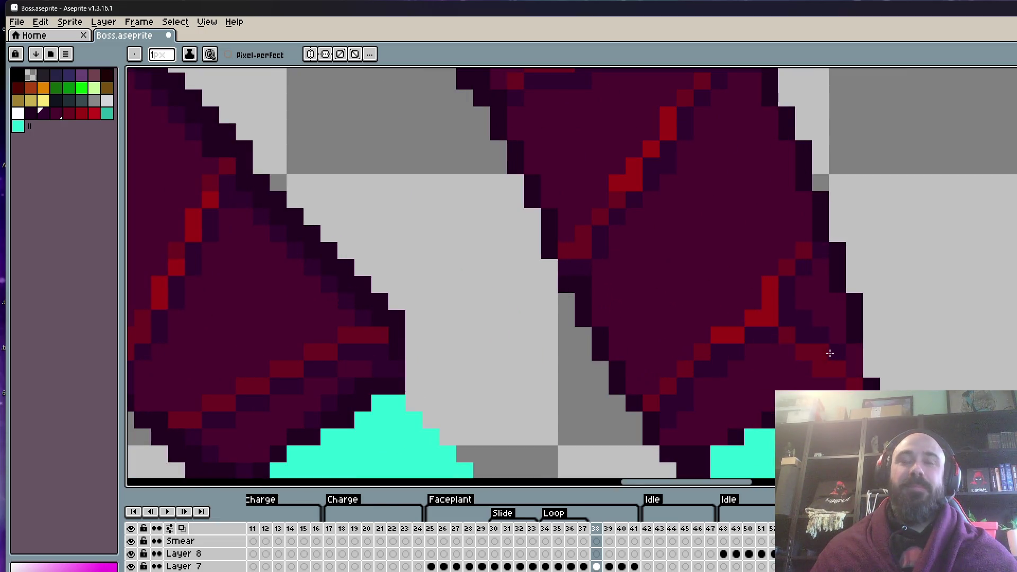
{"action": "left_click", "coordinate": [854, 330], "text": "alt"}
{"action": "left_click_drag", "start_coordinate": [869, 353], "coordinate": [868, 367]}
{"action": "scroll", "coordinate": [869, 367], "scroll_direction": "down", "scroll_amount": 3}
{"action": "scroll", "coordinate": [857, 363], "scroll_direction": "up", "scroll_amount": 3}
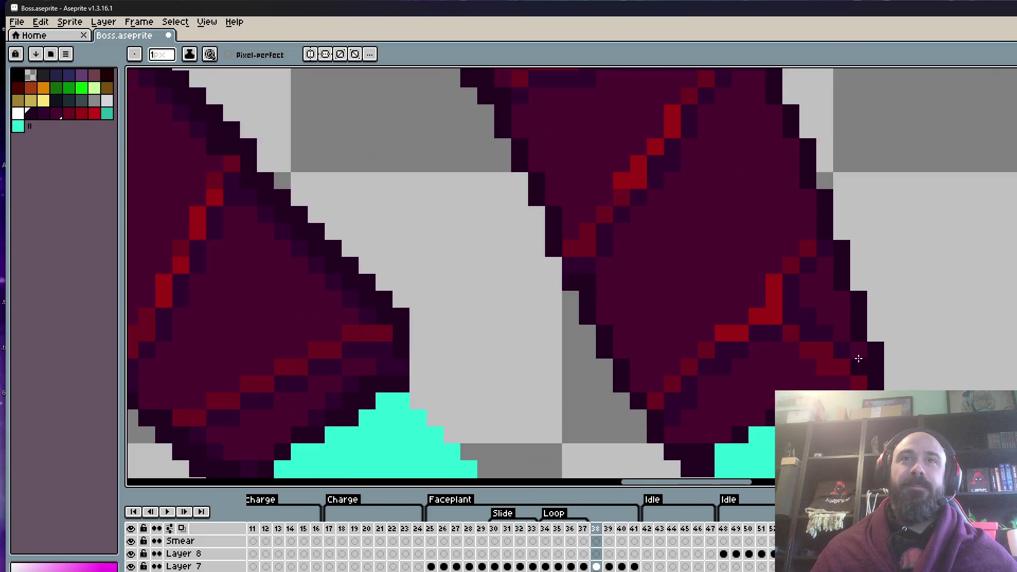
{"action": "left_click", "coordinate": [800, 375], "text": "alt"}
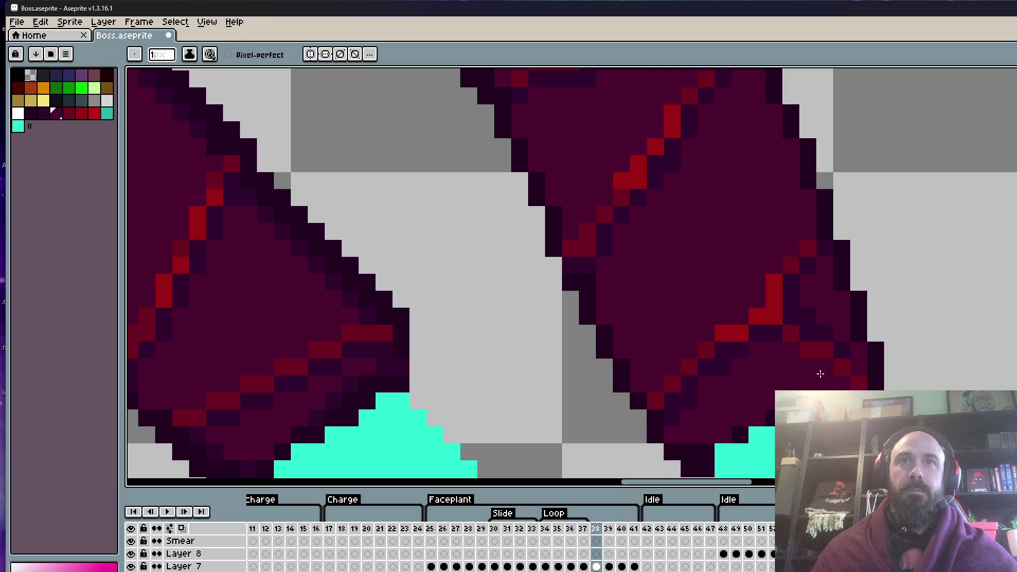
{"action": "key", "text": "alt"}
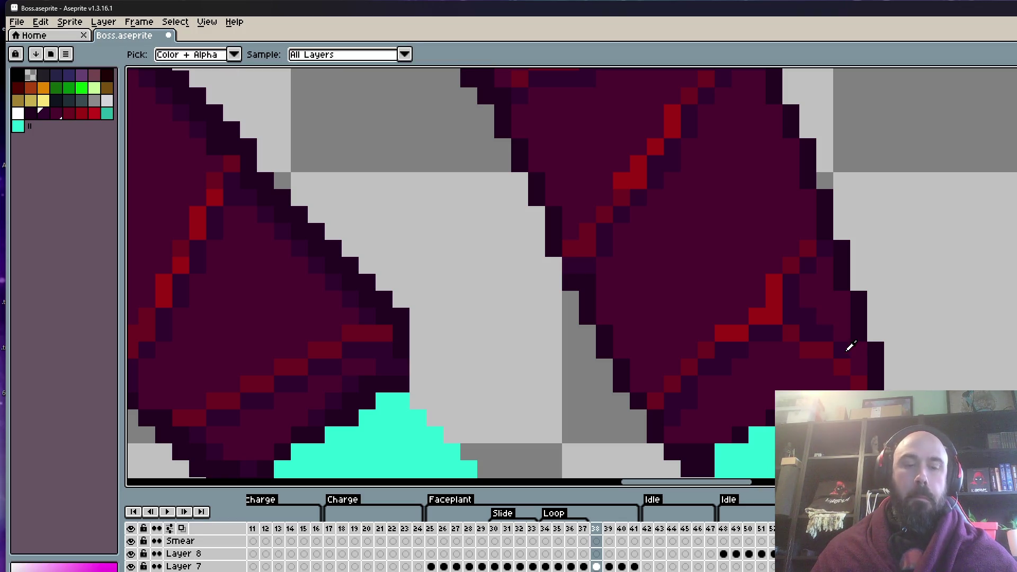
{"action": "left_click", "coordinate": [850, 347], "text": "alt"}
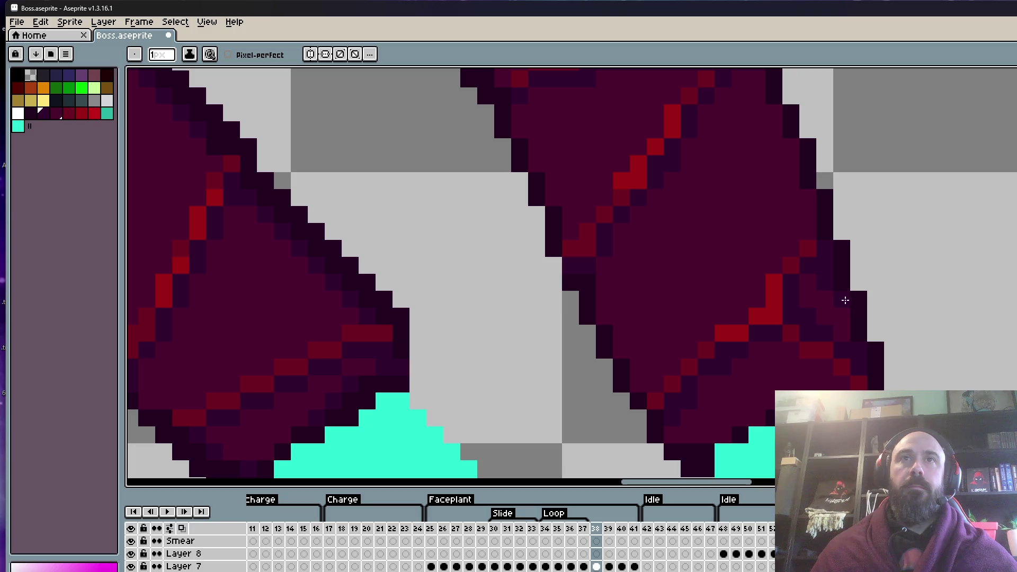
Step back to frame 37.
{"action": "scroll", "coordinate": [846, 330], "scroll_direction": "down", "scroll_amount": 5}
{"action": "scroll", "coordinate": [797, 172], "scroll_direction": "up", "scroll_amount": 5}
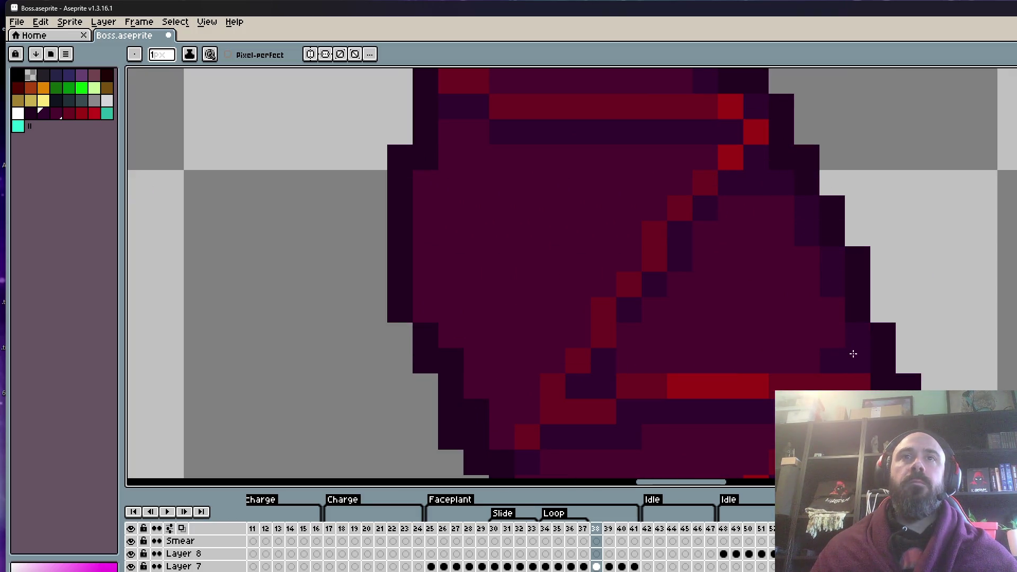
{"action": "scroll", "coordinate": [852, 353], "scroll_direction": "down", "scroll_amount": 3}
{"action": "scroll", "coordinate": [828, 295], "scroll_direction": "up", "scroll_amount": 3}
{"action": "scroll", "coordinate": [859, 335], "scroll_direction": "down", "scroll_amount": 1}
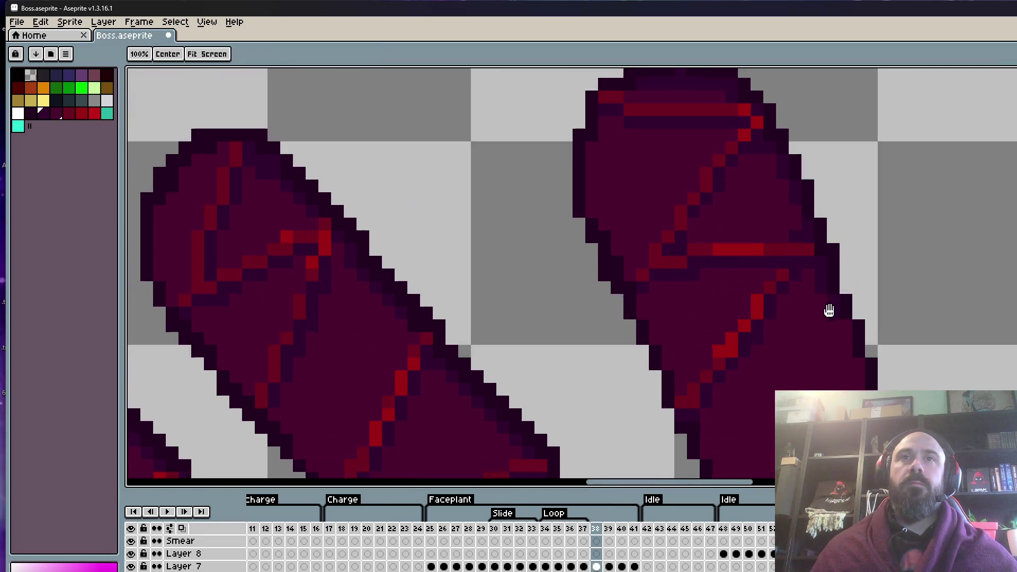
{"action": "scroll", "coordinate": [847, 317], "scroll_direction": "up", "scroll_amount": 1}
{"action": "scroll", "coordinate": [862, 371], "scroll_direction": "down", "scroll_amount": 2}
{"action": "scroll", "coordinate": [862, 378], "scroll_direction": "up", "scroll_amount": 2}
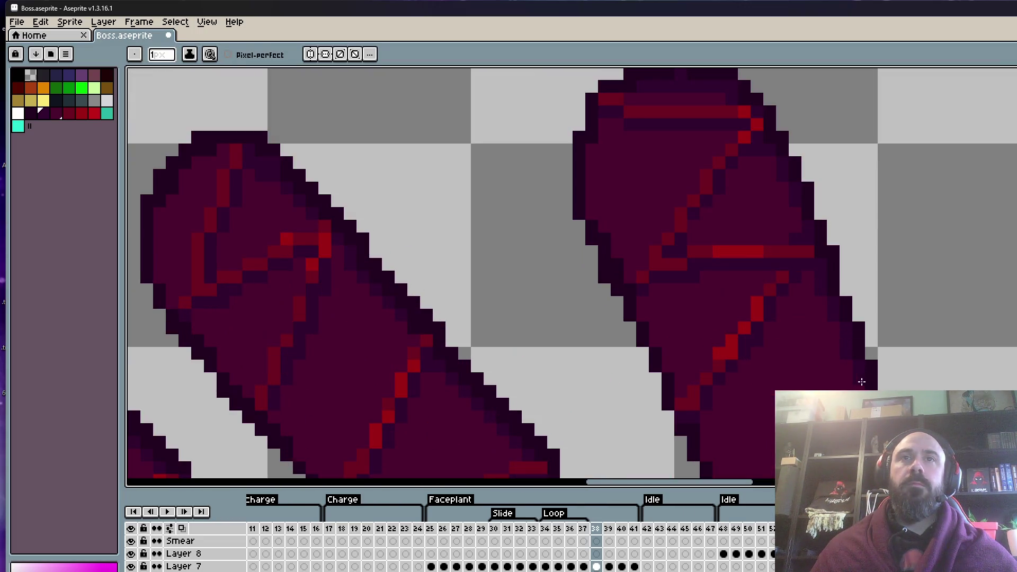
{"action": "scroll", "coordinate": [858, 384], "scroll_direction": "down", "scroll_amount": 3}
{"action": "scroll", "coordinate": [826, 374], "scroll_direction": "up", "scroll_amount": 2}
{"action": "key", "text": "comma"}
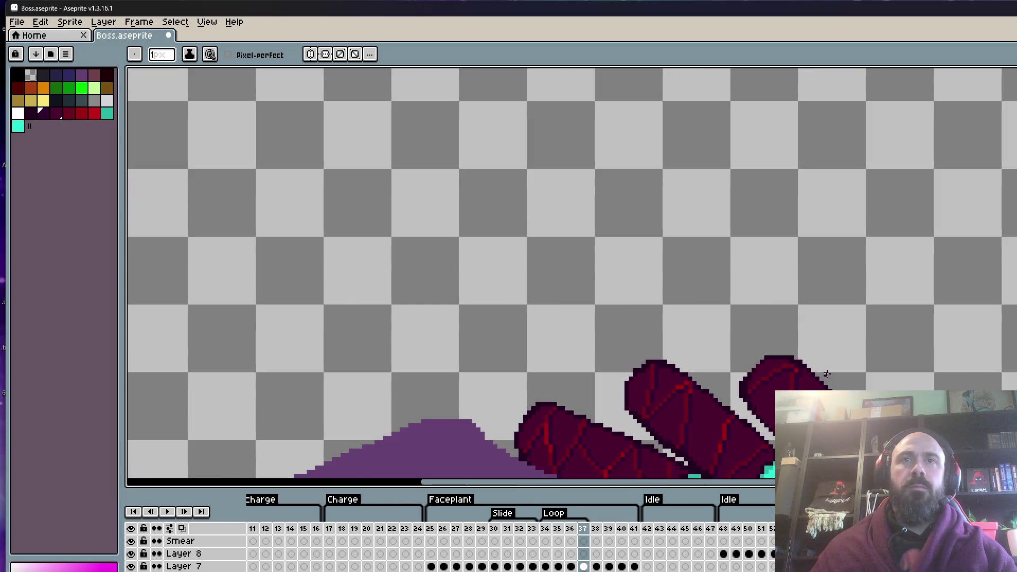
{"action": "key", "text": "comma"}
{"action": "scroll", "coordinate": [827, 374], "scroll_direction": "down", "scroll_amount": 3}
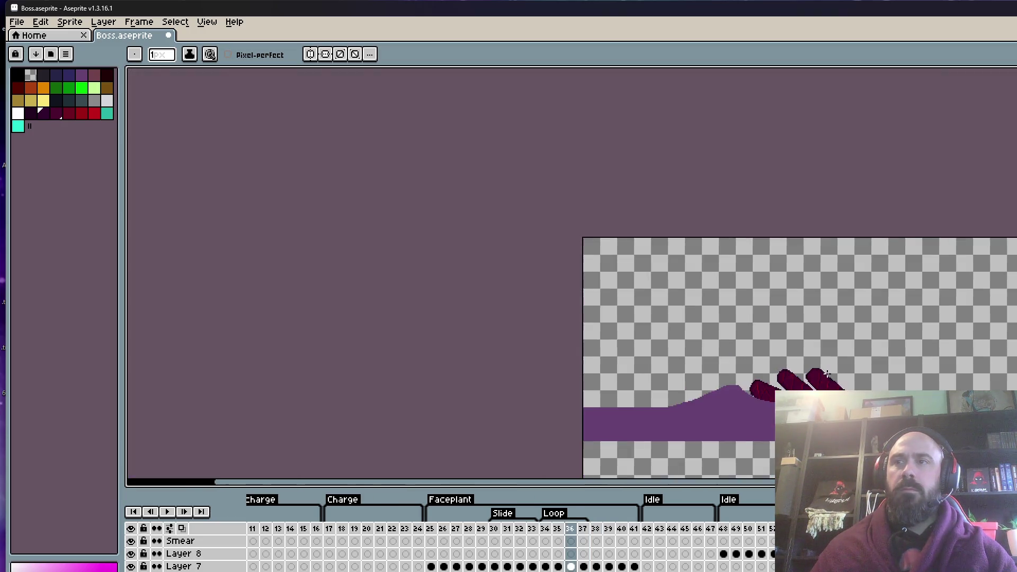
{"action": "scroll", "coordinate": [831, 381], "scroll_direction": "up", "scroll_amount": 2}
{"action": "key", "text": "comma"}
{"action": "key", "text": "comma"}
{"action": "key", "text": "comma"}
{"action": "key", "text": "comma"}
{"action": "key", "text": "comma"}
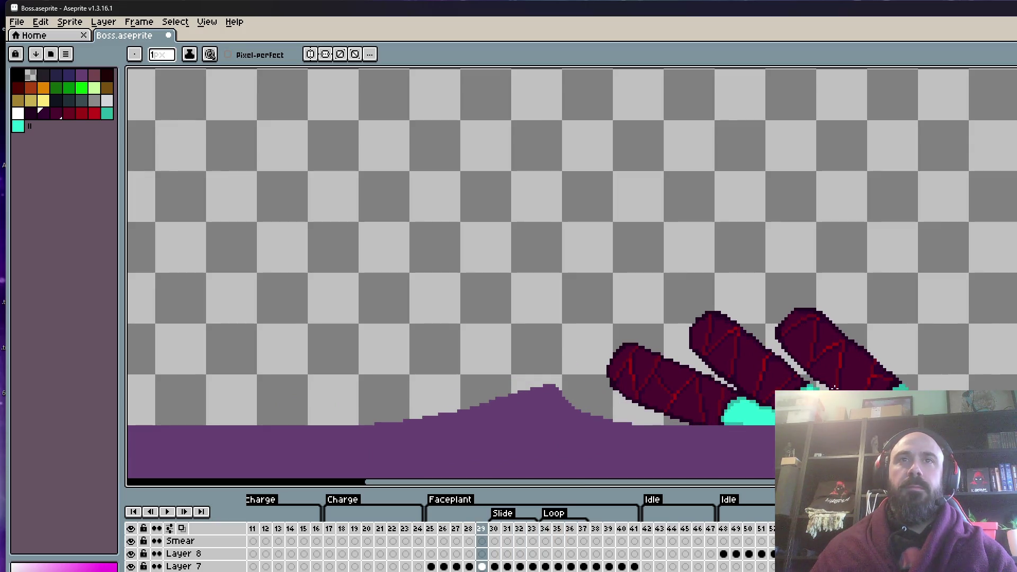
{"action": "scroll", "coordinate": [834, 385], "scroll_direction": "up", "scroll_amount": 1}
{"action": "key", "text": "comma"}
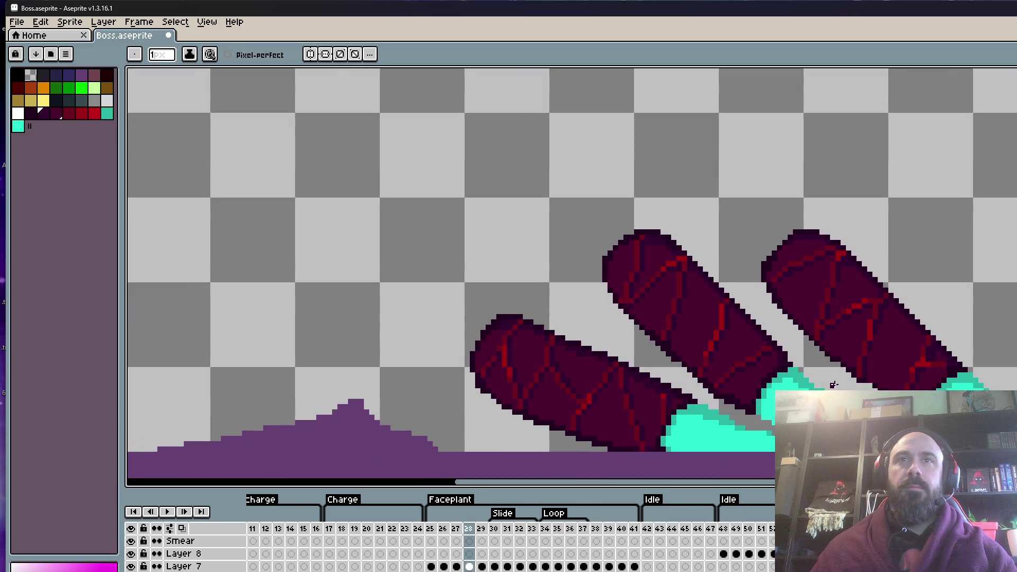
{"action": "key", "text": "period"}
{"action": "key", "text": "period"}
{"action": "key", "text": "period"}
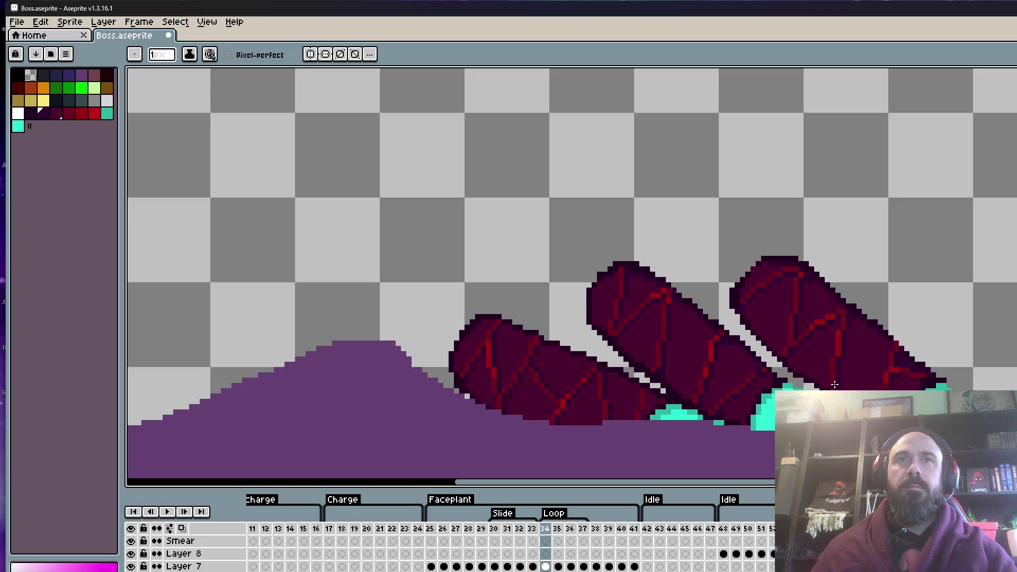
{"action": "key", "text": "m"}
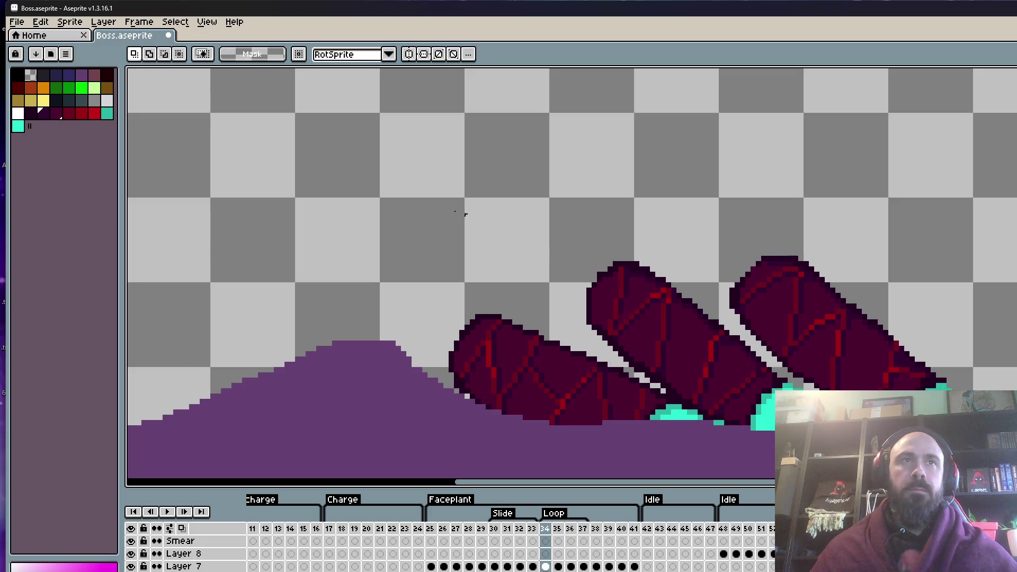
Select the claws and nudge them down one pixel in frame 35.
{"action": "left_click_drag", "start_coordinate": [259, 72], "coordinate": [1012, 468]}
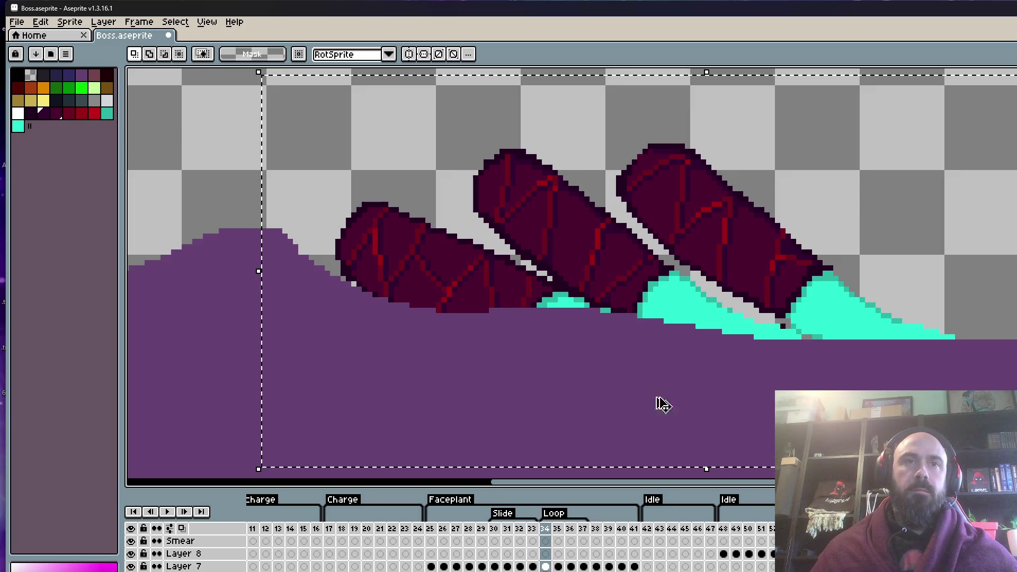
{"action": "key", "text": "period"}
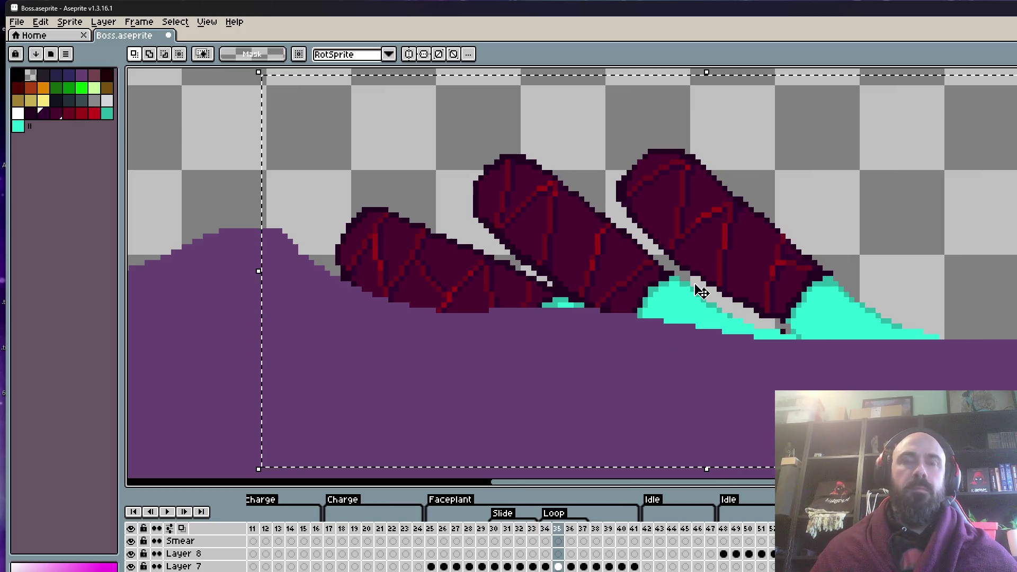
{"action": "left_click", "coordinate": [675, 209]}
{"action": "scroll", "coordinate": [668, 195], "scroll_direction": "up", "scroll_amount": 2}
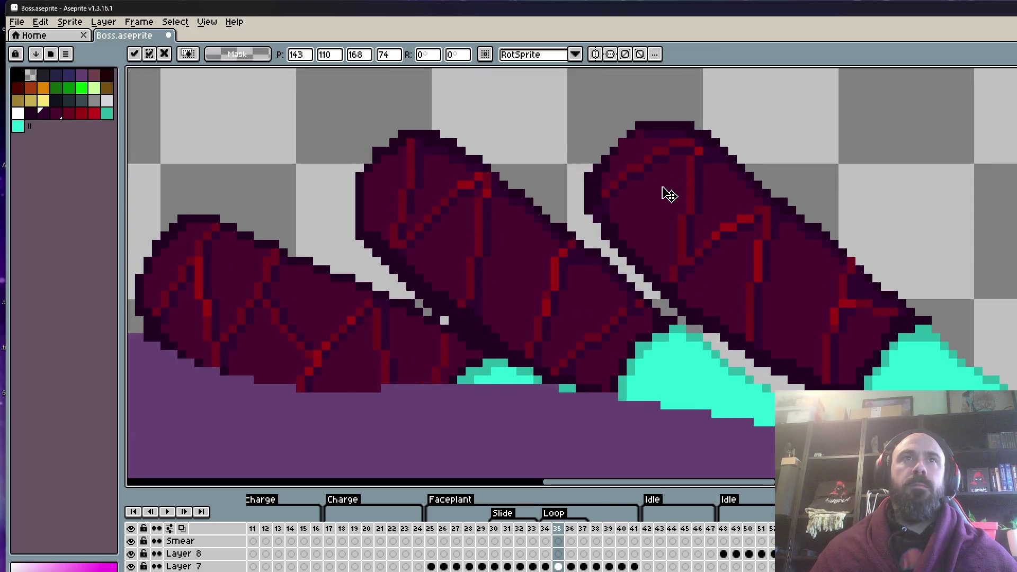
{"action": "left_click_drag", "start_coordinate": [668, 195], "coordinate": [665, 200]}
{"action": "key", "text": "Return"}
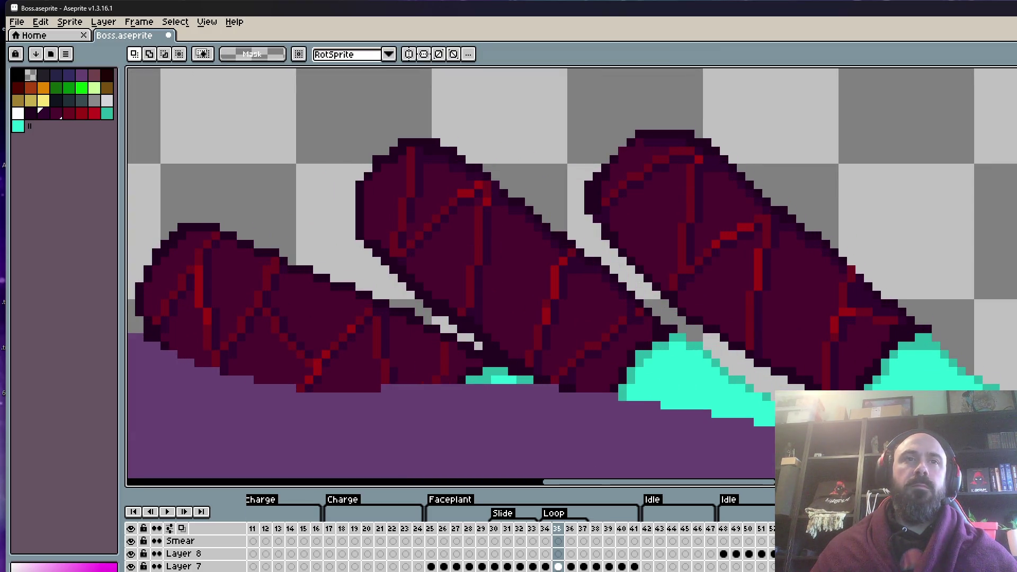
Nudge the claws down one pixel in frame 37, then go to frame 38.
{"action": "key", "text": "period"}
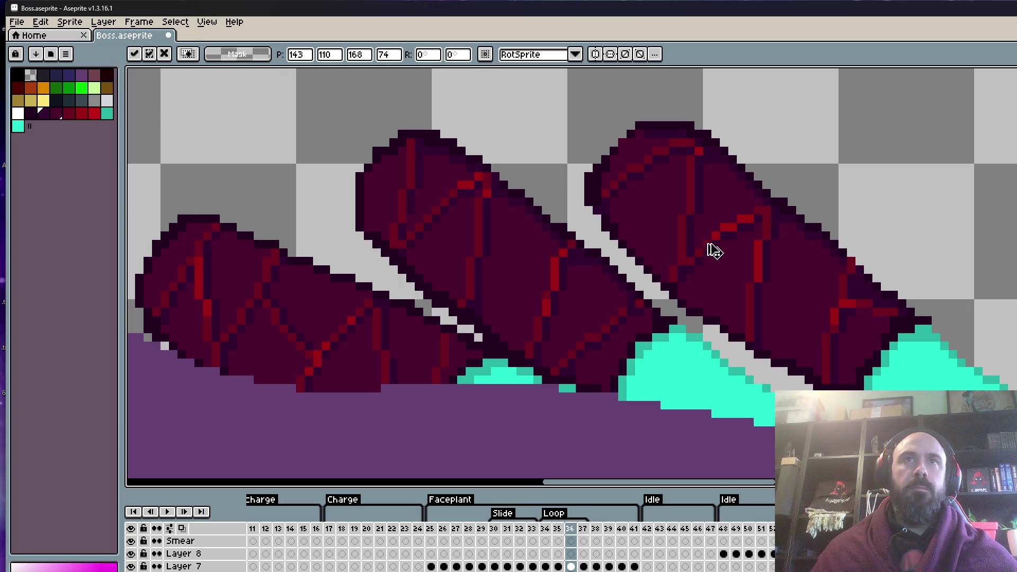
{"action": "key", "text": "period"}
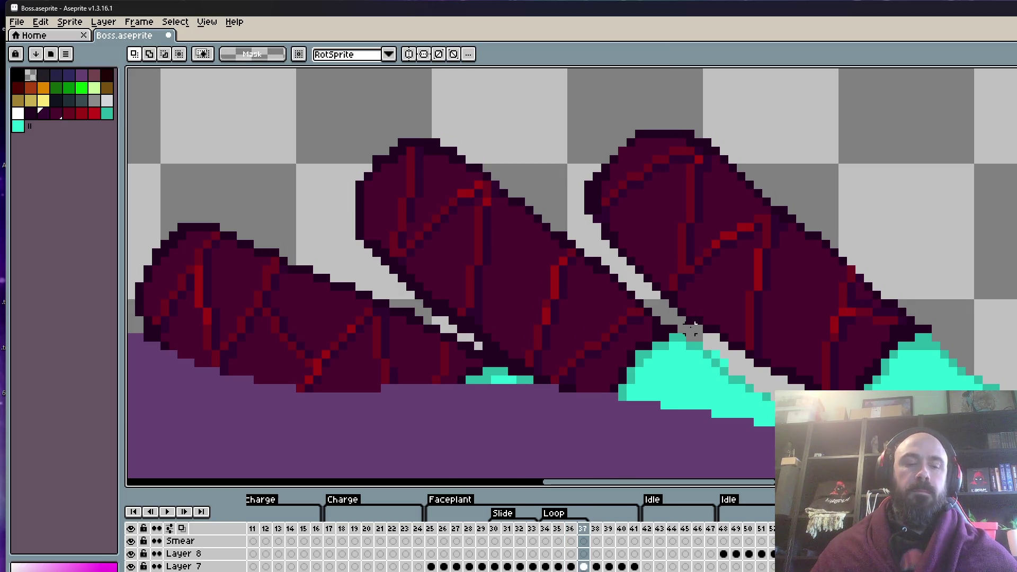
{"action": "left_click", "coordinate": [691, 309]}
{"action": "key", "text": "Down"}
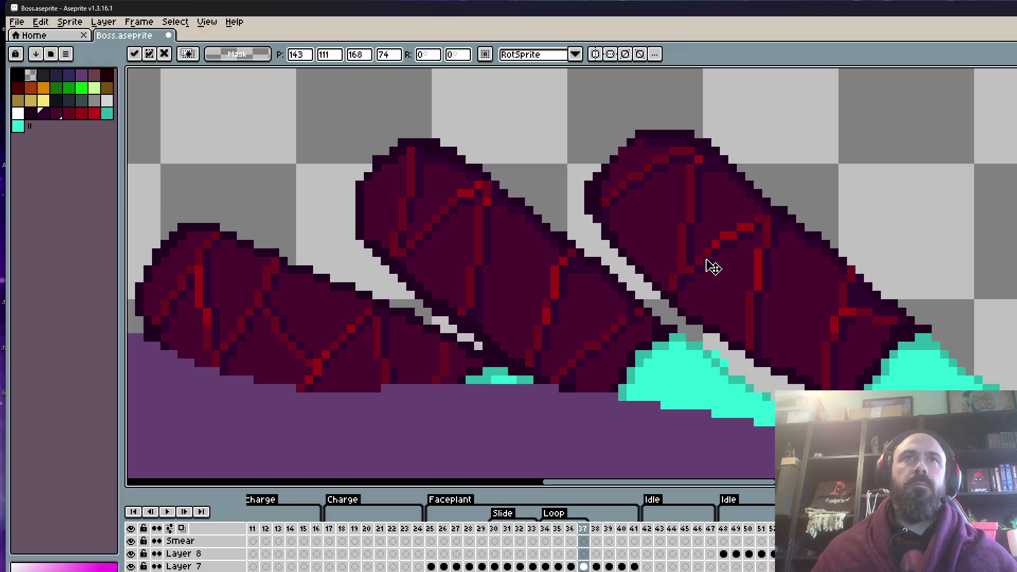
{"action": "key", "text": "Return"}
{"action": "left_click", "coordinate": [598, 528]}
{"action": "scroll", "coordinate": [701, 225], "scroll_direction": "down", "scroll_amount": 4}
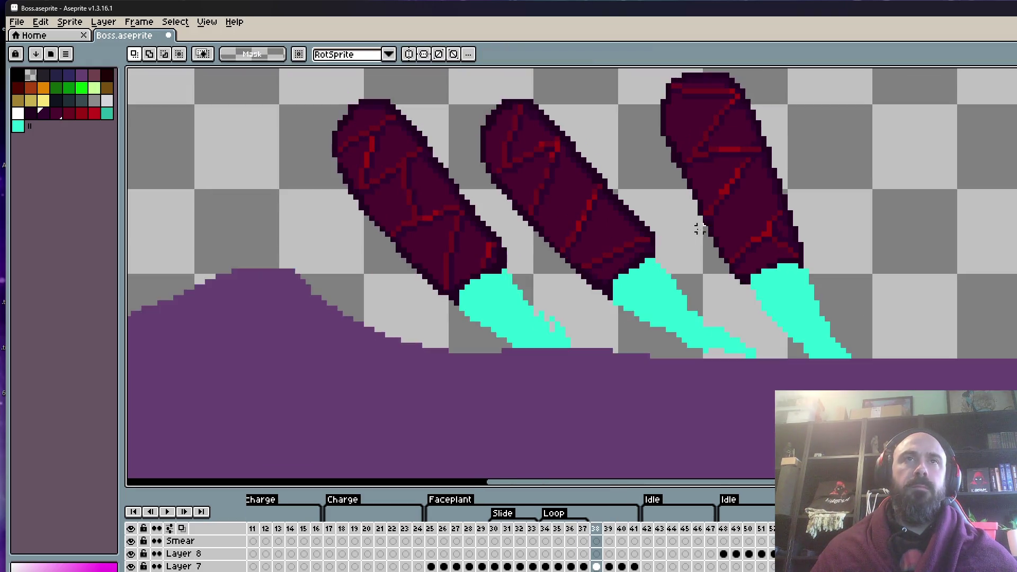
Flip between frame 38 and the previous frame to compare the claws.
{"action": "scroll", "coordinate": [715, 219], "scroll_direction": "up", "scroll_amount": 3}
{"action": "scroll", "coordinate": [715, 219], "scroll_direction": "up", "scroll_amount": 2}
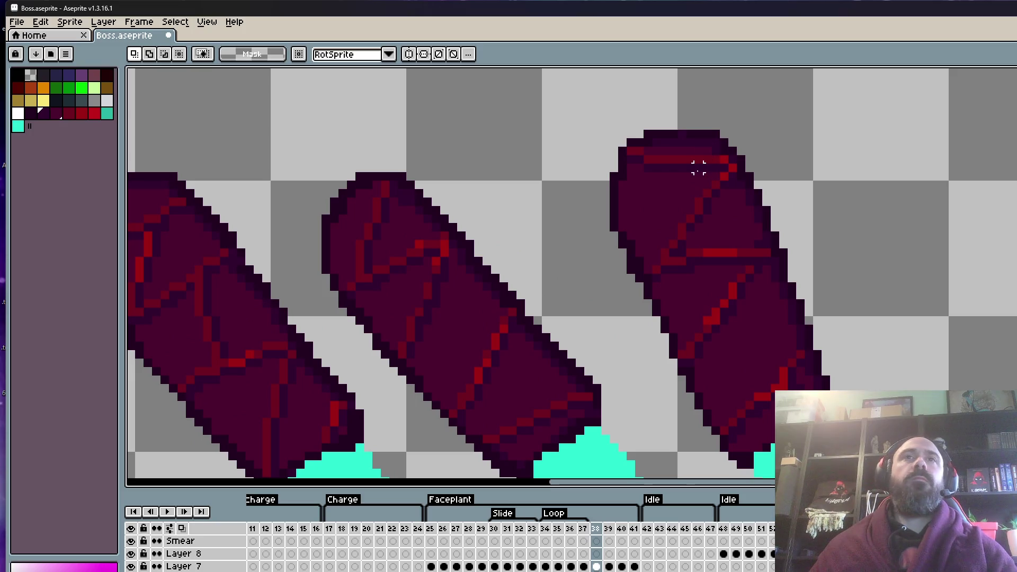
{"action": "scroll", "coordinate": [697, 189], "scroll_direction": "down", "scroll_amount": 2}
{"action": "key", "text": "Left"}
{"action": "key", "text": "Right"}
{"action": "key", "text": "Left"}
{"action": "key", "text": "Right"}
{"action": "key", "text": "Left"}
{"action": "key", "text": "Right"}
Pencil red crack pixels so the diagonal crack joins the horizontal one.
{"action": "scroll", "coordinate": [716, 238], "scroll_direction": "up", "scroll_amount": 2}
{"action": "scroll", "coordinate": [716, 238], "scroll_direction": "up", "scroll_amount": 2}
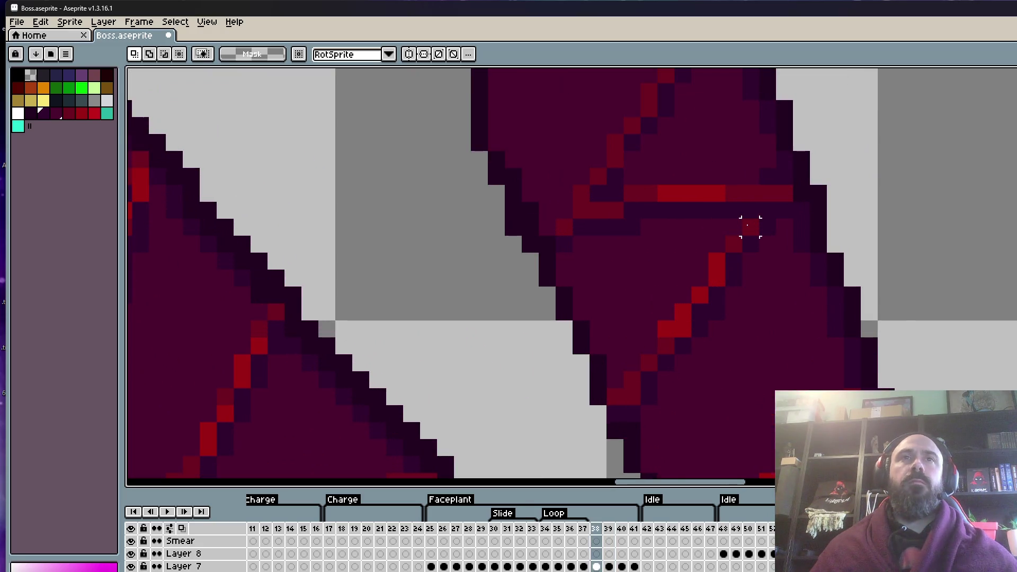
{"action": "left_click", "coordinate": [758, 227], "text": "alt"}
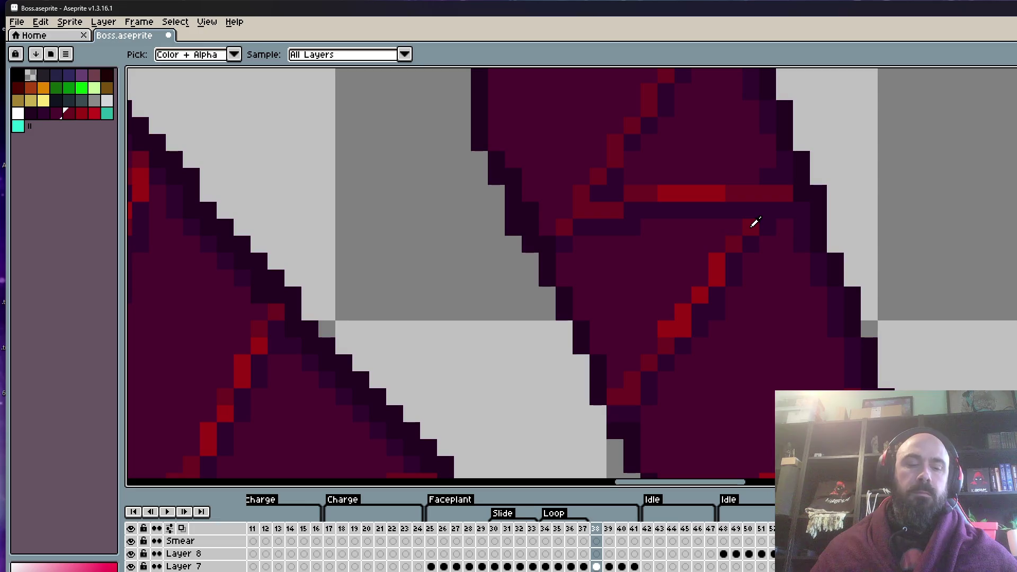
{"action": "left_click", "coordinate": [762, 212]}
{"action": "left_click", "coordinate": [679, 335]}
{"action": "left_click", "coordinate": [678, 335]}
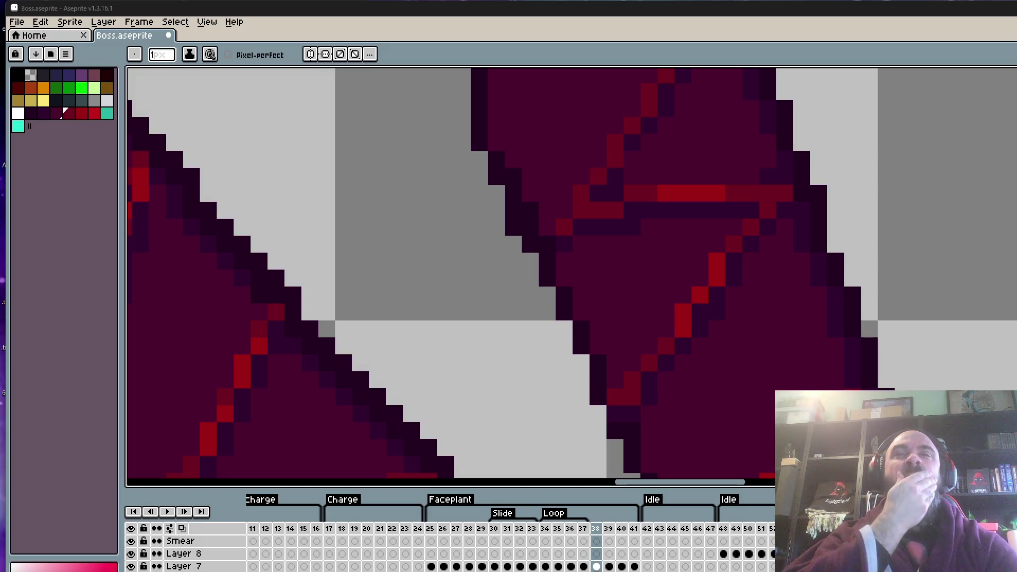
{"action": "scroll", "coordinate": [636, 261], "scroll_direction": "down", "scroll_amount": 5}
{"action": "scroll", "coordinate": [636, 261], "scroll_direction": "up", "scroll_amount": 2}
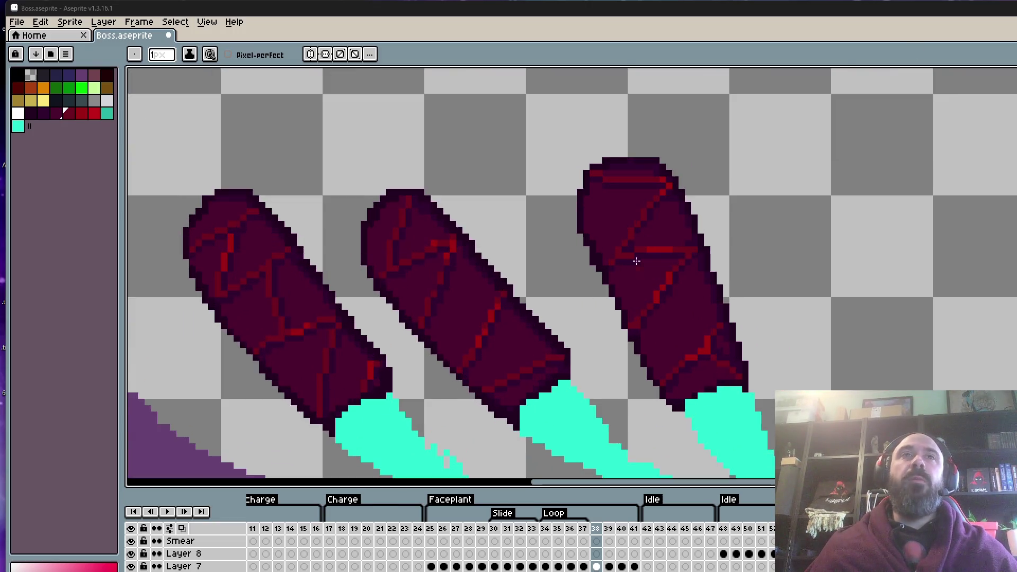
{"action": "scroll", "coordinate": [636, 260], "scroll_direction": "down", "scroll_amount": 2}
{"action": "scroll", "coordinate": [591, 217], "scroll_direction": "up", "scroll_amount": 4}
{"action": "scroll", "coordinate": [591, 217], "scroll_direction": "down", "scroll_amount": 2}
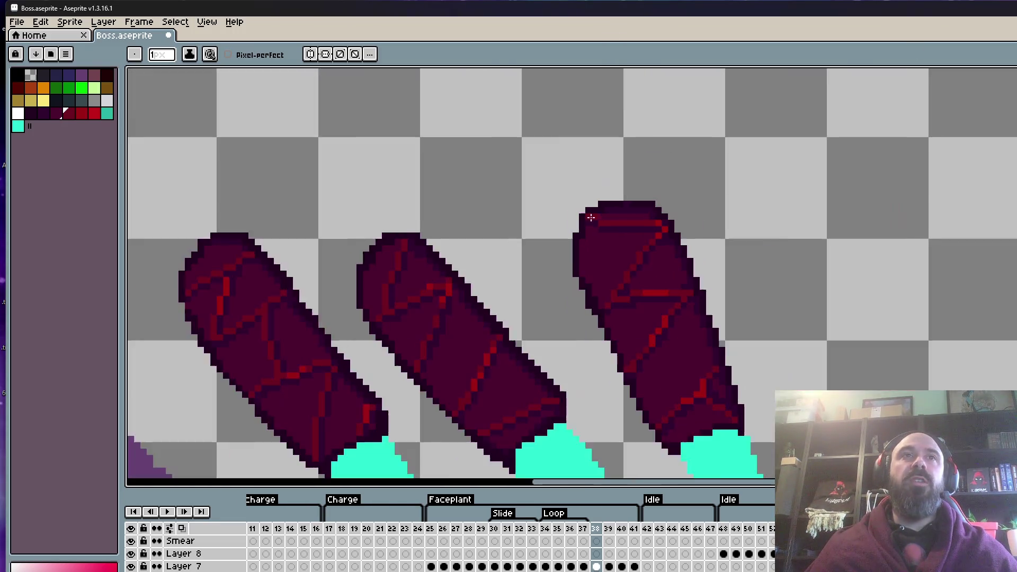
{"action": "scroll", "coordinate": [590, 217], "scroll_direction": "down", "scroll_amount": 1}
{"action": "scroll", "coordinate": [594, 245], "scroll_direction": "up", "scroll_amount": 1}
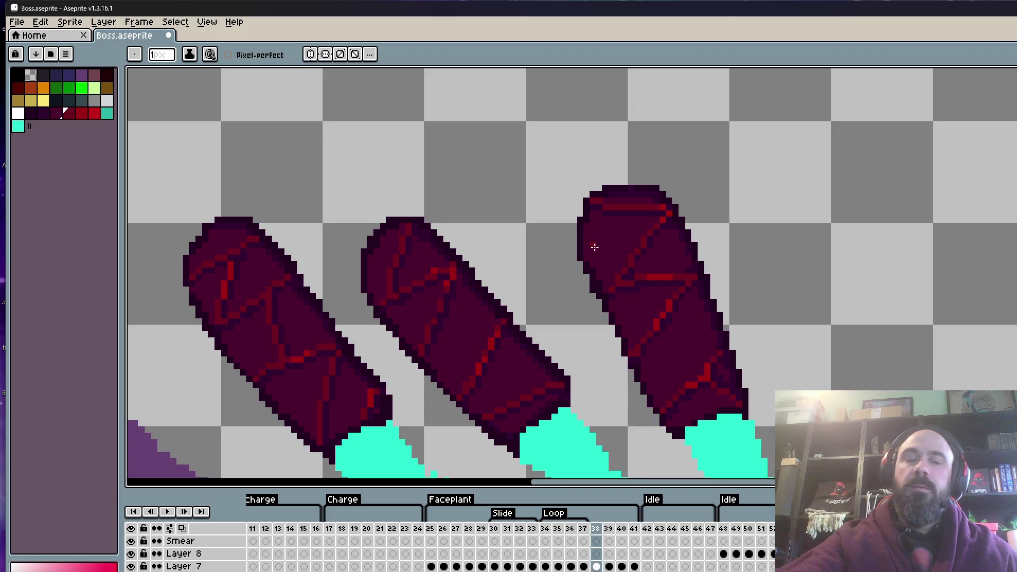
{"action": "scroll", "coordinate": [572, 331], "scroll_direction": "down", "scroll_amount": 3}
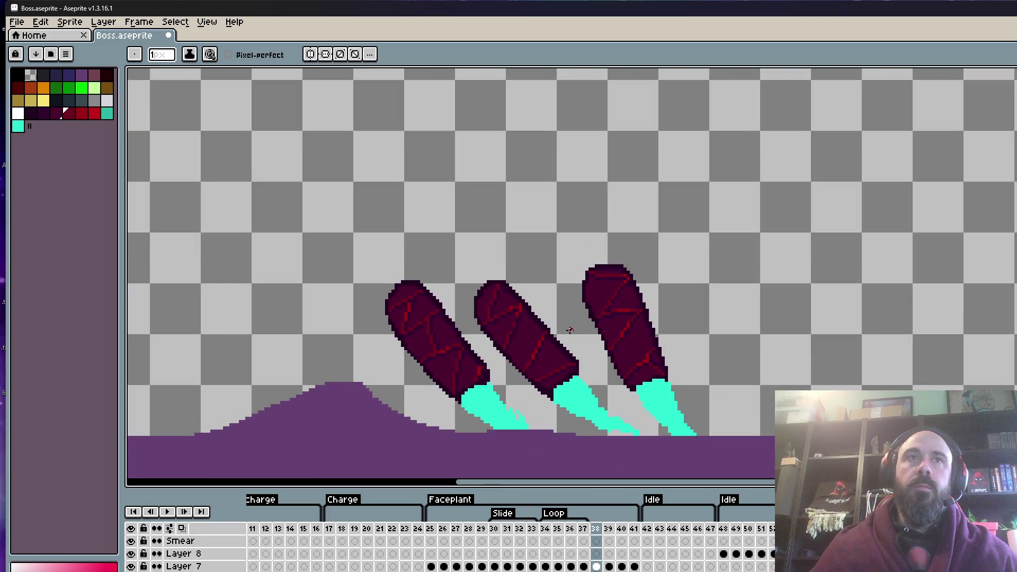
{"action": "scroll", "coordinate": [551, 371], "scroll_direction": "down", "scroll_amount": 1}
{"action": "scroll", "coordinate": [517, 364], "scroll_direction": "up", "scroll_amount": 1}
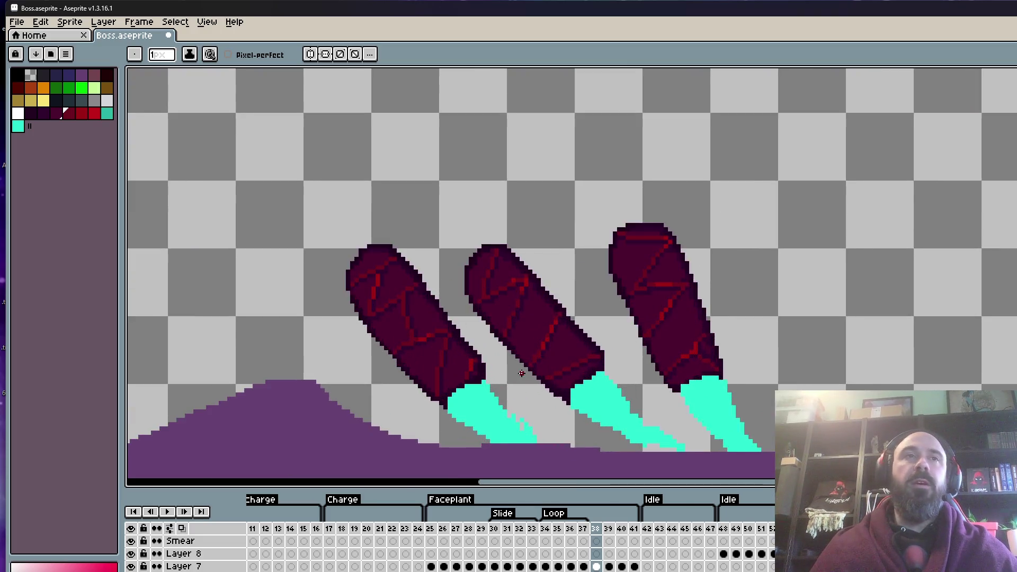
{"action": "key", "text": "Return"}
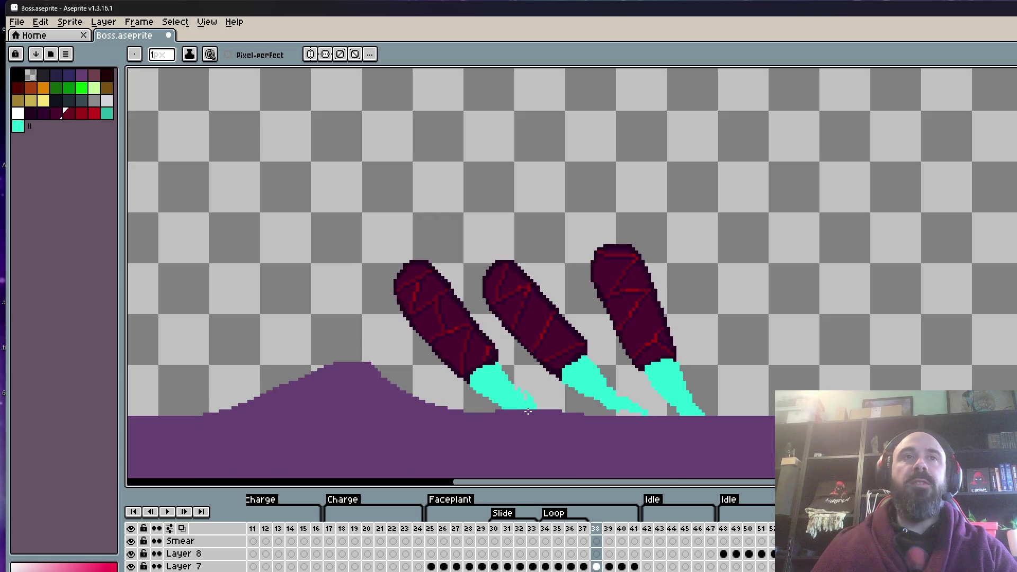
{"action": "key", "text": "Return"}
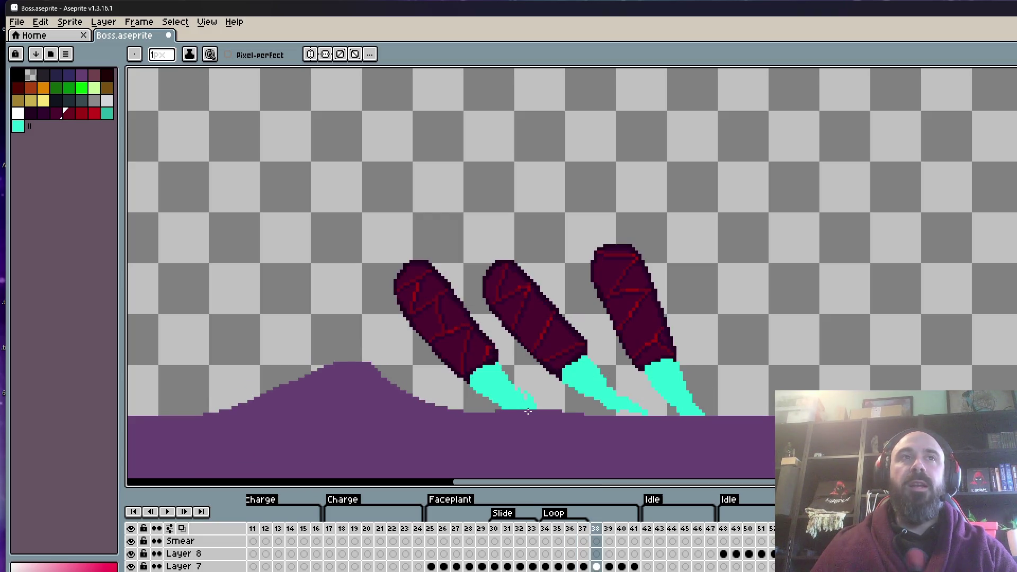
{"action": "scroll", "coordinate": [469, 329], "scroll_direction": "up", "scroll_amount": 2}
{"action": "scroll", "coordinate": [468, 329], "scroll_direction": "down", "scroll_amount": 3}
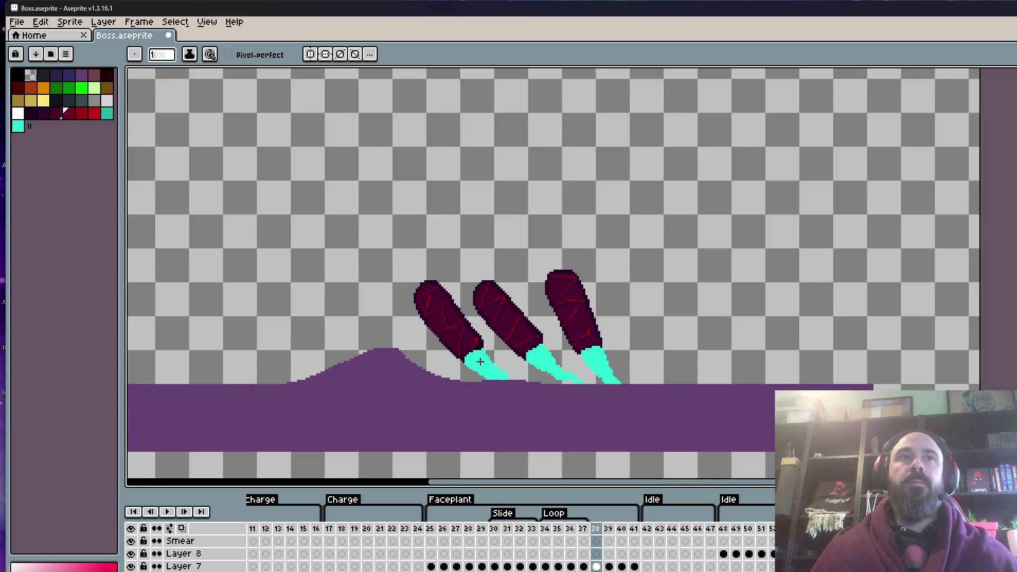
Bring the claws up into view and sample the left talon's teal.
{"action": "scroll", "coordinate": [479, 360], "scroll_direction": "up", "scroll_amount": 2}
{"action": "left_click_drag", "start_coordinate": [479, 361], "coordinate": [476, 284]}
{"action": "scroll", "coordinate": [502, 279], "scroll_direction": "down", "scroll_amount": 4}
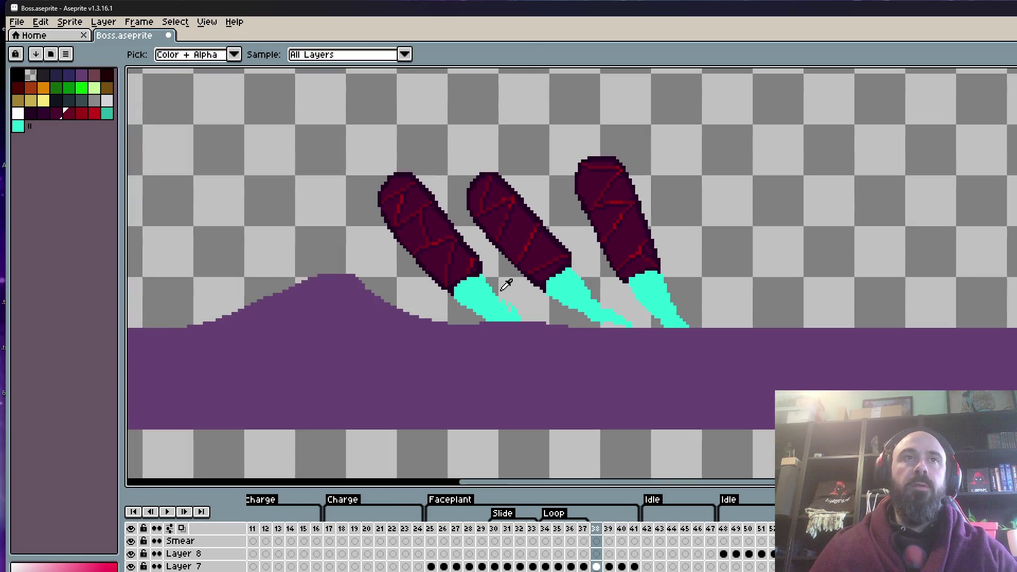
{"action": "scroll", "coordinate": [502, 287], "scroll_direction": "up", "scroll_amount": 3}
{"action": "key", "text": "Left"}
{"action": "left_click", "coordinate": [524, 306]}
{"action": "key", "text": "Right"}
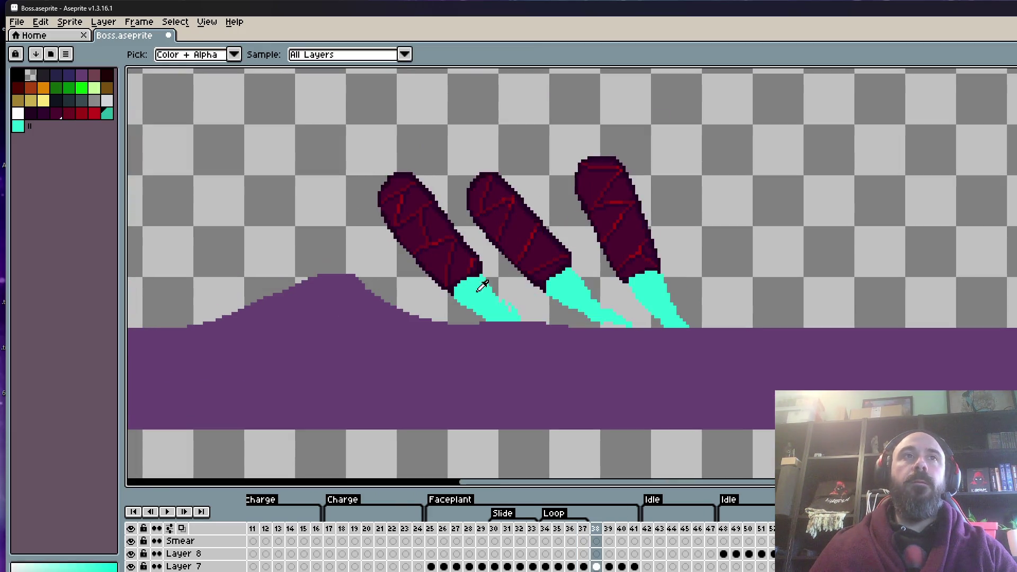
{"action": "scroll", "coordinate": [484, 268], "scroll_direction": "up", "scroll_amount": 2}
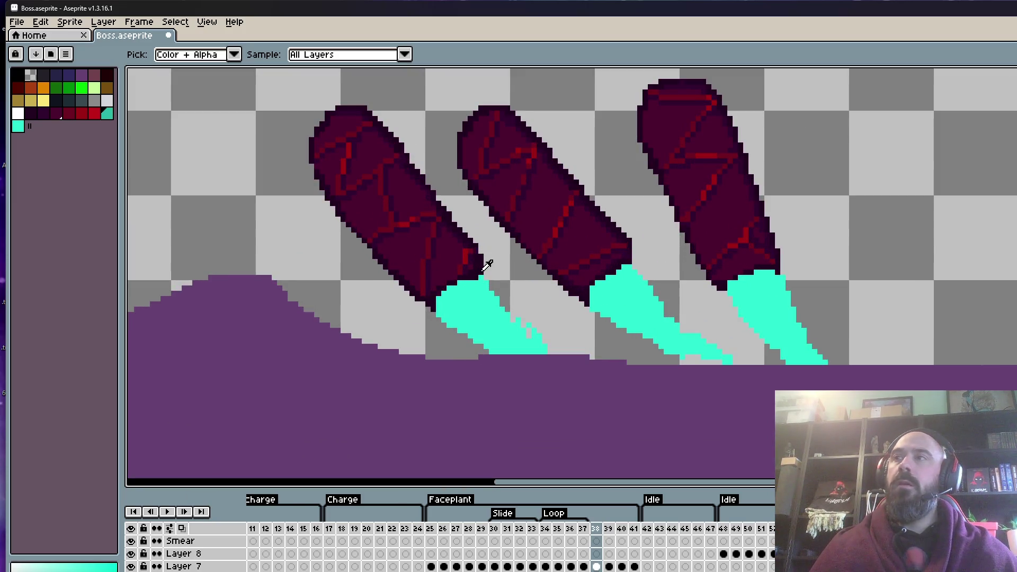
{"action": "key", "text": "b"}
{"action": "scroll", "coordinate": [487, 264], "scroll_direction": "up", "scroll_amount": 4}
Paint darker teal pixels along the left talon's top and left edges.
{"action": "left_click", "coordinate": [434, 290]}
{"action": "left_click", "coordinate": [468, 272]}
{"action": "mouse_move", "coordinate": [554, 238]}
{"action": "left_mouse_down"}
{"action": "mouse_move", "coordinate": [571, 238]}
{"action": "mouse_move", "coordinate": [519, 256]}
{"action": "left_mouse_up"}
{"action": "left_click", "coordinate": [486, 273]}
{"action": "left_click", "coordinate": [451, 273]}
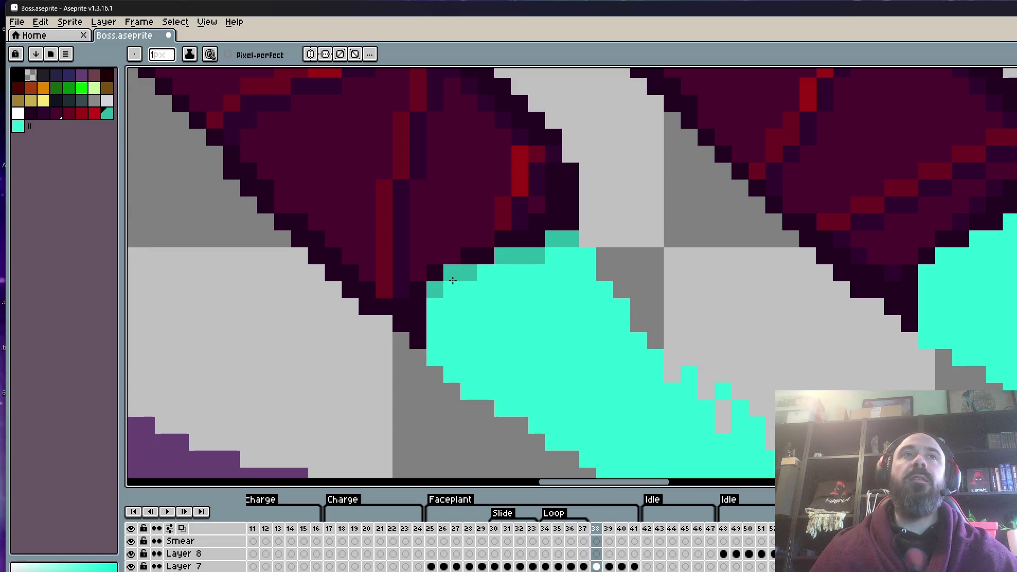
{"action": "left_click", "coordinate": [452, 289]}
{"action": "left_click_drag", "start_coordinate": [434, 307], "coordinate": [434, 342]}
Erase the stray pixels on the left talon with a larger eraser.
{"action": "scroll", "coordinate": [429, 343], "scroll_direction": "down", "scroll_amount": 2}
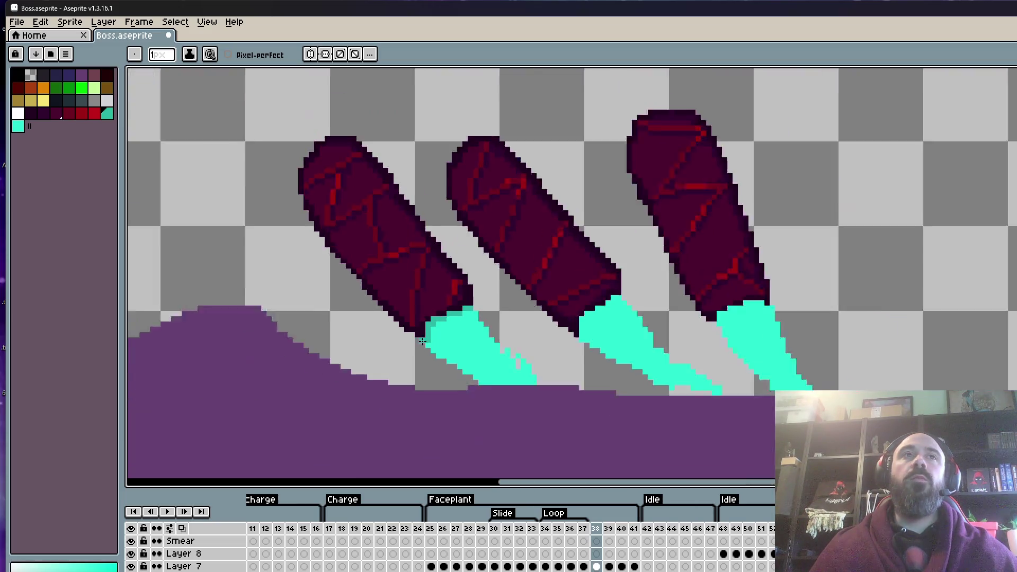
{"action": "scroll", "coordinate": [422, 343], "scroll_direction": "up", "scroll_amount": 1}
{"action": "scroll", "coordinate": [422, 343], "scroll_direction": "up", "scroll_amount": 1}
{"action": "left_click", "coordinate": [439, 261], "text": "alt"}
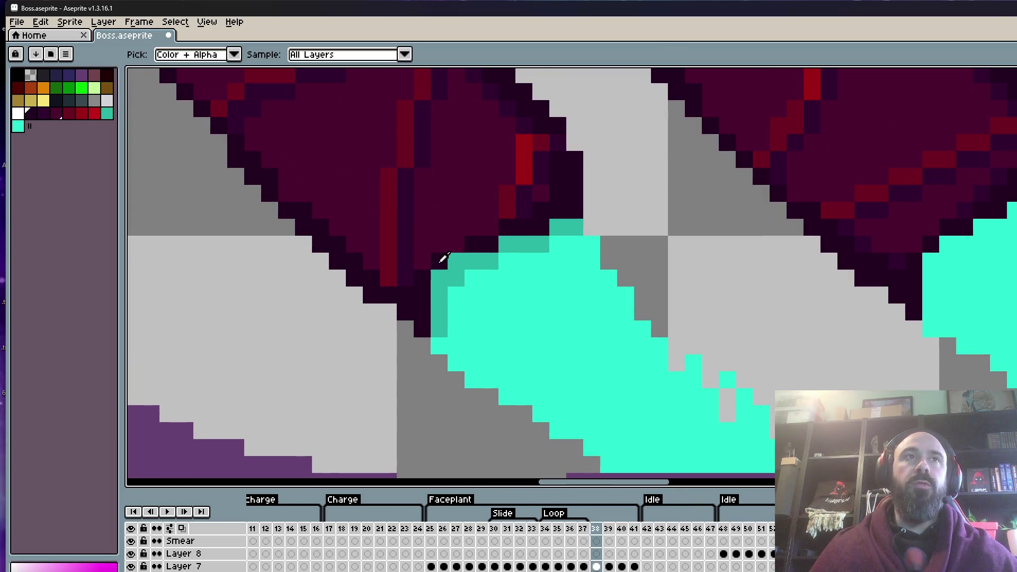
{"action": "scroll", "coordinate": [442, 257], "scroll_direction": "up", "scroll_amount": 1}
{"action": "scroll", "coordinate": [439, 281], "scroll_direction": "down", "scroll_amount": 5}
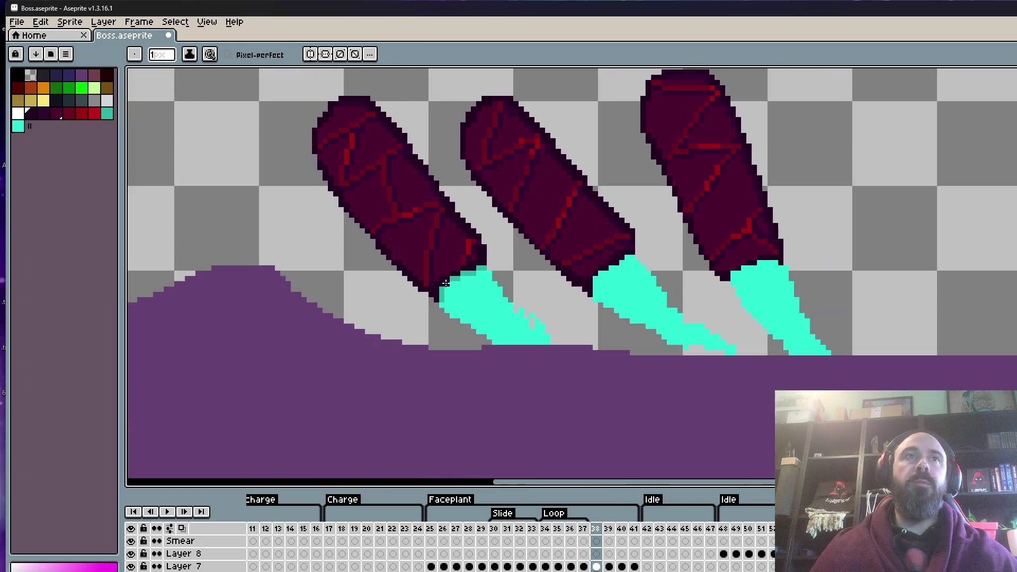
{"action": "scroll", "coordinate": [516, 285], "scroll_direction": "up", "scroll_amount": 2}
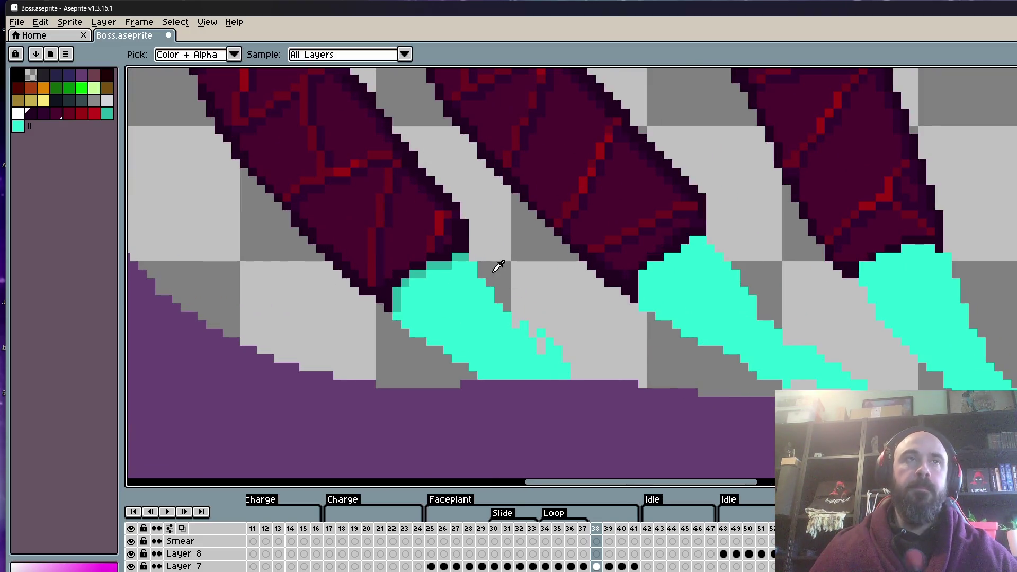
{"action": "left_click", "coordinate": [462, 252], "text": "alt"}
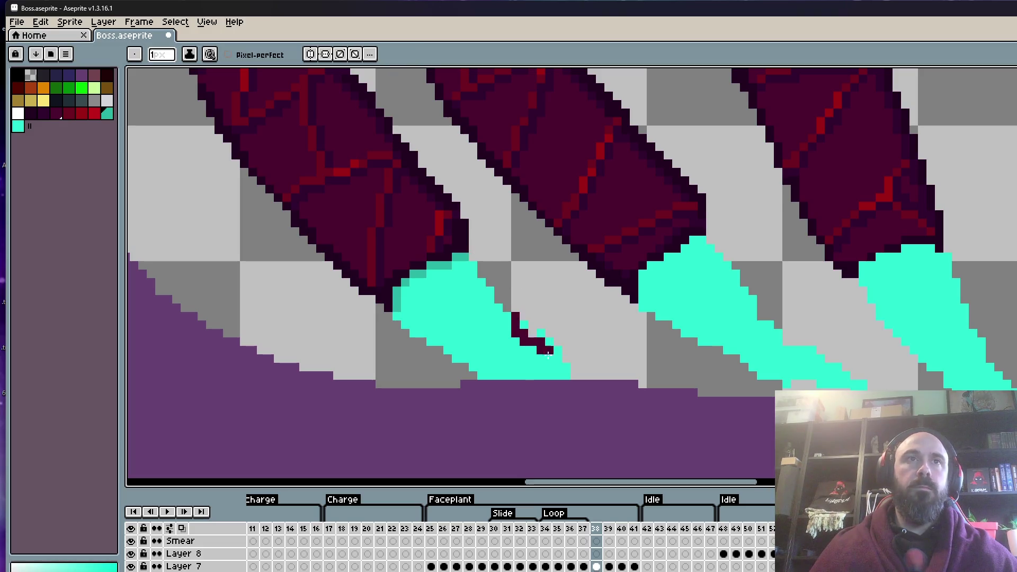
{"action": "key", "text": "e"}
{"action": "left_click", "coordinate": [540, 331]}
{"action": "left_click", "coordinate": [527, 318]}
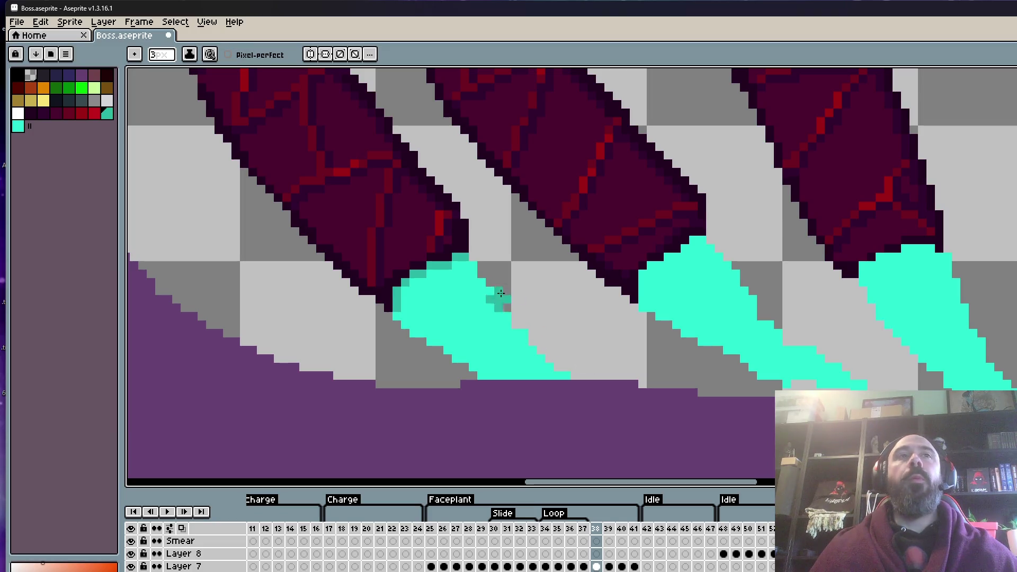
Shade the left talon's top edge and right edge in darker teal.
{"action": "scroll", "coordinate": [503, 293], "scroll_direction": "down", "scroll_amount": 5}
{"action": "scroll", "coordinate": [477, 297], "scroll_direction": "up", "scroll_amount": 3}
{"action": "scroll", "coordinate": [472, 295], "scroll_direction": "up", "scroll_amount": 3}
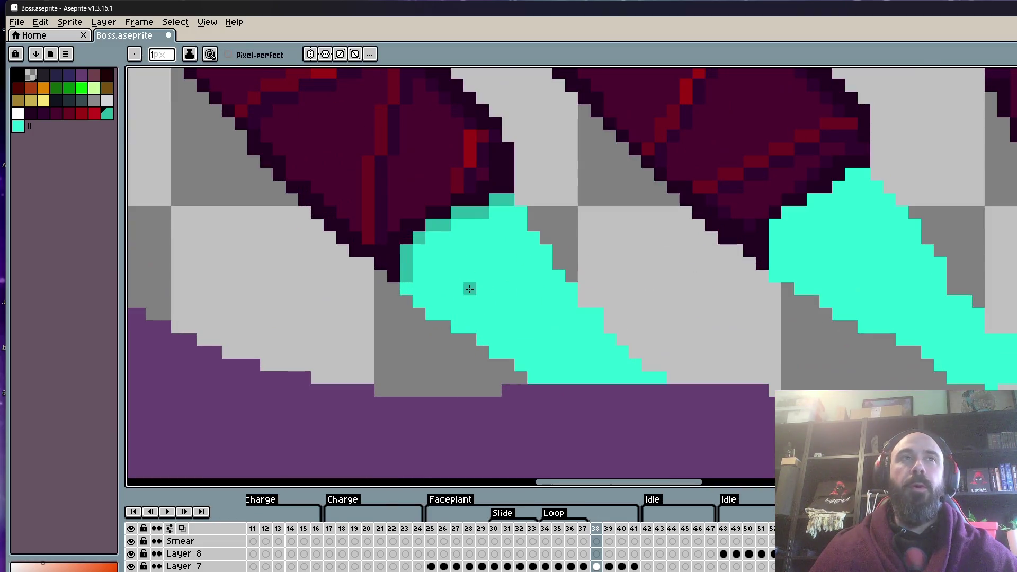
{"action": "key", "text": "ctrl"}
{"action": "mouse_move", "coordinate": [520, 212]}
{"action": "left_mouse_down"}
{"action": "mouse_move", "coordinate": [494, 212]}
{"action": "mouse_move", "coordinate": [528, 239]}
{"action": "left_mouse_up"}
{"action": "left_click", "coordinate": [546, 256]}
{"action": "left_click", "coordinate": [559, 274]}
{"action": "left_click", "coordinate": [571, 287]}
{"action": "scroll", "coordinate": [586, 301], "scroll_direction": "down", "scroll_amount": 1}
{"action": "scroll", "coordinate": [587, 300], "scroll_direction": "up", "scroll_amount": 1}
{"action": "left_click", "coordinate": [587, 301]}
{"action": "scroll", "coordinate": [587, 301], "scroll_direction": "down", "scroll_amount": 2}
{"action": "scroll", "coordinate": [595, 291], "scroll_direction": "down", "scroll_amount": 1}
{"action": "scroll", "coordinate": [603, 300], "scroll_direction": "up", "scroll_amount": 1}
{"action": "scroll", "coordinate": [548, 265], "scroll_direction": "up", "scroll_amount": 1}
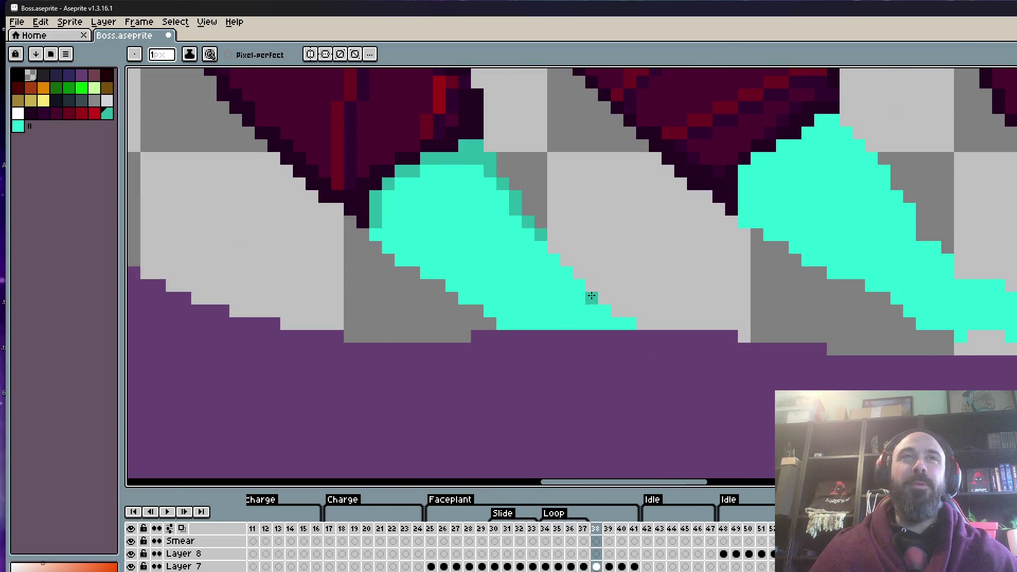
{"action": "scroll", "coordinate": [590, 295], "scroll_direction": "down", "scroll_amount": 1}
{"action": "scroll", "coordinate": [549, 312], "scroll_direction": "up", "scroll_amount": 1}
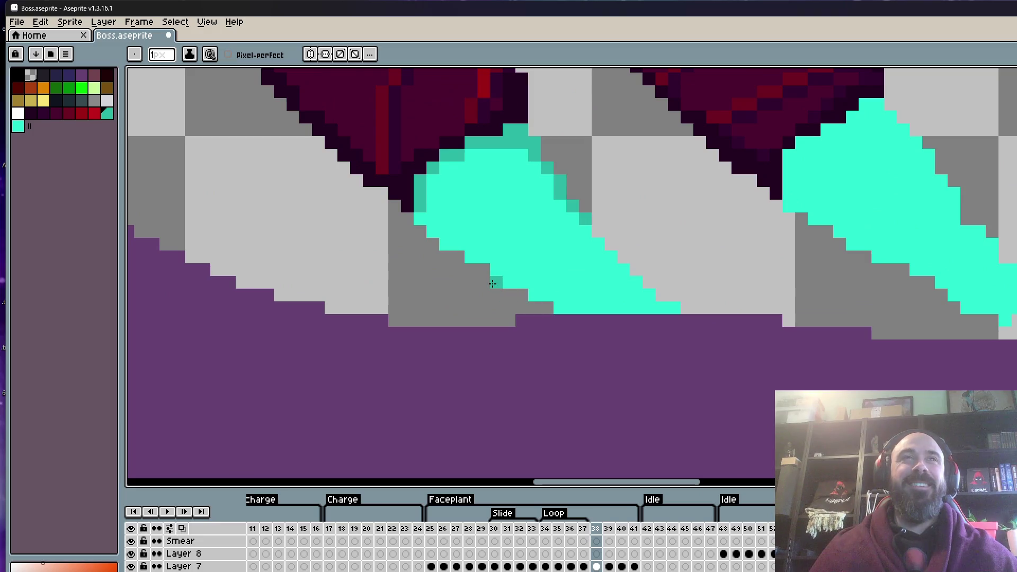
{"action": "scroll", "coordinate": [561, 308], "scroll_direction": "down", "scroll_amount": 2}
{"action": "key", "text": "space"}
{"action": "left_click_drag", "start_coordinate": [705, 290], "coordinate": [656, 279]}
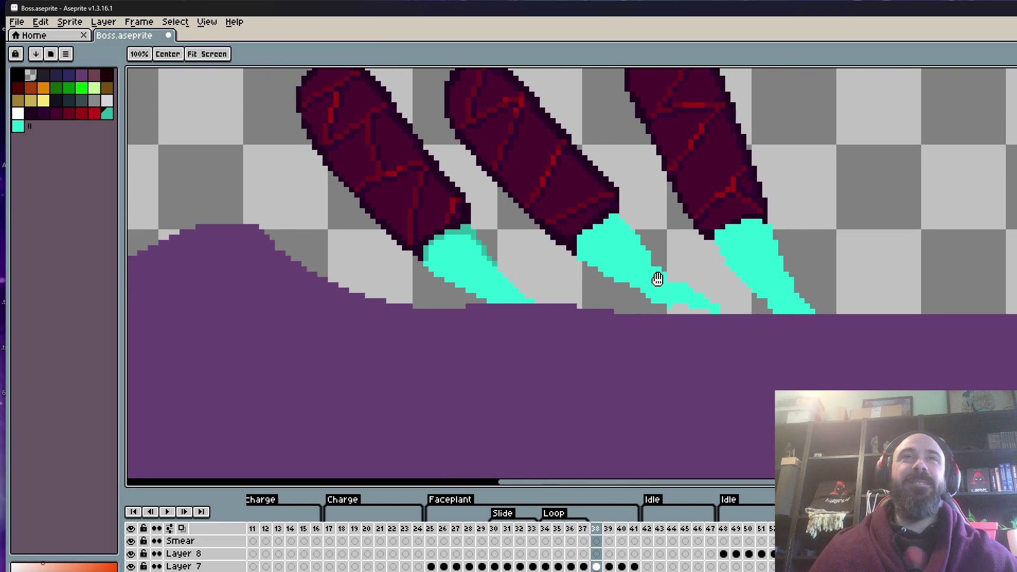
Sample the darker teal shading colour from the canvas with the Alt eyedropper.
{"action": "scroll", "coordinate": [657, 297], "scroll_direction": "up", "scroll_amount": 1}
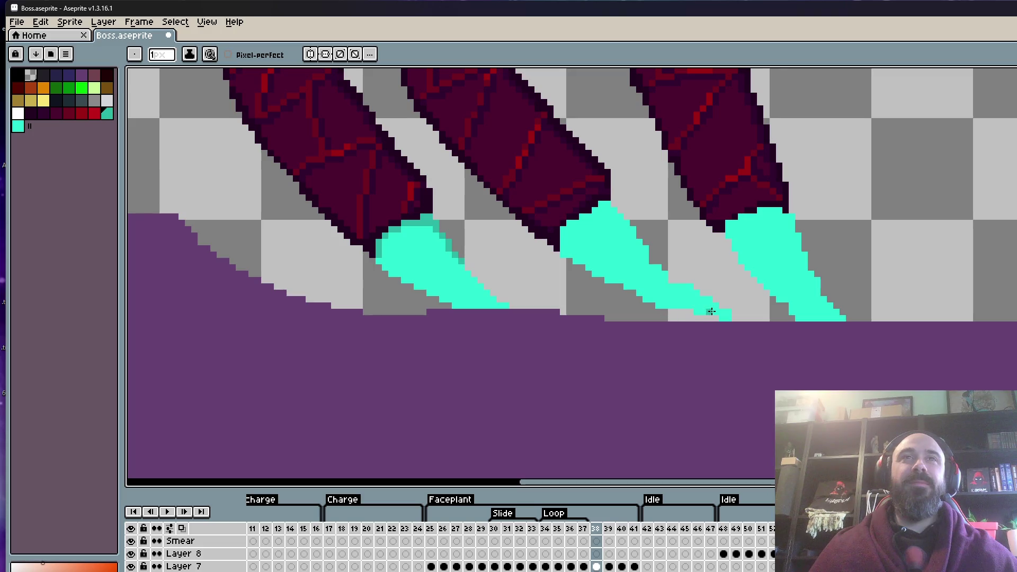
{"action": "scroll", "coordinate": [726, 314], "scroll_direction": "down", "scroll_amount": 3}
{"action": "scroll", "coordinate": [710, 316], "scroll_direction": "up", "scroll_amount": 3}
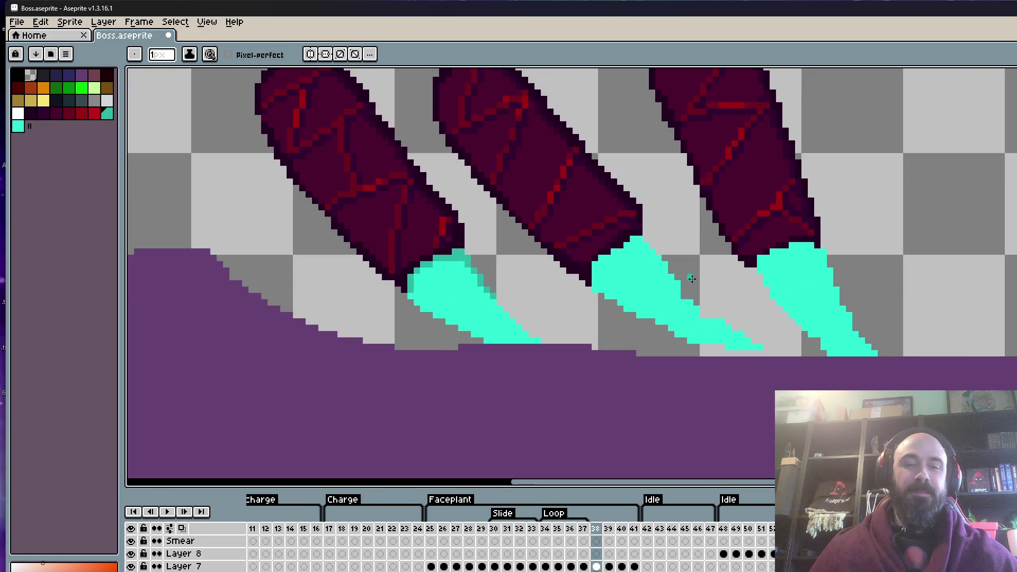
{"action": "key", "text": "alt"}
{"action": "scroll", "coordinate": [593, 283], "scroll_direction": "up", "scroll_amount": 3}
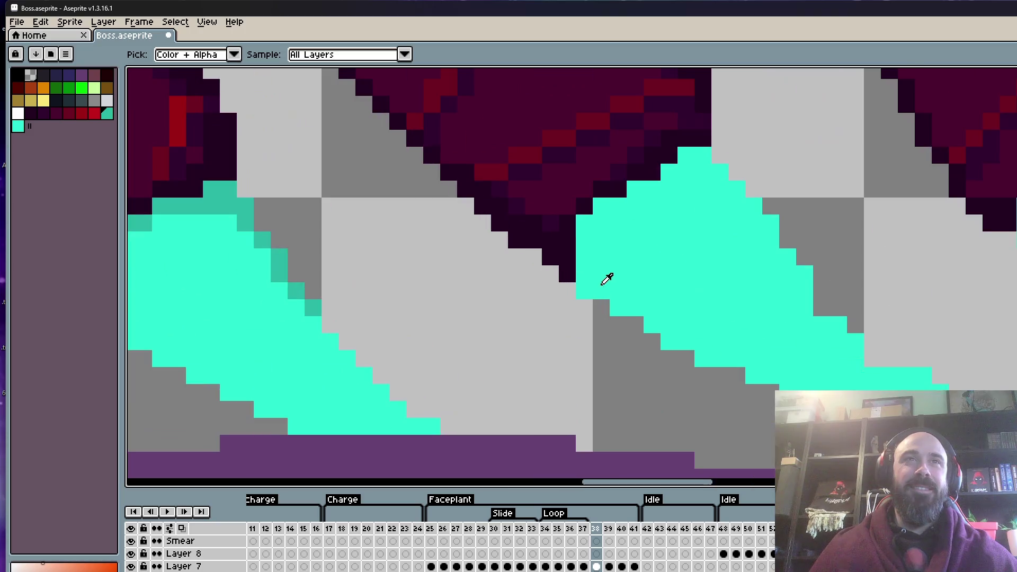
{"action": "left_click", "coordinate": [576, 254]}
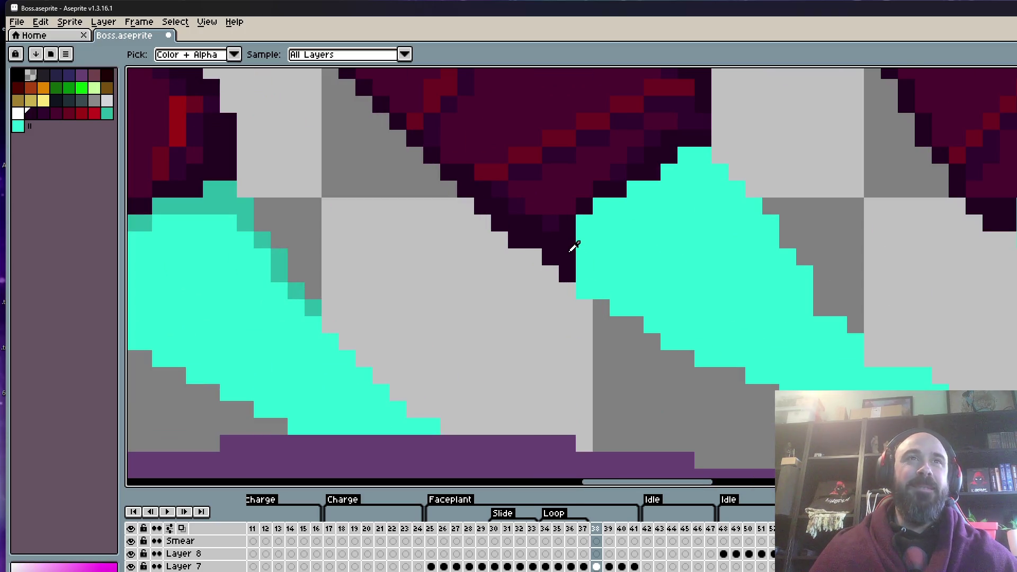
Shade the middle talon's left edge with darker teal, undoing one misplaced pixel.
{"action": "scroll", "coordinate": [602, 273], "scroll_direction": "down", "scroll_amount": 2}
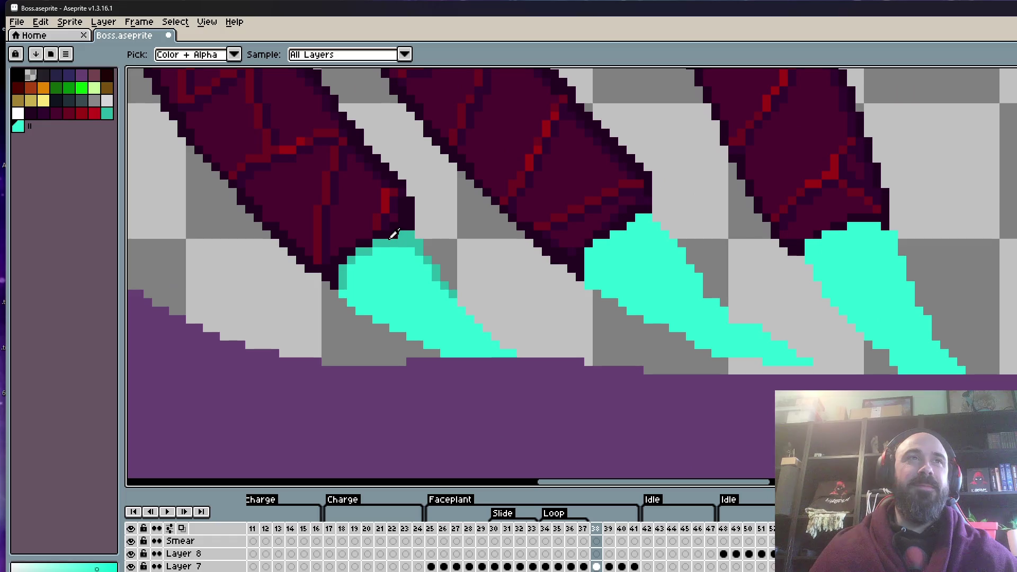
{"action": "scroll", "coordinate": [613, 289], "scroll_direction": "up", "scroll_amount": 2}
{"action": "left_click", "coordinate": [564, 250]}
{"action": "left_click", "coordinate": [564, 216]}
{"action": "left_click", "coordinate": [581, 200]}
{"action": "left_click", "coordinate": [614, 199]}
{"action": "key", "text": "ctrl+z"}
{"action": "left_click", "coordinate": [614, 183]}
{"action": "left_click", "coordinate": [598, 199]}
{"action": "left_click", "coordinate": [649, 166]}
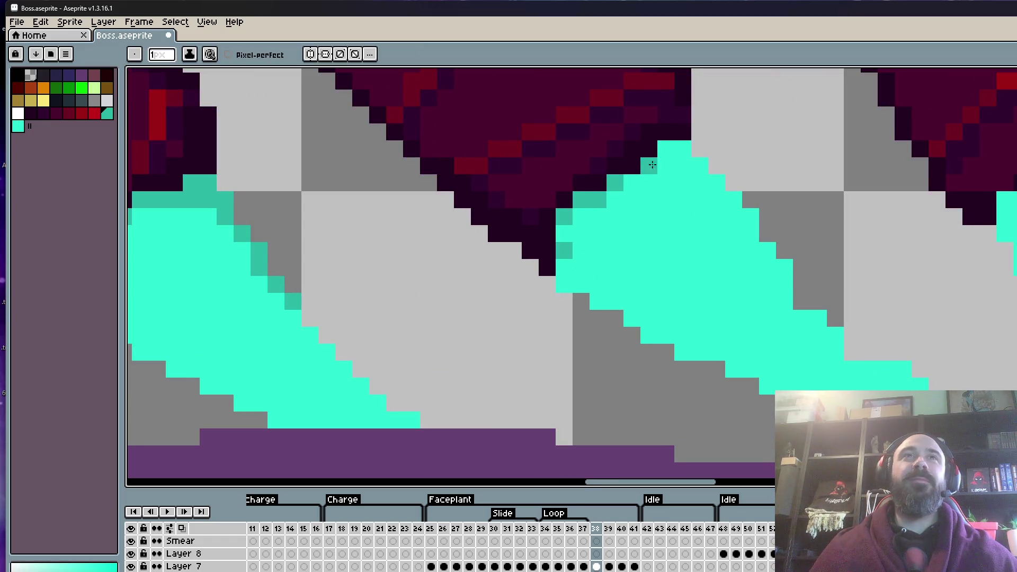
{"action": "left_click", "coordinate": [666, 148]}
{"action": "left_click", "coordinate": [683, 149]}
Add darker teal along the middle talon's top edge and down its right edge.
{"action": "scroll", "coordinate": [618, 237], "scroll_direction": "down", "scroll_amount": 2}
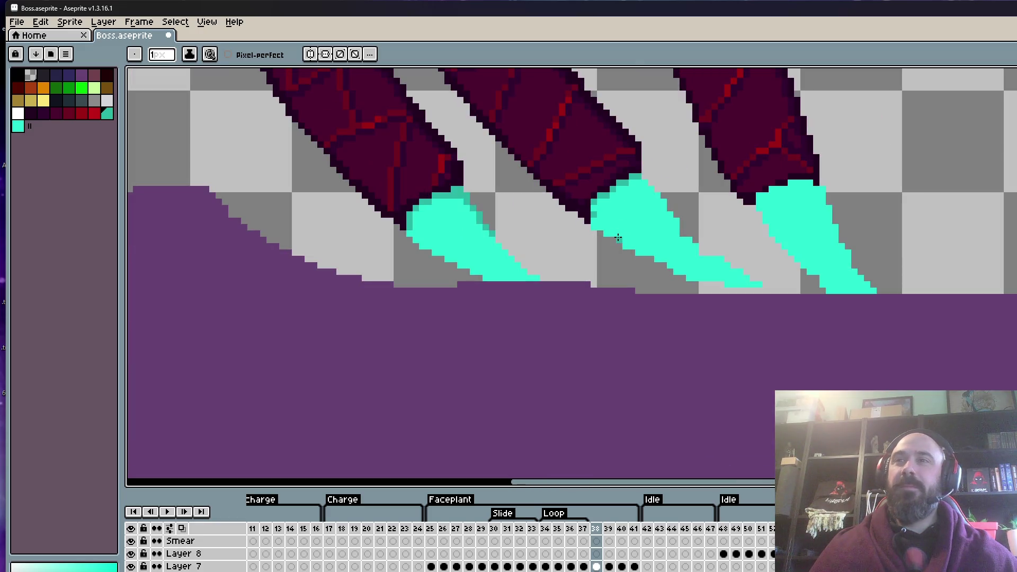
{"action": "scroll", "coordinate": [618, 238], "scroll_direction": "up", "scroll_amount": 2}
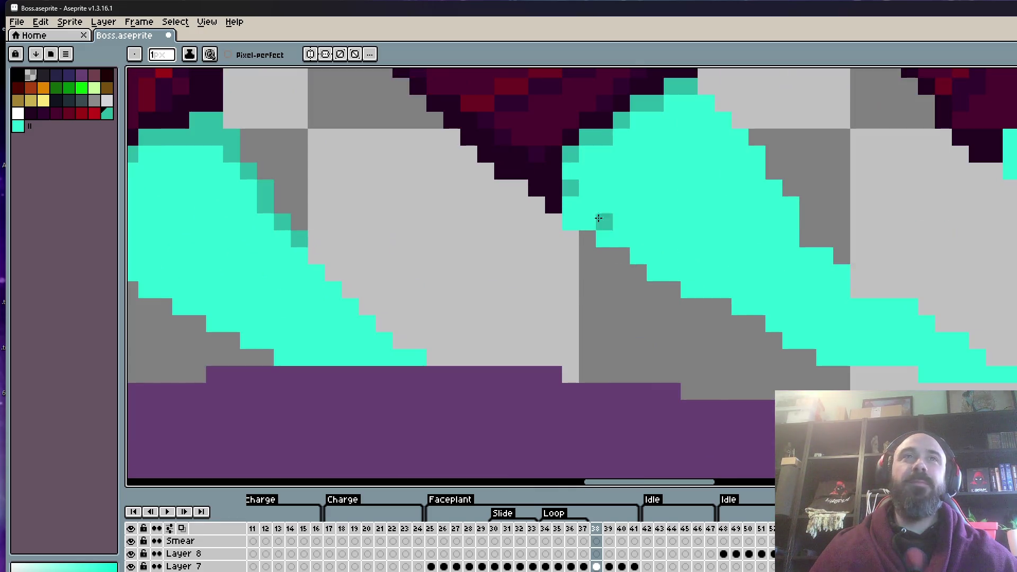
{"action": "scroll", "coordinate": [550, 289], "scroll_direction": "down", "scroll_amount": 3}
{"action": "scroll", "coordinate": [561, 281], "scroll_direction": "up", "scroll_amount": 3}
{"action": "left_click", "coordinate": [567, 208]}
{"action": "left_click", "coordinate": [580, 220]}
{"action": "left_click", "coordinate": [580, 233]}
{"action": "left_click", "coordinate": [605, 246]}
{"action": "left_click", "coordinate": [567, 221]}
{"action": "left_click", "coordinate": [592, 233]}
{"action": "left_click_drag", "start_coordinate": [605, 260], "coordinate": [624, 285]}
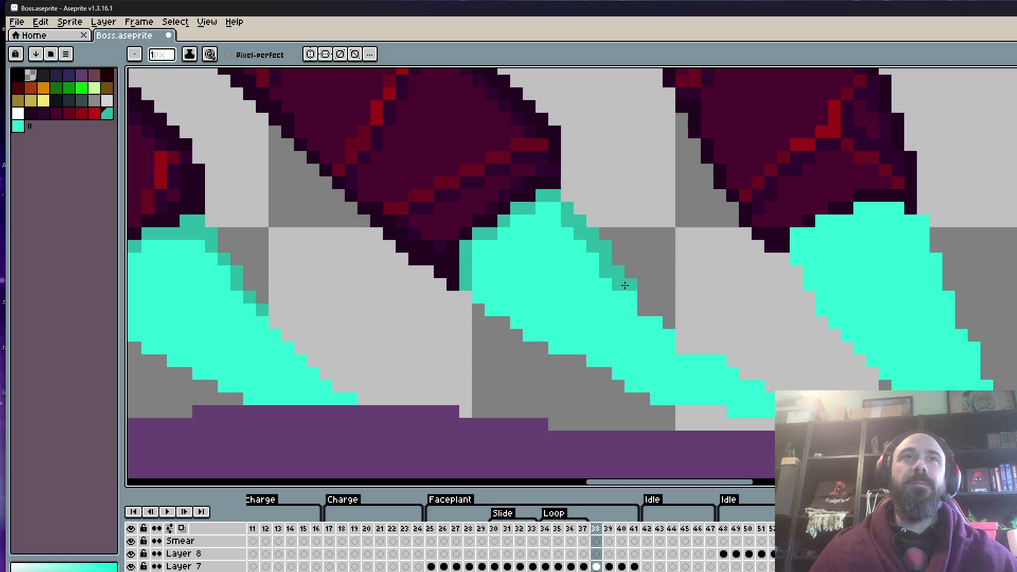
Shade the right talon's top and left edges darker teal, then compare with the neighbouring frame.
{"action": "scroll", "coordinate": [625, 285], "scroll_direction": "down", "scroll_amount": 5}
{"action": "scroll", "coordinate": [694, 272], "scroll_direction": "up", "scroll_amount": 4}
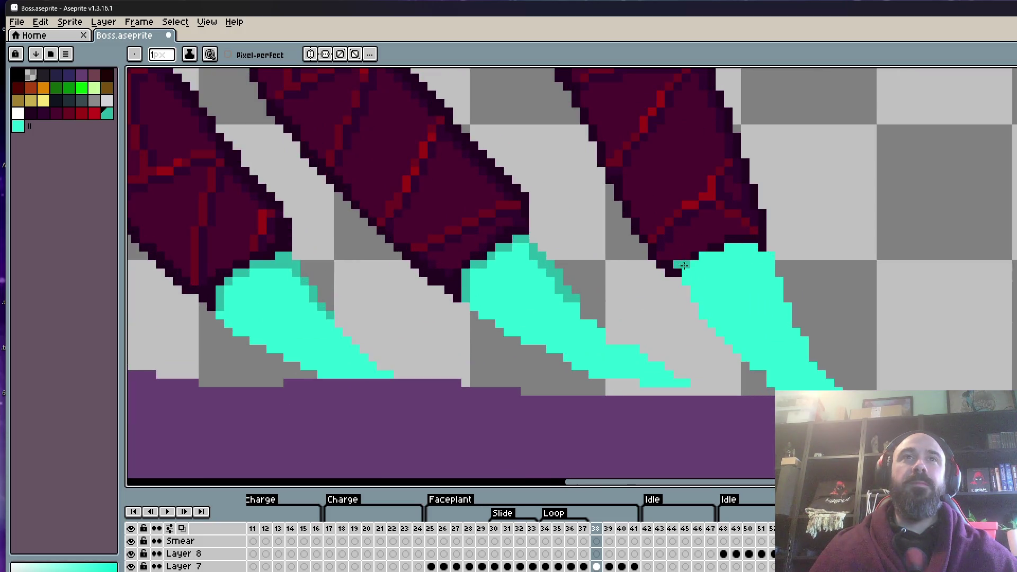
{"action": "scroll", "coordinate": [684, 266], "scroll_direction": "up", "scroll_amount": 3}
{"action": "mouse_move", "coordinate": [732, 237]}
{"action": "left_mouse_down"}
{"action": "mouse_move", "coordinate": [801, 211]}
{"action": "mouse_move", "coordinate": [887, 213]}
{"action": "left_mouse_up"}
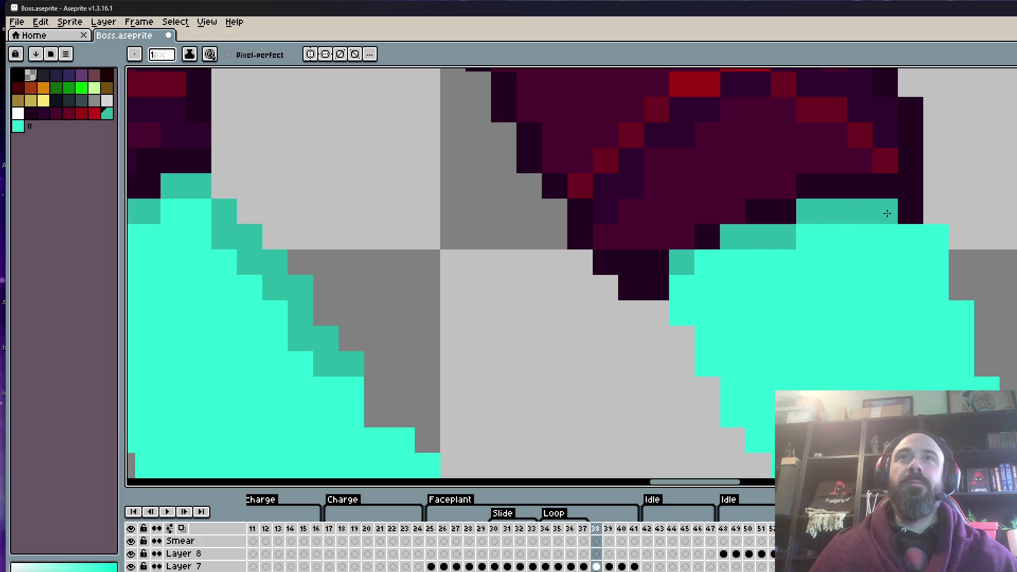
{"action": "left_click", "coordinate": [927, 239]}
{"action": "left_click", "coordinate": [902, 238]}
{"action": "left_click_drag", "start_coordinate": [682, 287], "coordinate": [677, 314]}
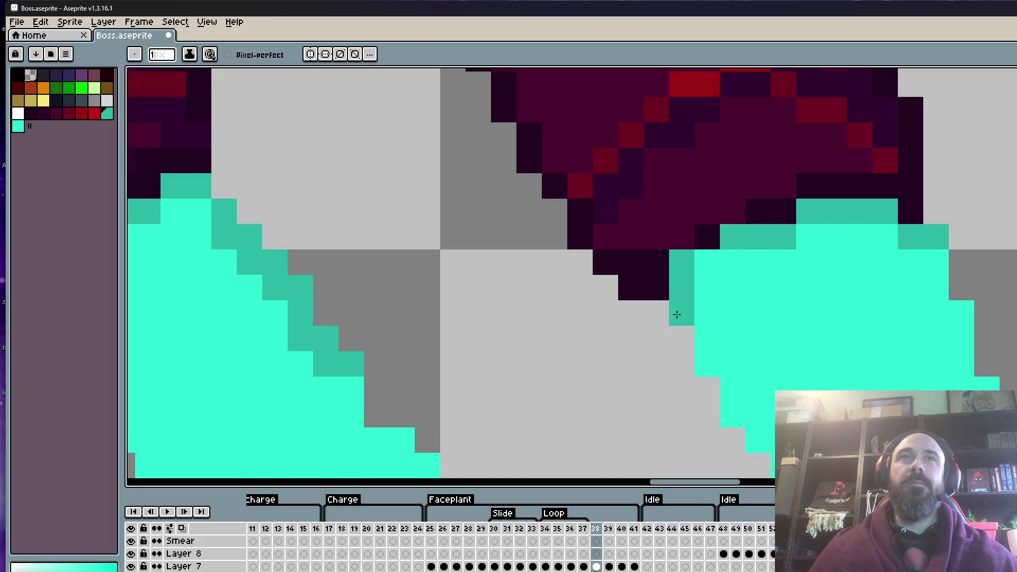
{"action": "scroll", "coordinate": [714, 272], "scroll_direction": "down", "scroll_amount": 8}
{"action": "scroll", "coordinate": [729, 258], "scroll_direction": "up", "scroll_amount": 5}
{"action": "key", "text": "Left"}
{"action": "key", "text": "Right"}
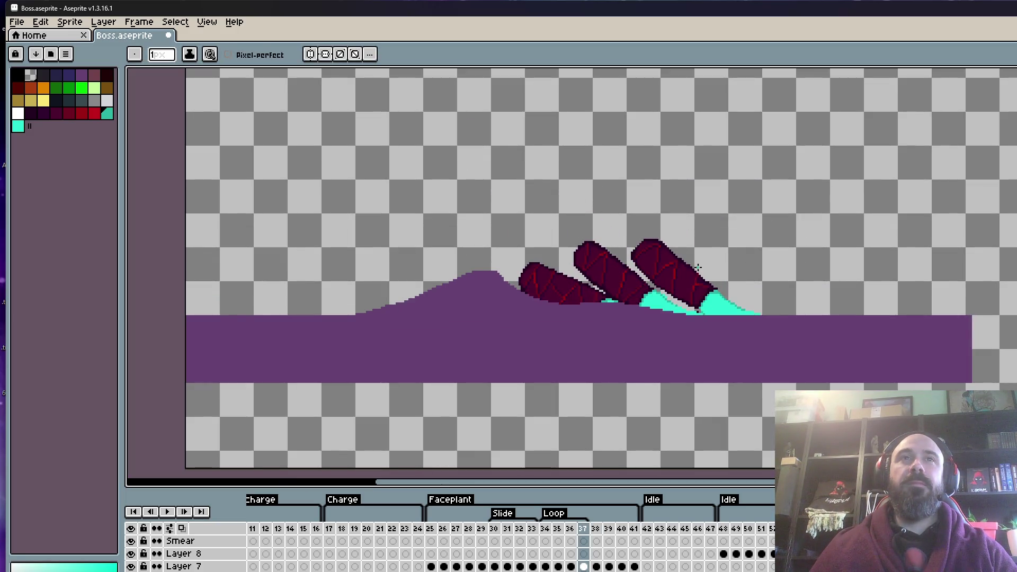
Flip between neighbouring frames to compare, ending on frame 38.
{"action": "scroll", "coordinate": [698, 268], "scroll_direction": "up", "scroll_amount": 2}
{"action": "scroll", "coordinate": [615, 332], "scroll_direction": "up", "scroll_amount": 2}
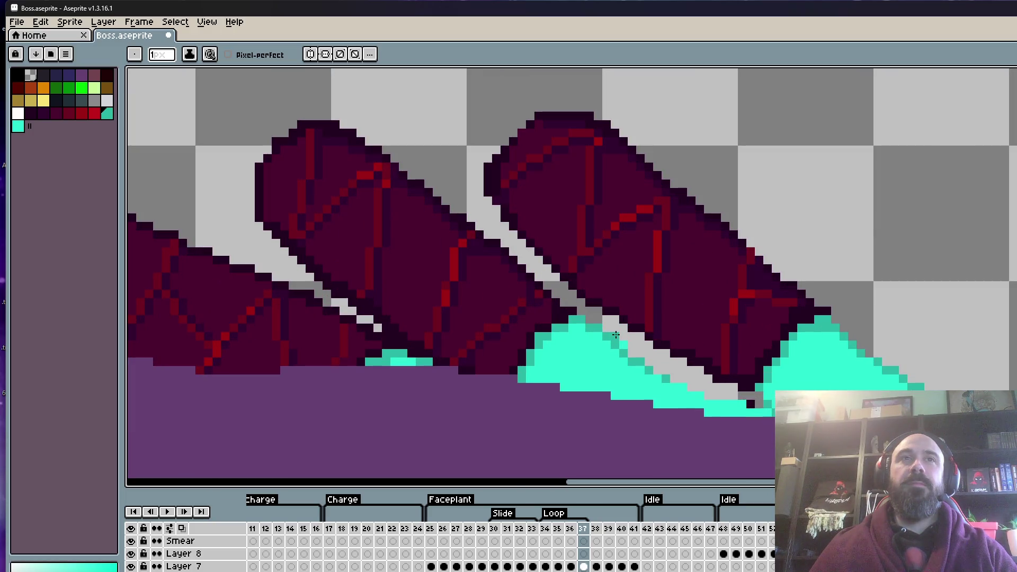
{"action": "key", "text": "Left"}
{"action": "key", "text": "Right"}
{"action": "key", "text": "Right"}
{"action": "key", "text": "Left"}
{"action": "key", "text": "Right"}
Eyedrop the cyan and fill the two grey gaps on the middle talon with it.
{"action": "key", "text": "i"}
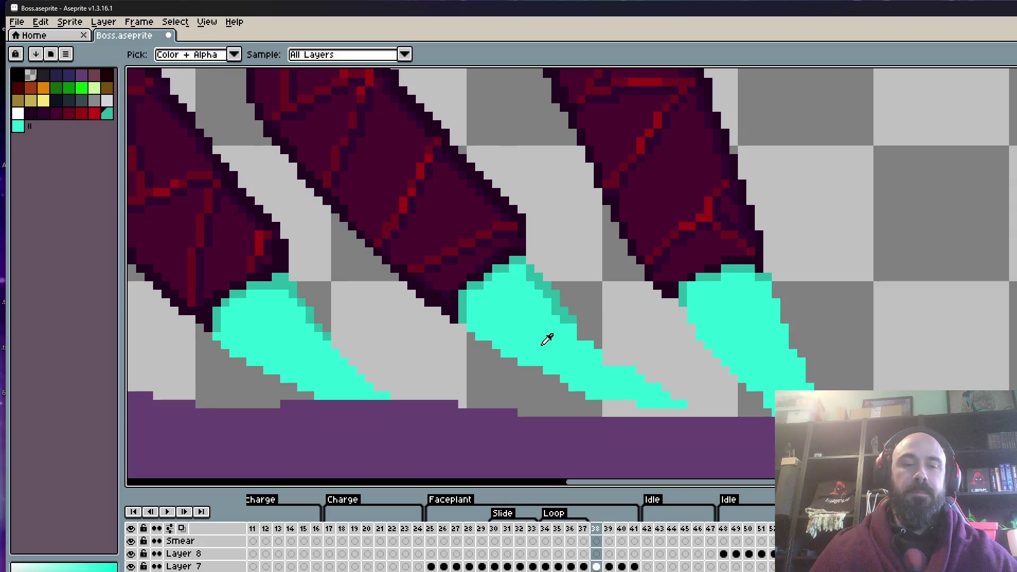
{"action": "key", "text": "b"}
{"action": "scroll", "coordinate": [588, 321], "scroll_direction": "up", "scroll_amount": 3}
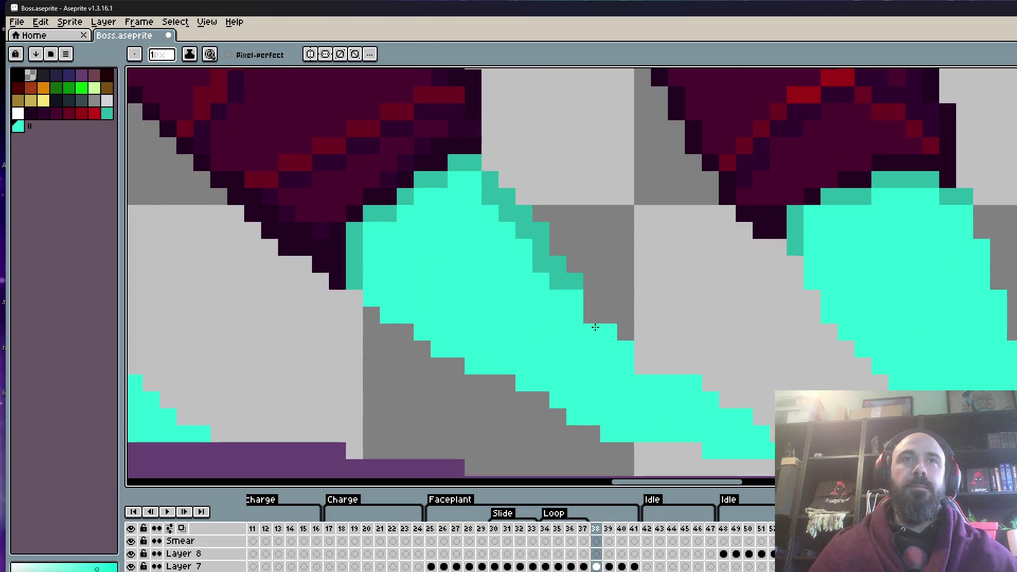
{"action": "left_click", "coordinate": [592, 315]}
{"action": "left_click", "coordinate": [636, 365]}
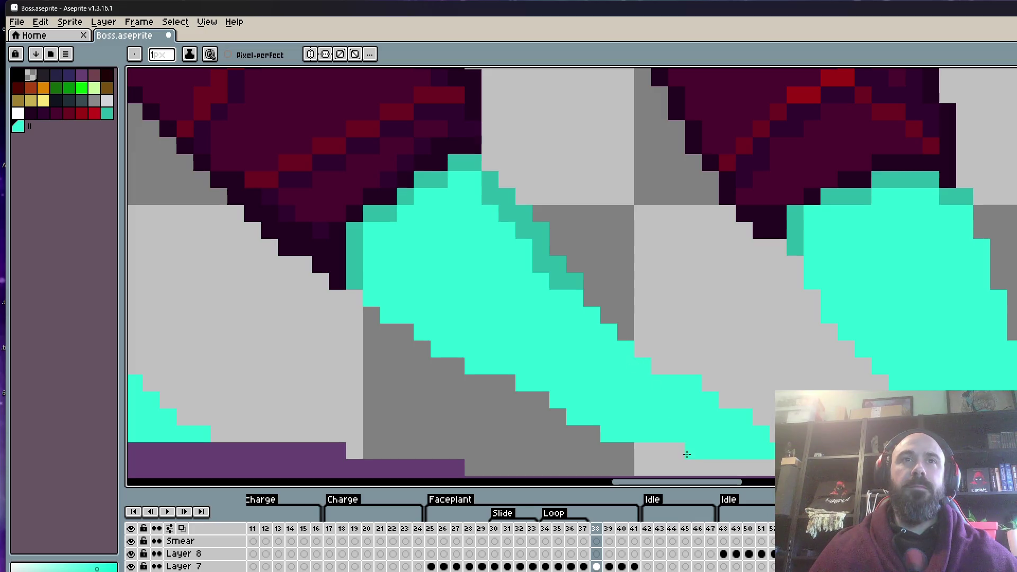
{"action": "scroll", "coordinate": [752, 457], "scroll_direction": "down", "scroll_amount": 1}
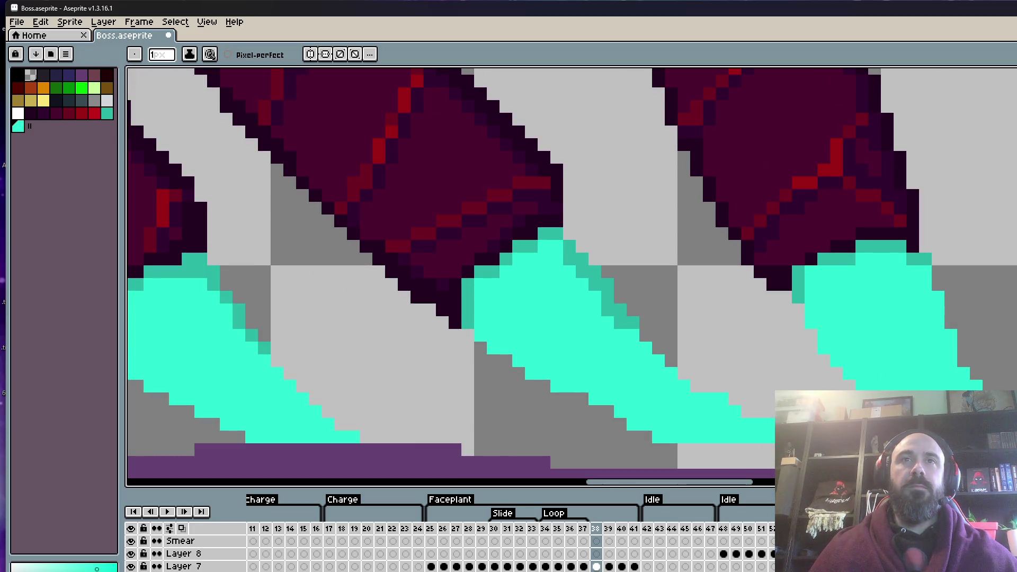
{"action": "scroll", "coordinate": [808, 442], "scroll_direction": "down", "scroll_amount": 5}
{"action": "scroll", "coordinate": [751, 439], "scroll_direction": "up", "scroll_amount": 2}
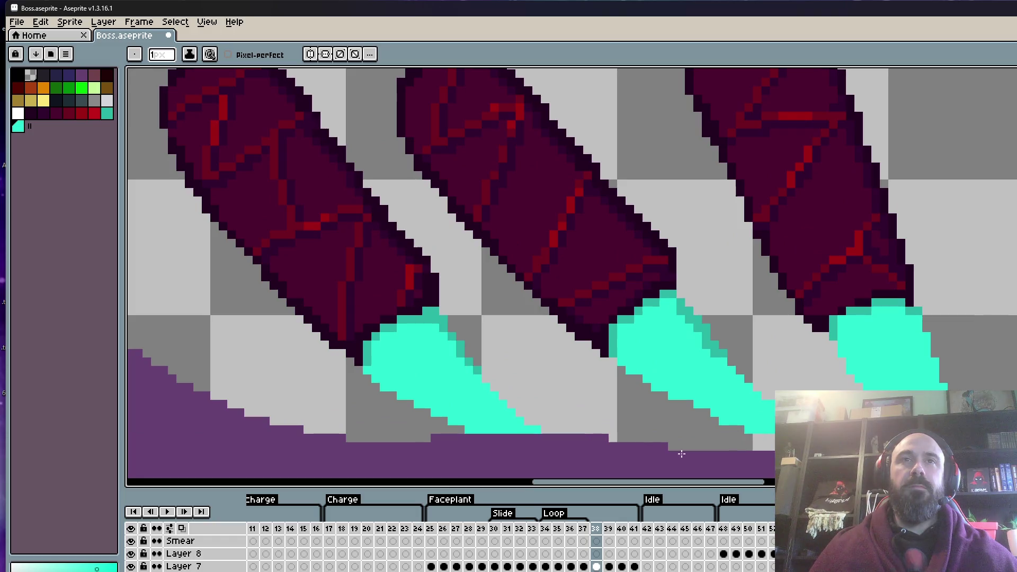